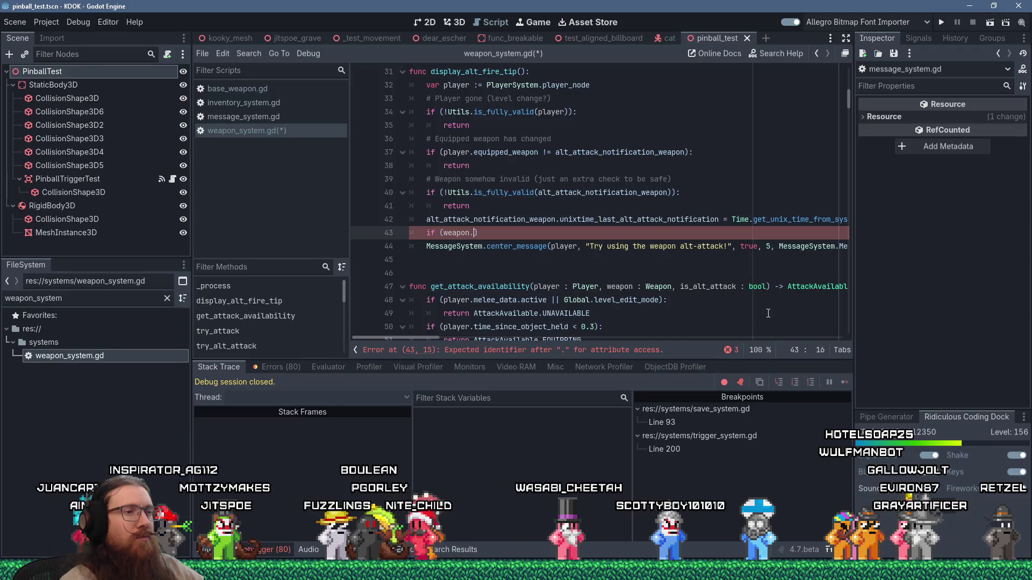
Open the Run dialog and begin entering the e:\projects\kook project path
left_click(656, 570)
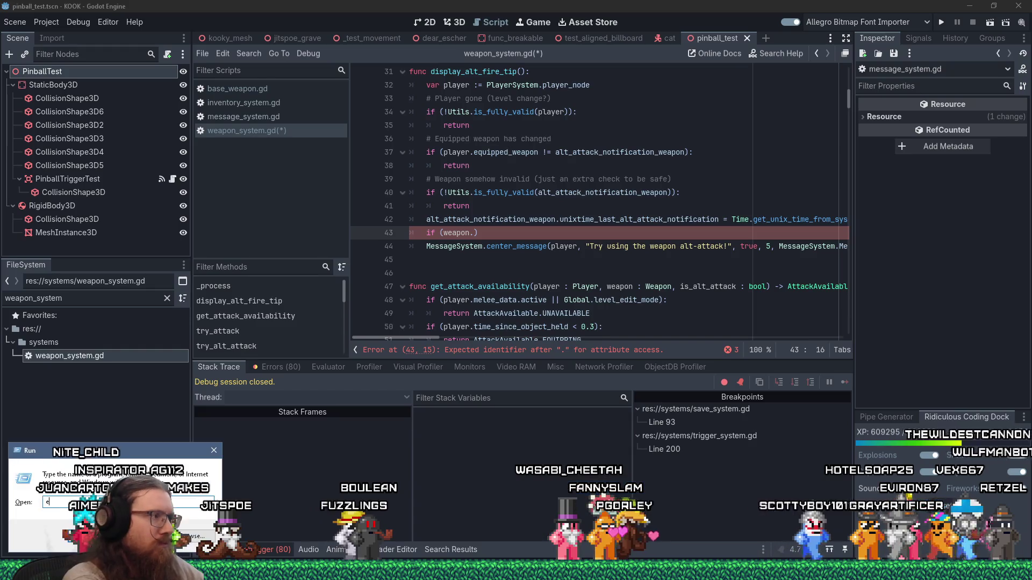
key("super+r")
type("e")
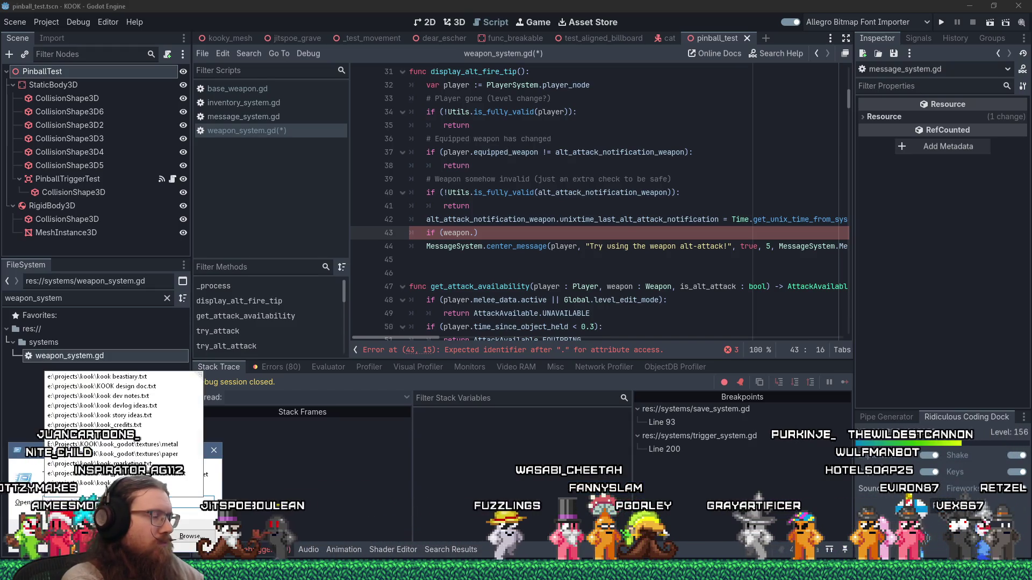
key("Escape")
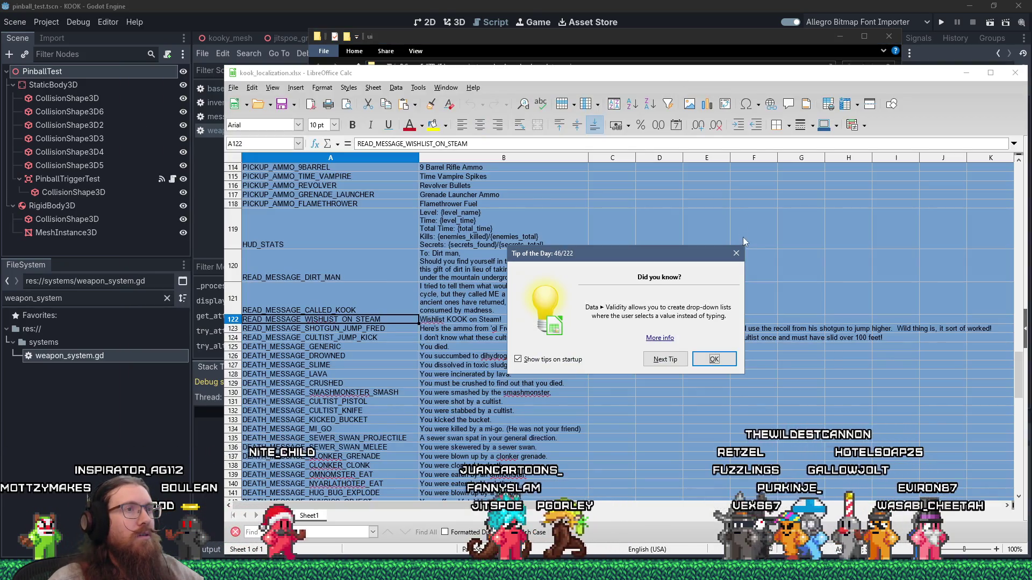
Search the localization sheet for alt-fire entries and step through the Time Vampire matches
left_click(735, 253)
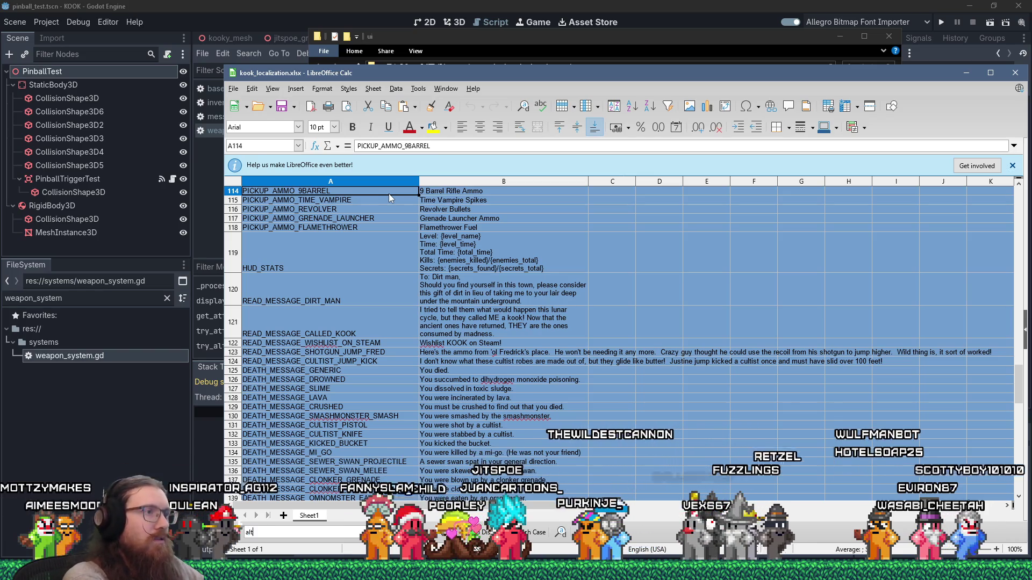
type("ire")
key("Return")
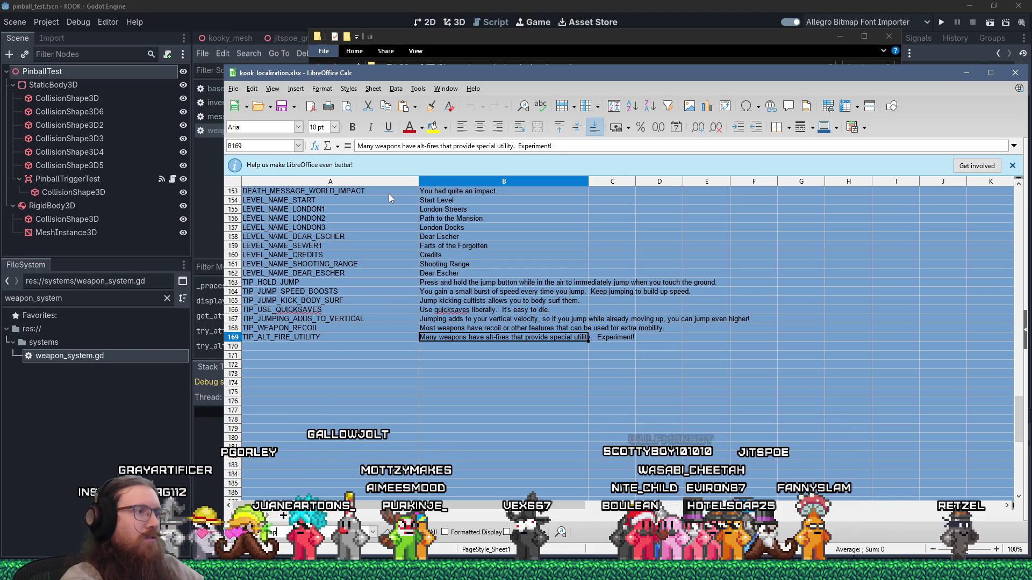
key("Return")
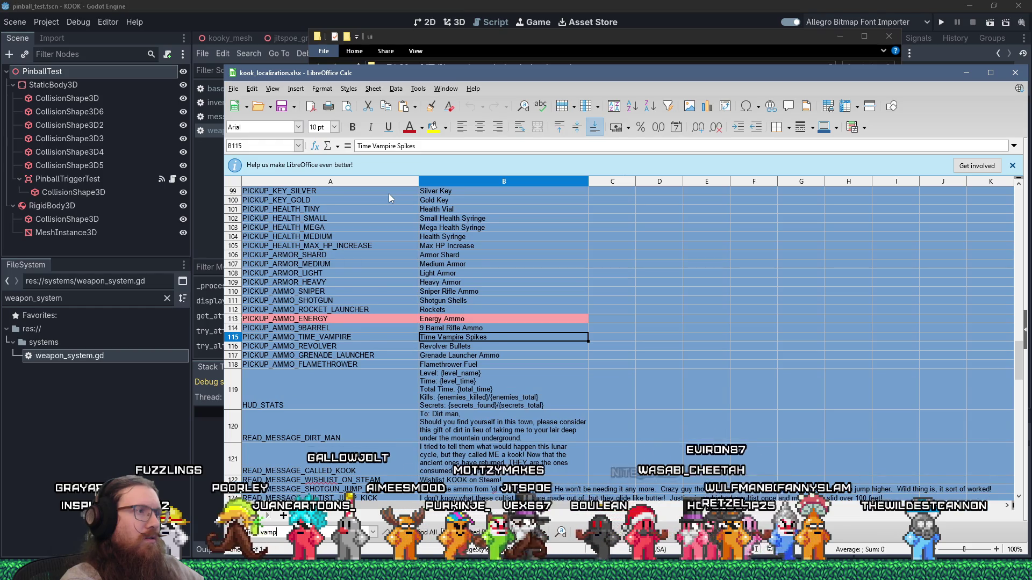
key("Return")
Search for 'slowbubble' and open the MESSAGE_TIME_VAMPIRE_ALT_FIRE key cell in A55
key("BackSpace")
key("BackSpace")
key("BackSpace")
type("slow")
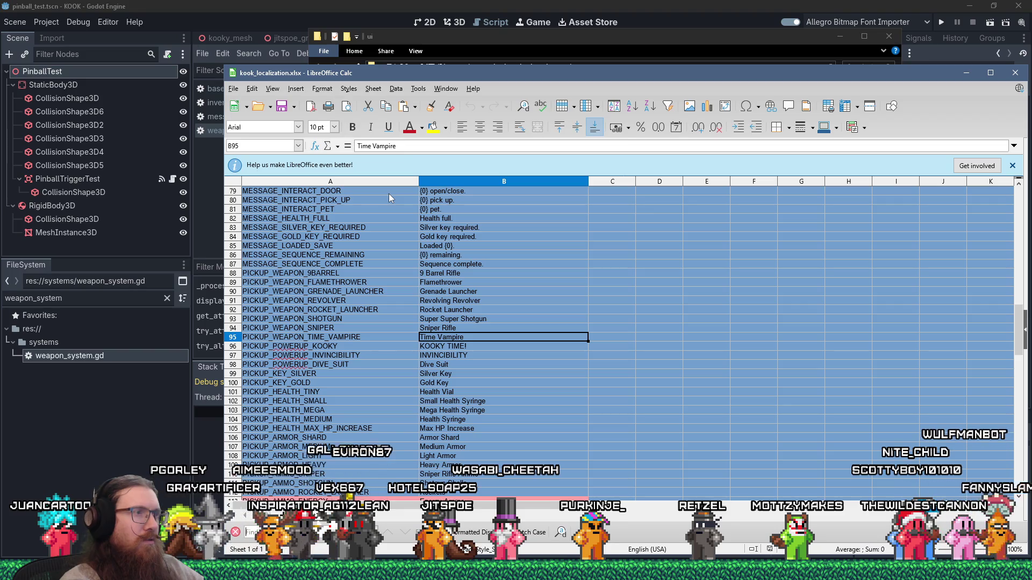
type("bubble")
key("Return")
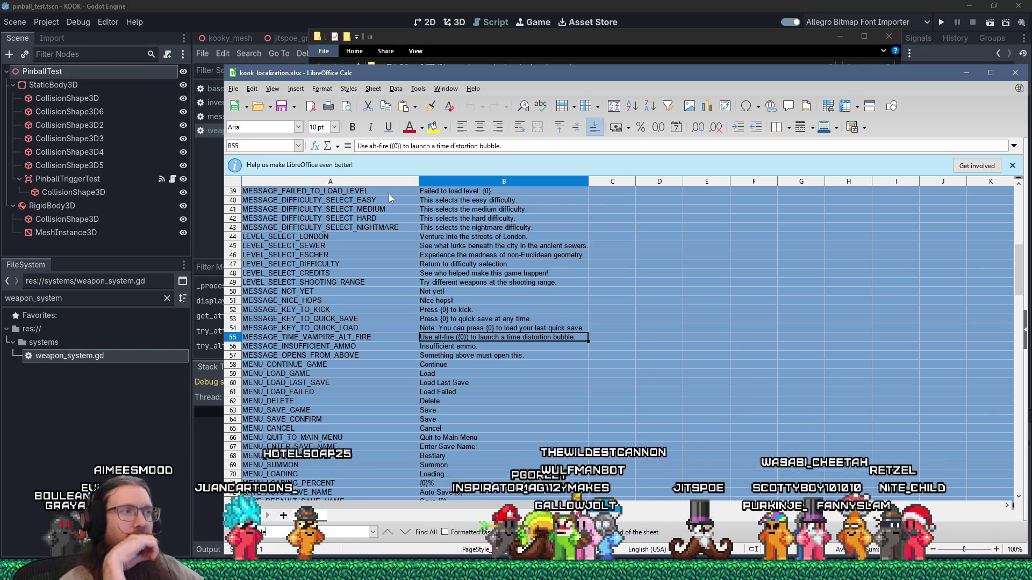
double_click(384, 338)
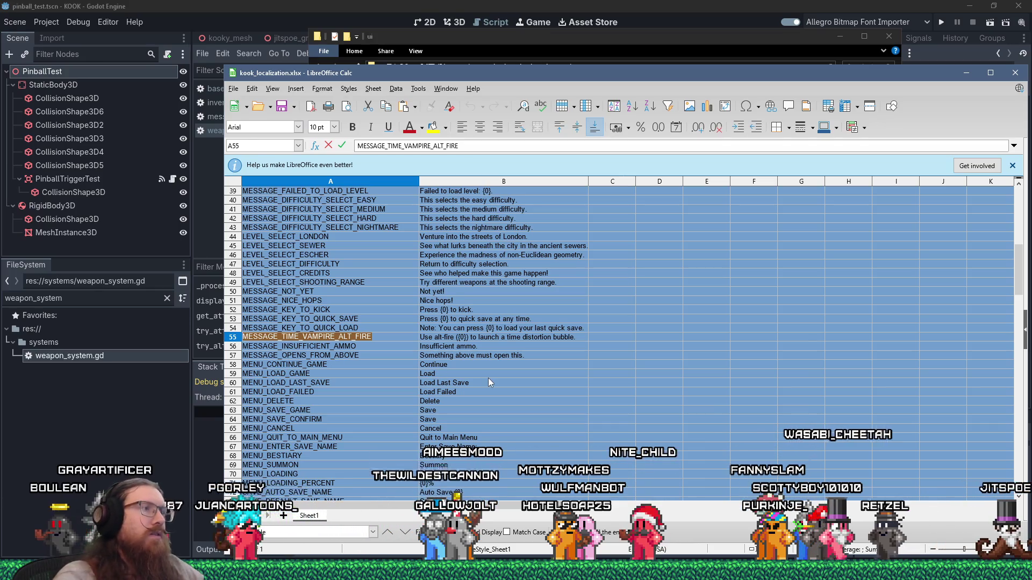
key("alt+Tab")
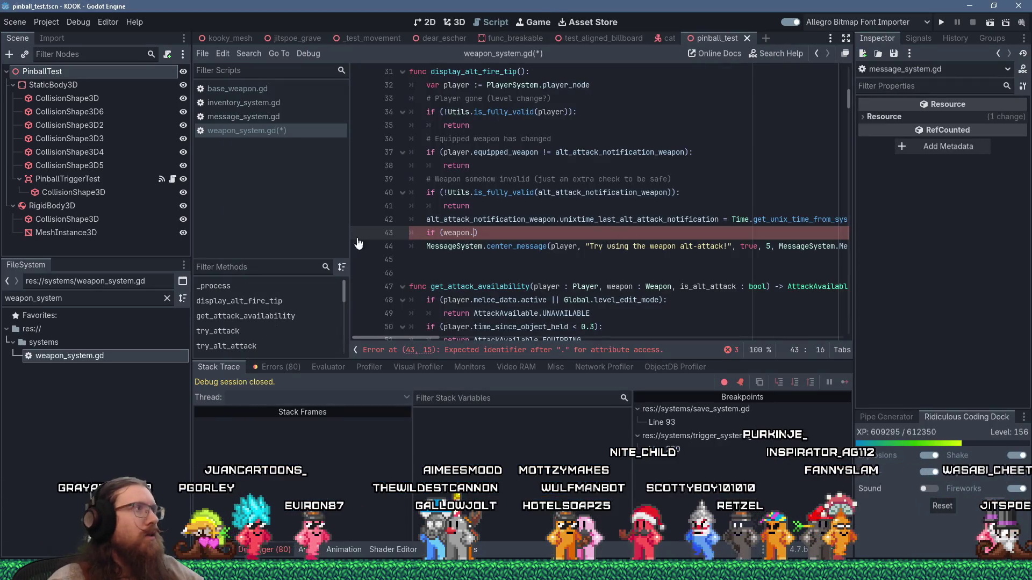
Clear the FileSystem filter and open base_weapon.gd at its Alt Attack group
left_click(86, 298)
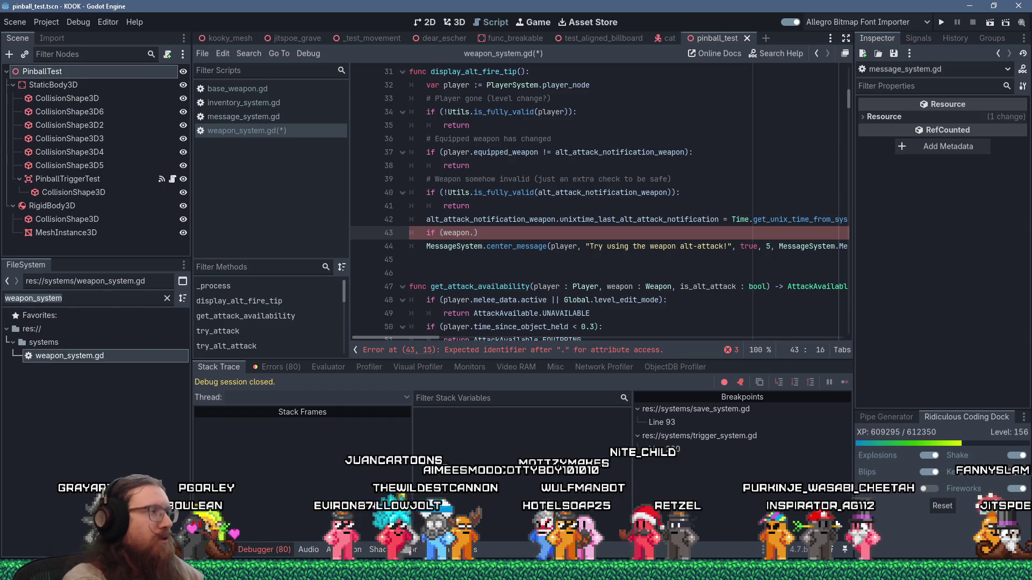
key("BackSpace")
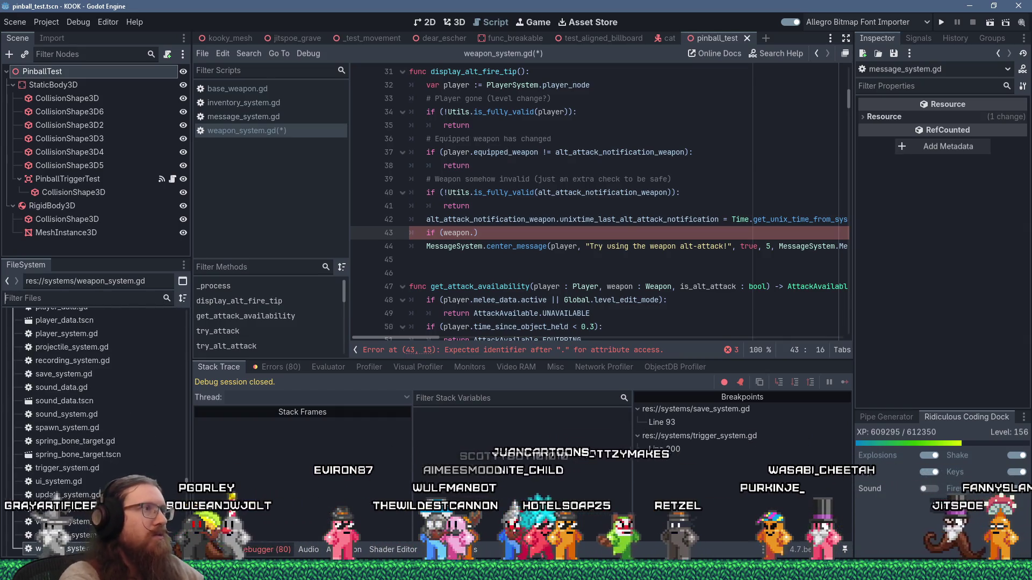
left_click(266, 90)
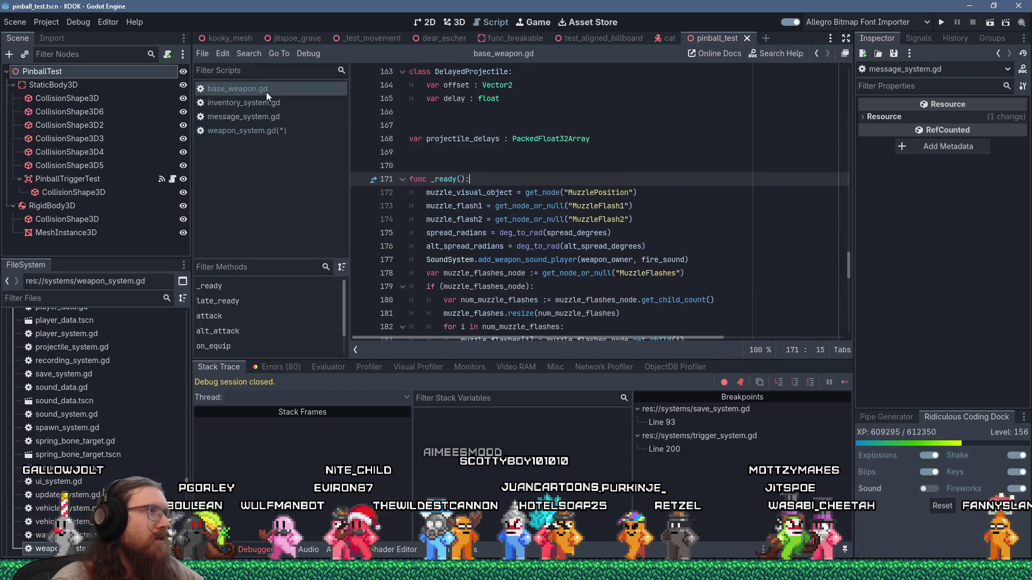
scroll(833, 271, "up", 20)
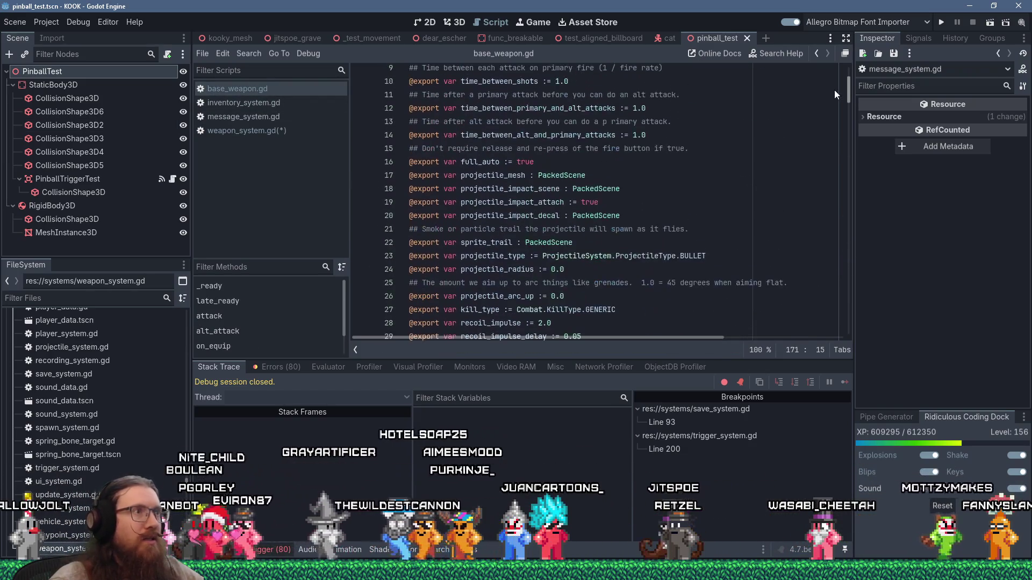
scroll(835, 84, "down", 15)
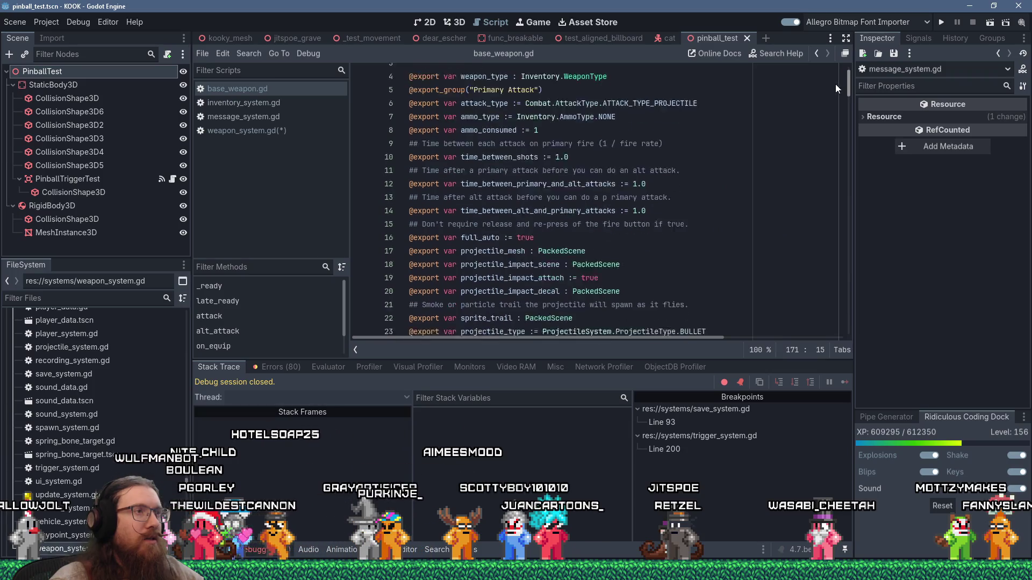
scroll(815, 136, "down", 14)
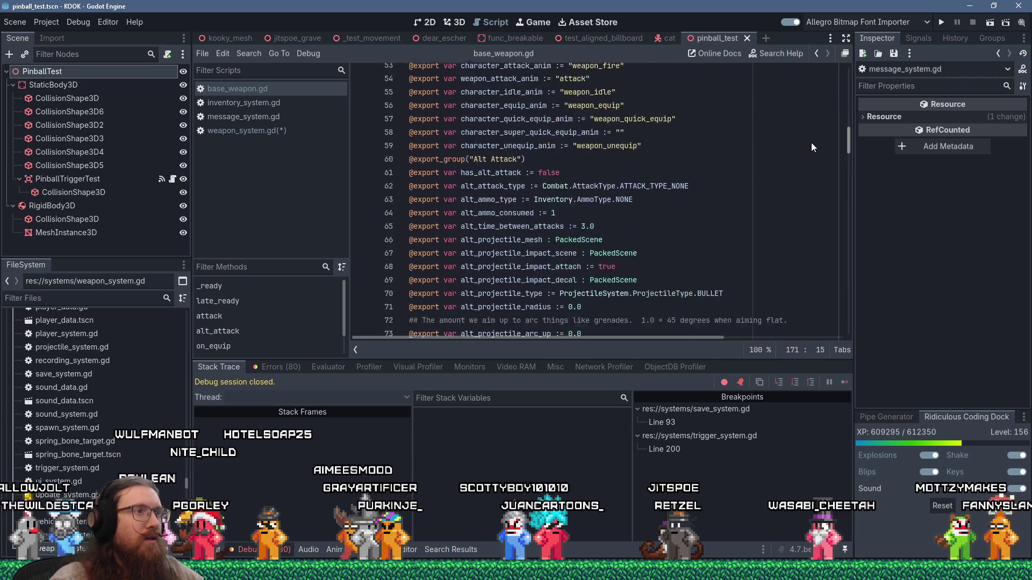
scroll(806, 191, "down", 4)
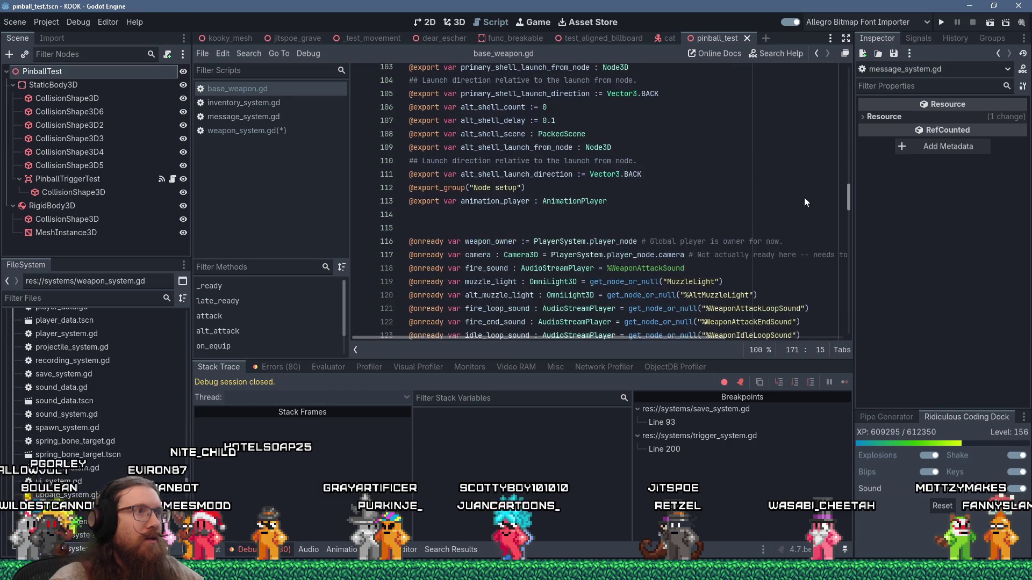
scroll(805, 199, "up", 12)
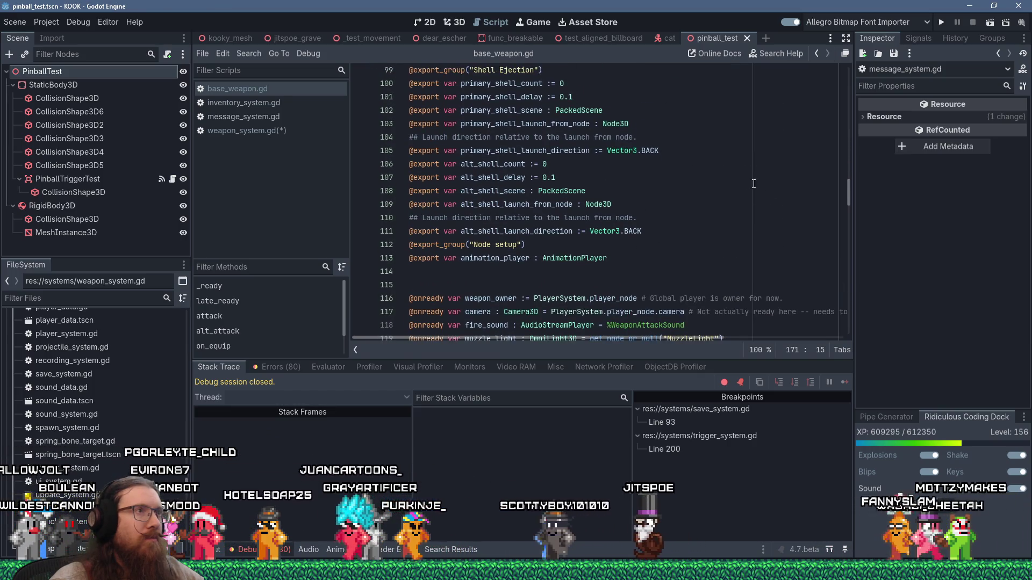
scroll(744, 180, "up", 5)
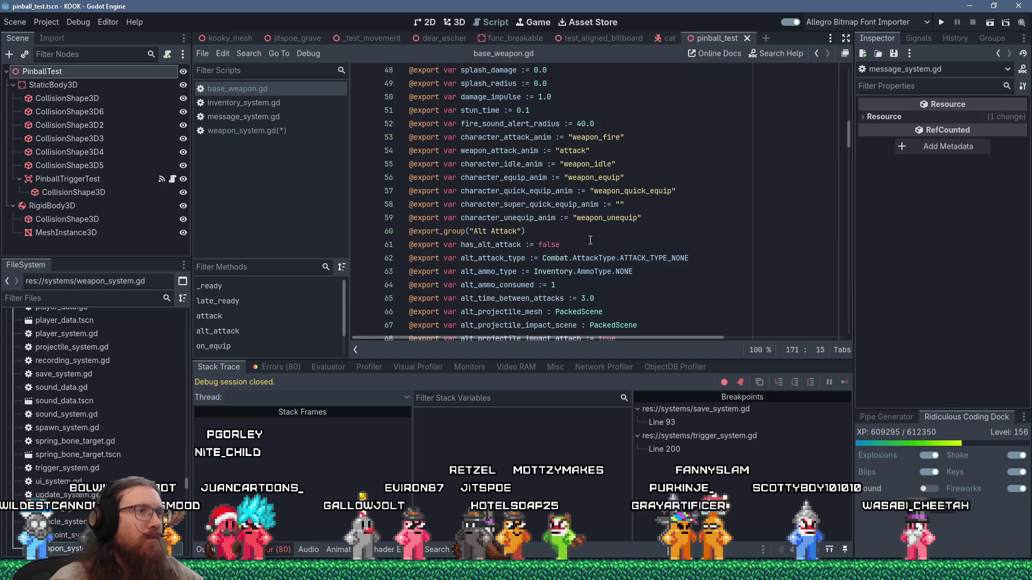
left_click(585, 244)
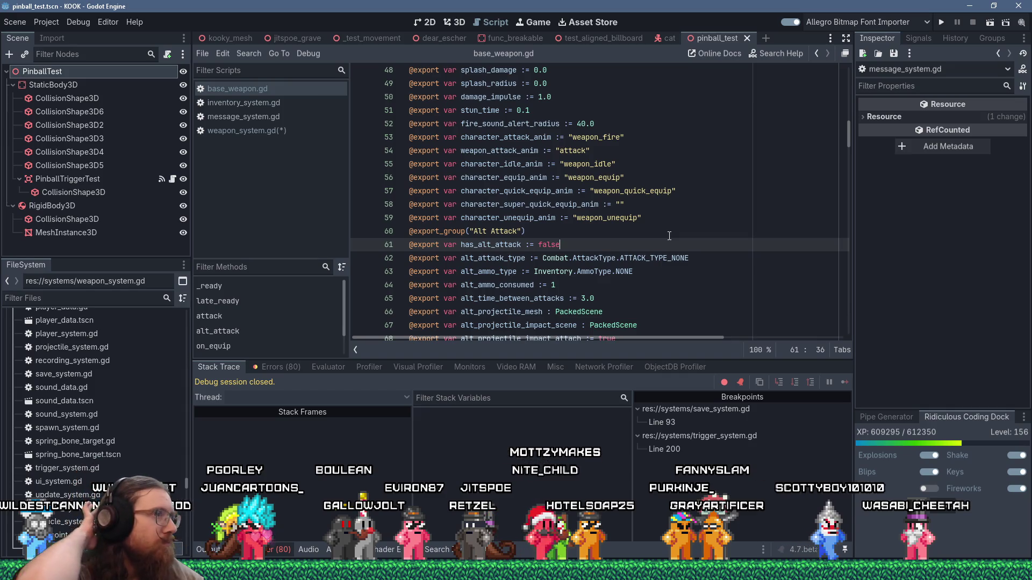
key("Return")
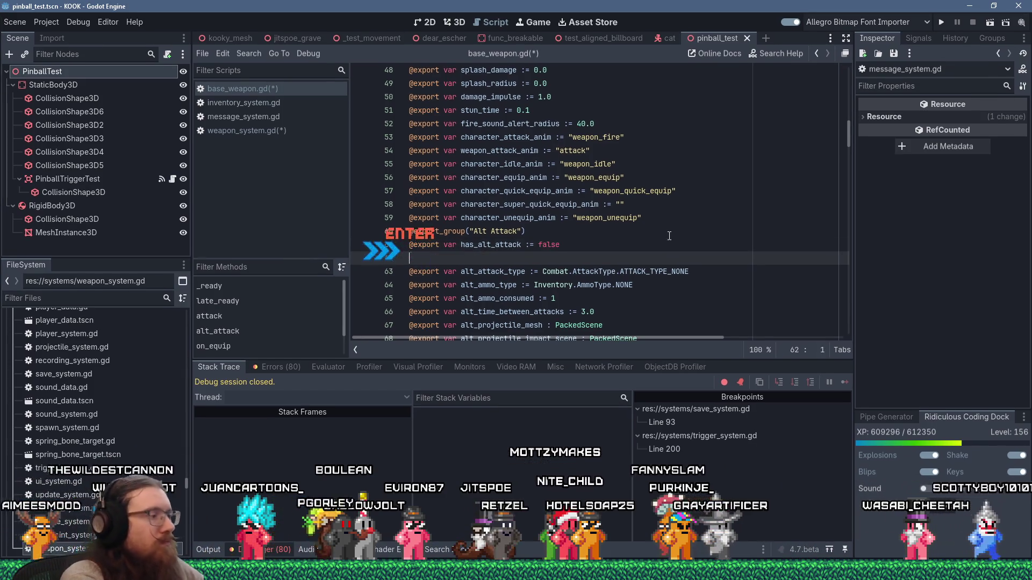
type("@export var")
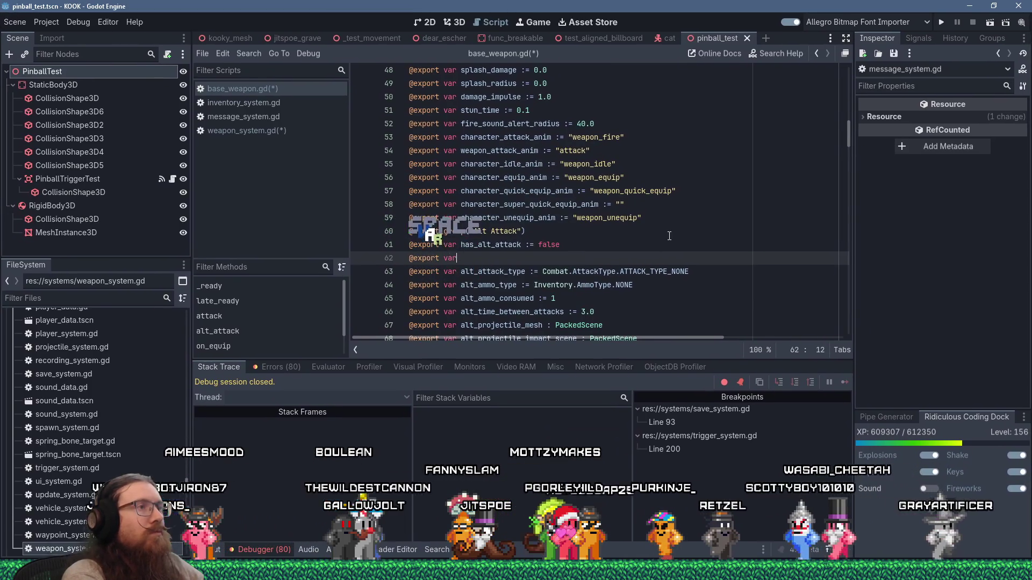
key("alt+Tab")
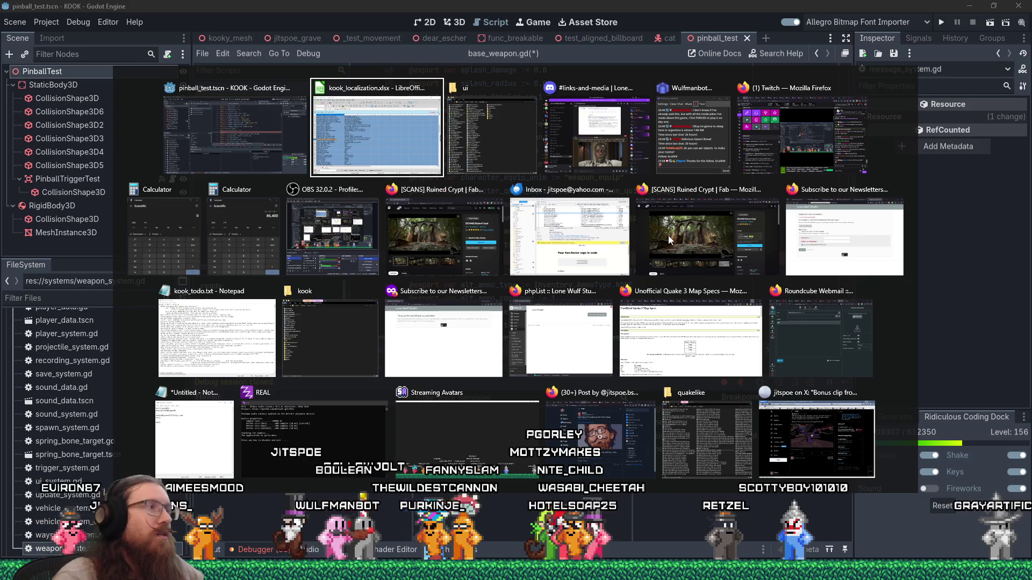
left_click(195, 321)
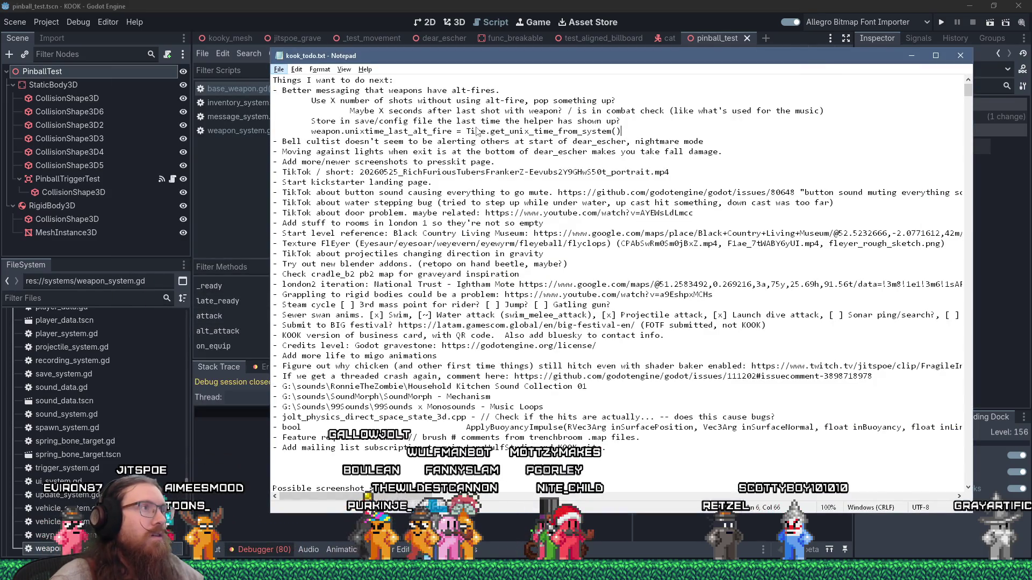
Add a 'check has_alt_attack' note under the alt-fire item in kook_todo.txt
key("Return")
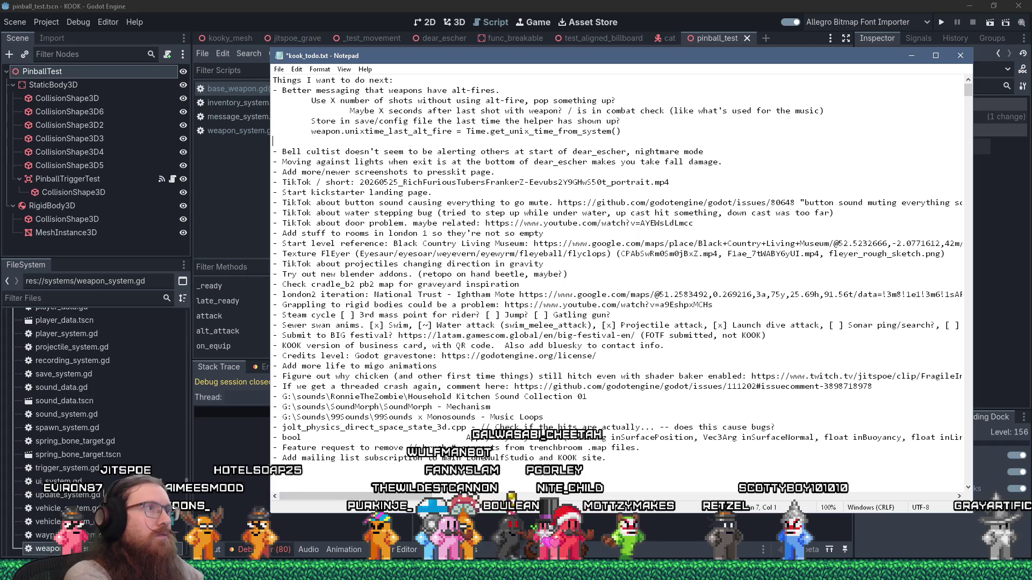
type("eck has_alt_attack")
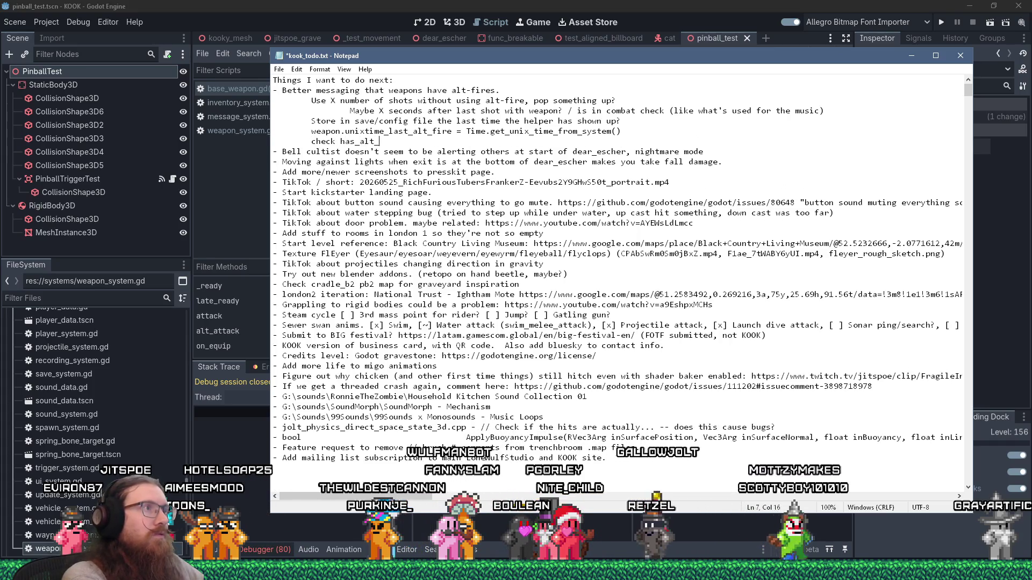
key("alt+Tab")
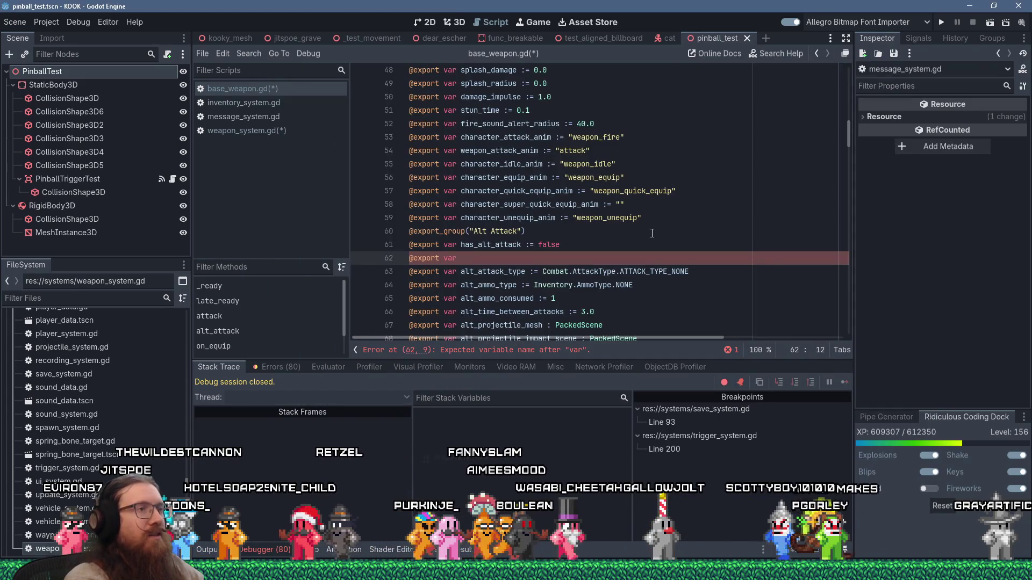
Declare alt_attack_tip := "" on line 62, save, and filter files for 'time vampire tscn'
type("alt")
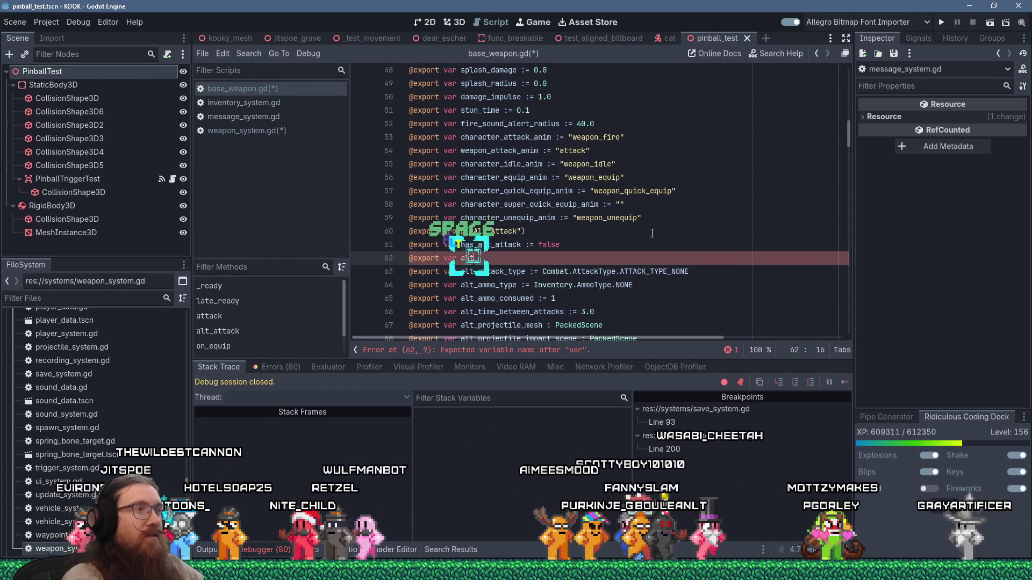
type("_attack_")
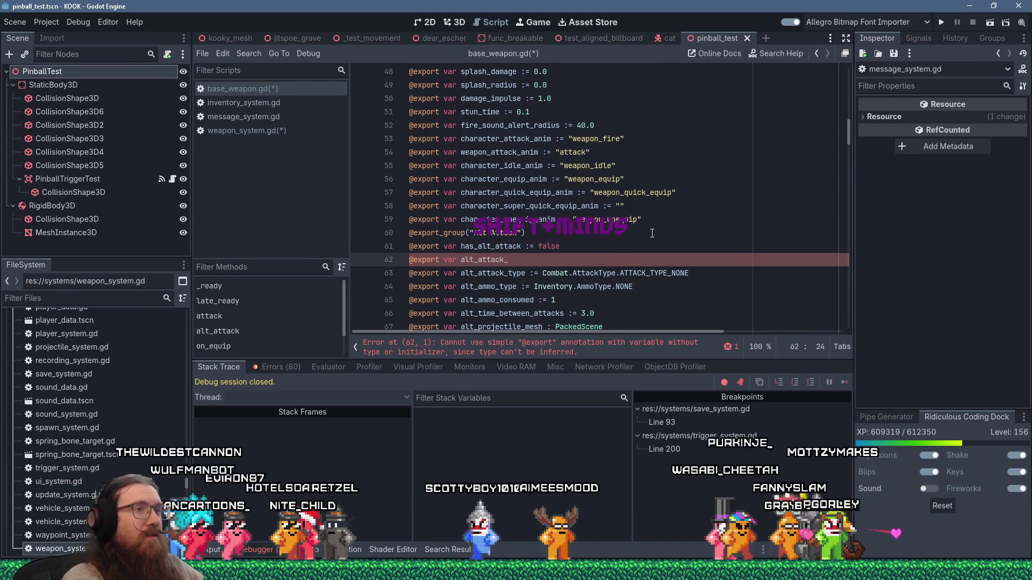
type("tip")
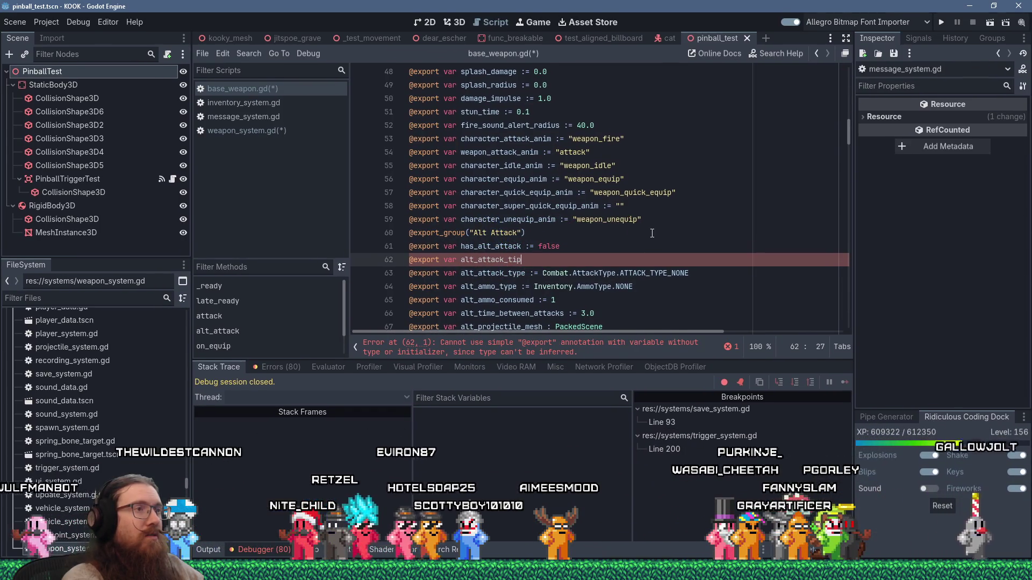
type(": ")
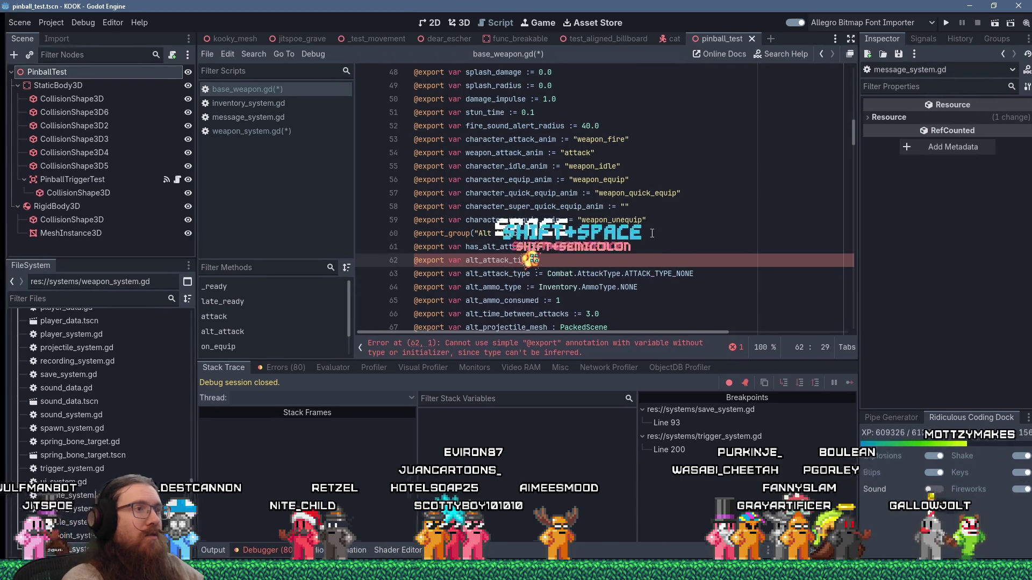
type("= \"\"")
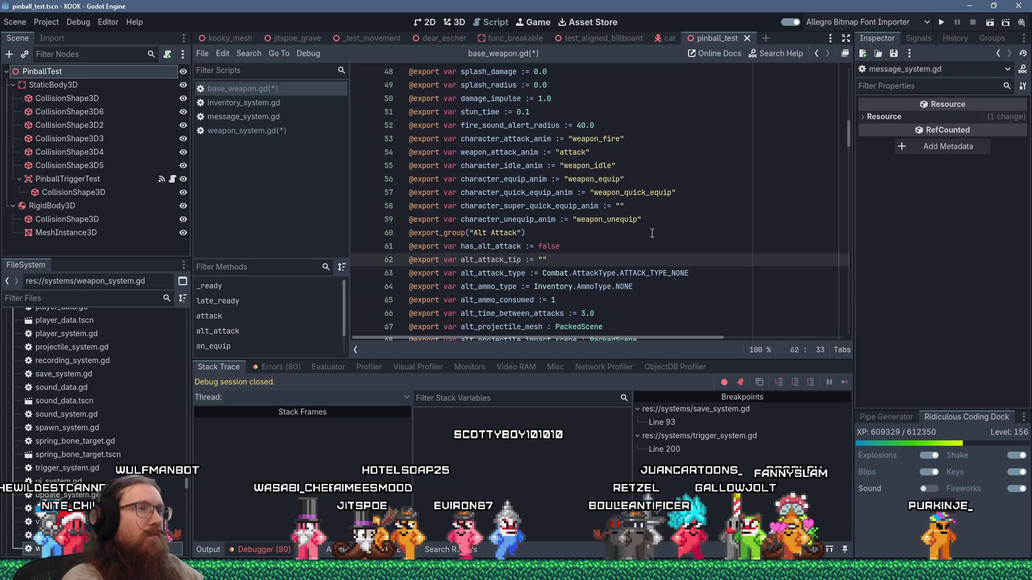
key("ctrl+s")
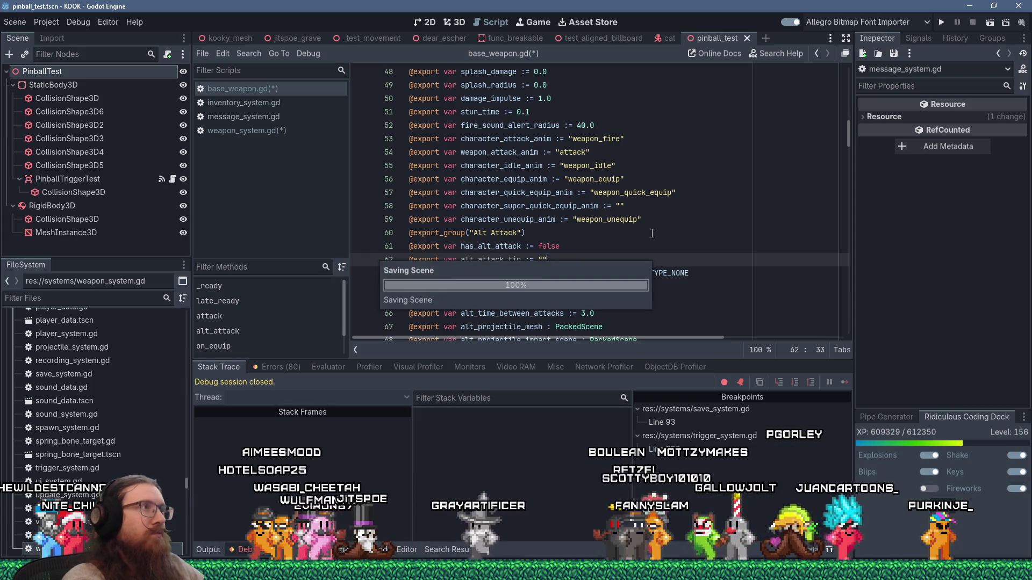
left_click(98, 300)
type("time vampire ")
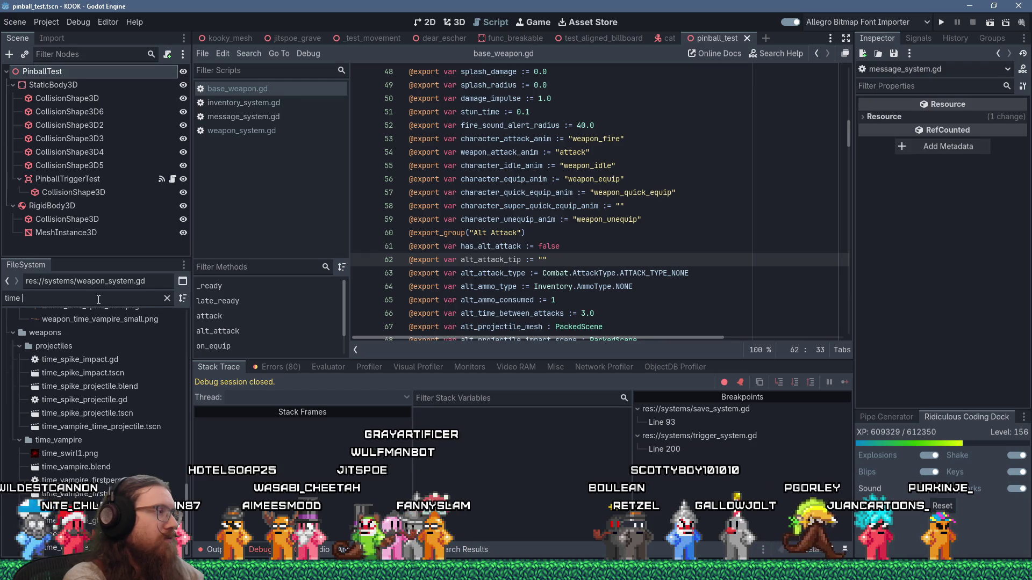
type("tscn")
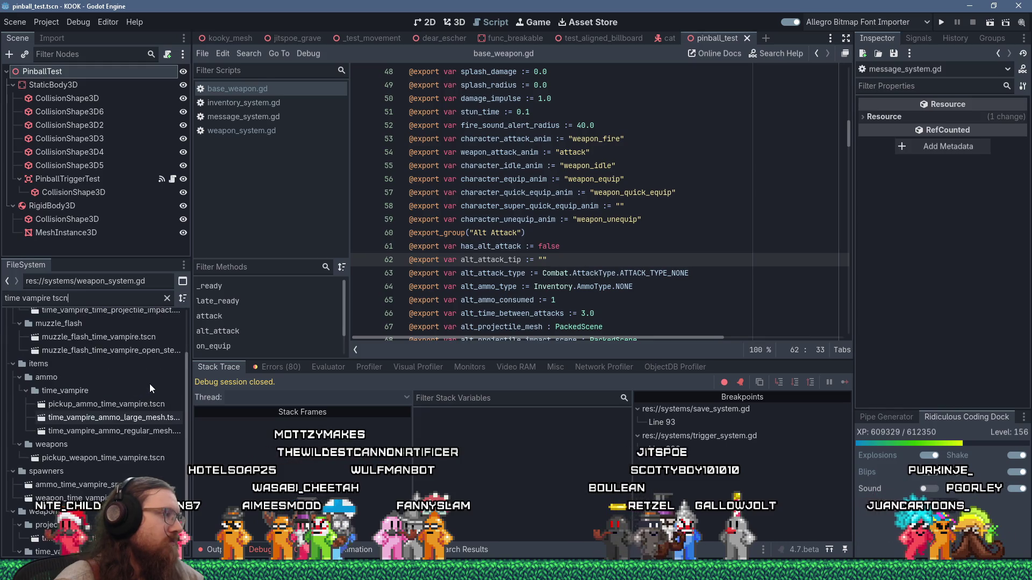
Open time_vampire_firstperson.tscn, set its Alt Attack Tip to the VAMPIRE_ALT_FIRE key, and save
left_click(49, 533)
double_click(48, 534)
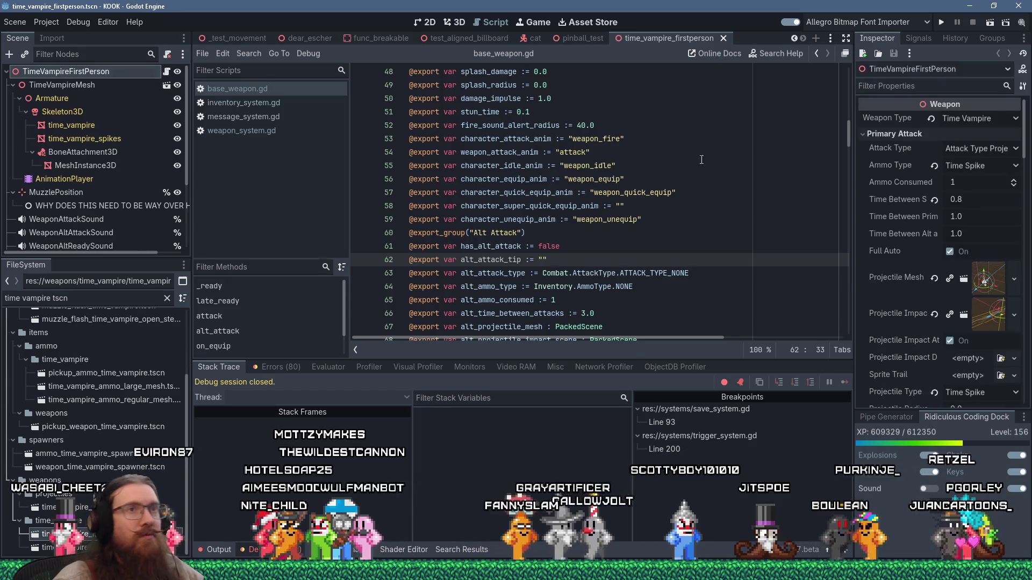
scroll(938, 228, "down", 5)
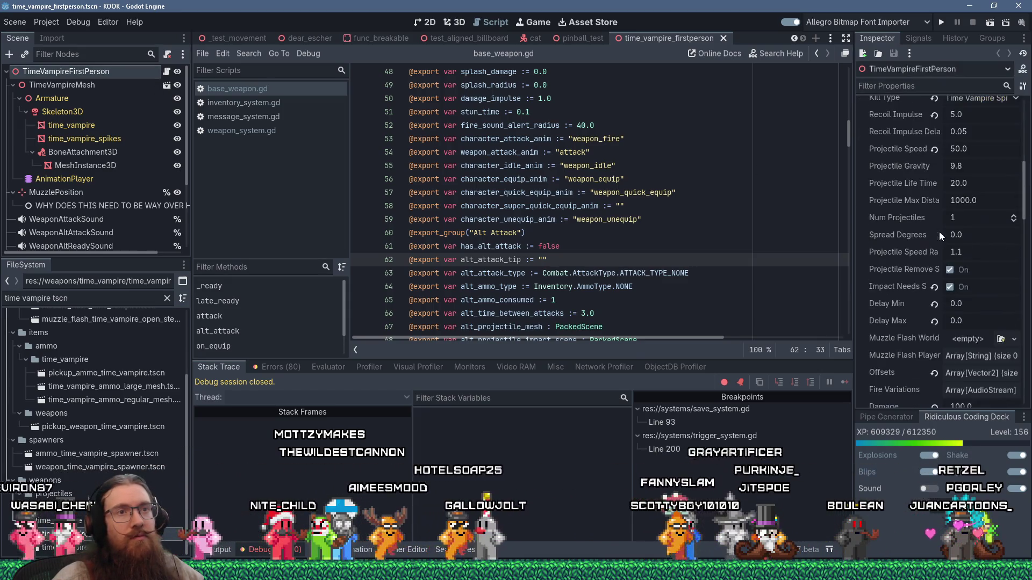
scroll(927, 186, "up", 5)
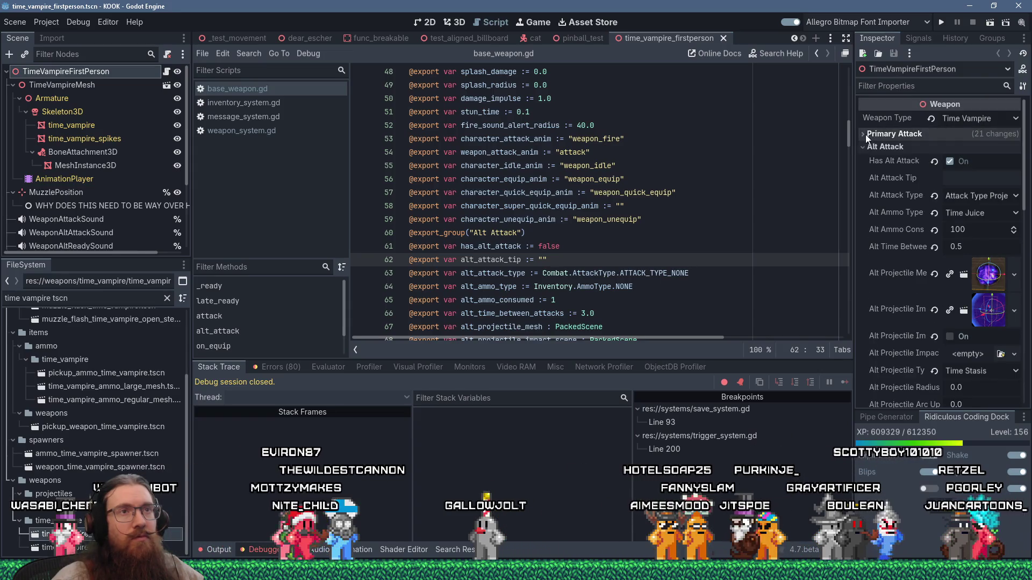
left_click(865, 135)
left_click(954, 182)
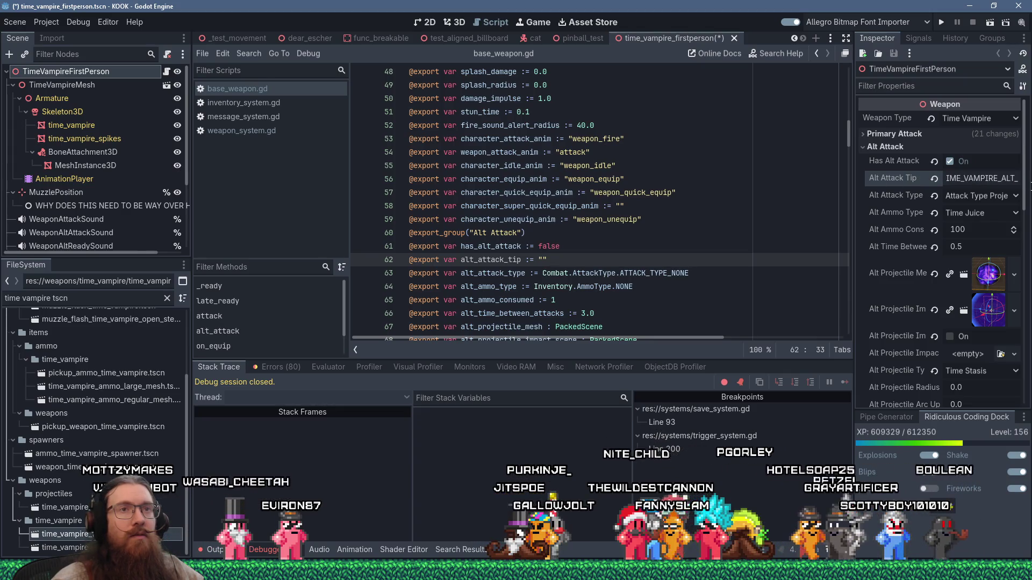
left_click(744, 195)
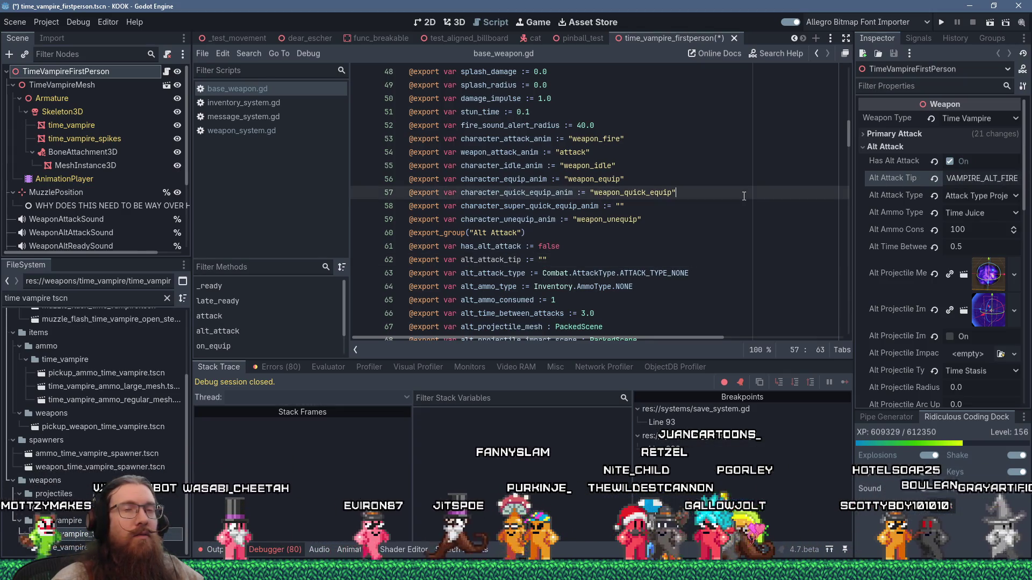
key("ctrl+s")
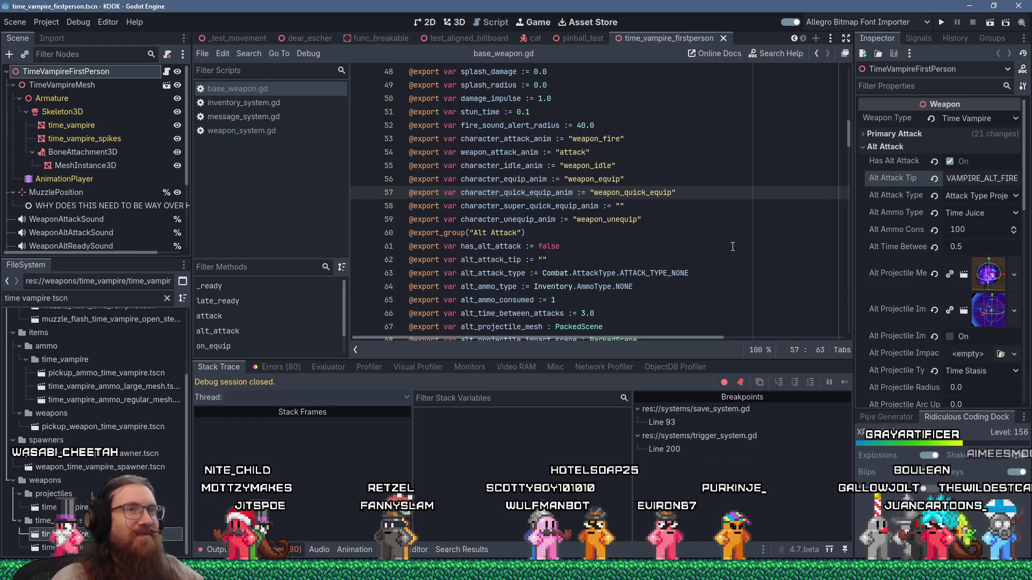
key("alt+Tab")
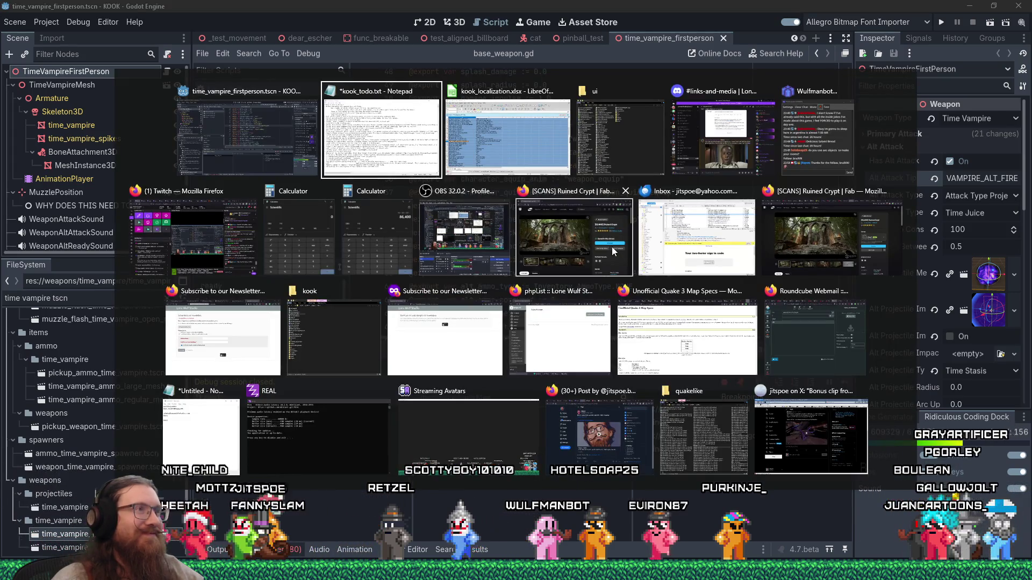
Insert an empty entire row at row 55, above the time vampire entry
key("alt+Tab")
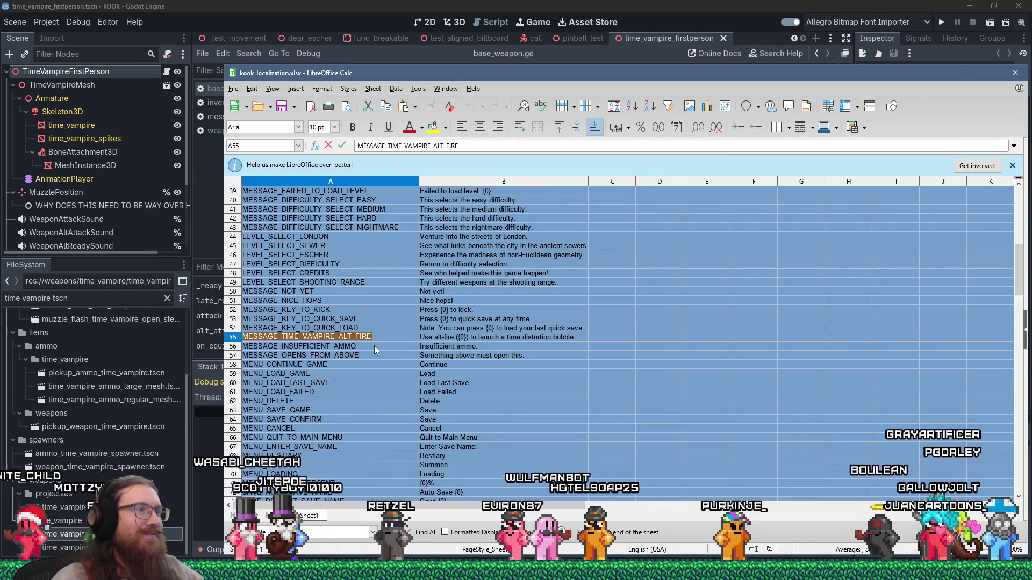
right_click(372, 346)
left_click(419, 424)
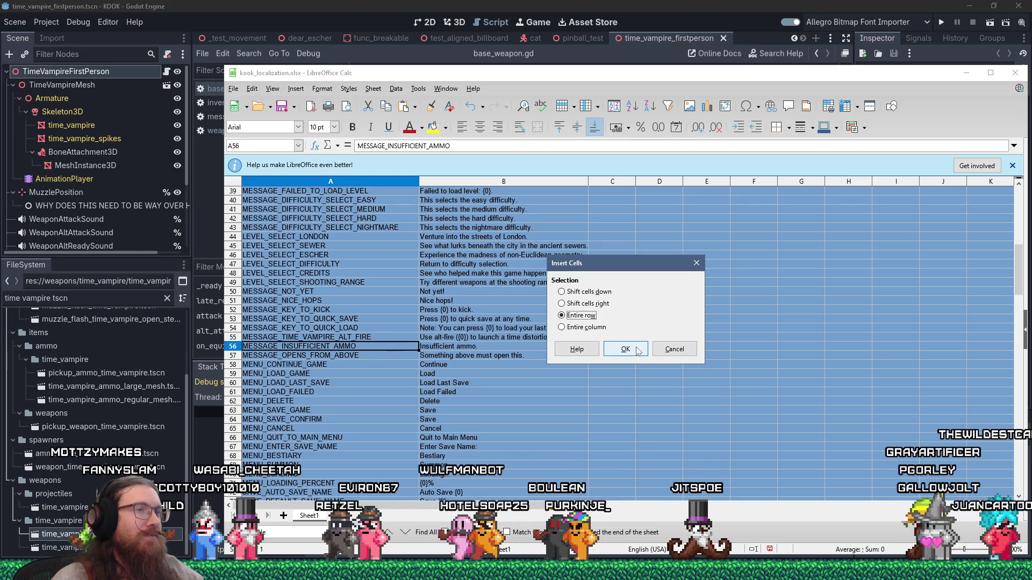
left_click(696, 263)
right_click(397, 337)
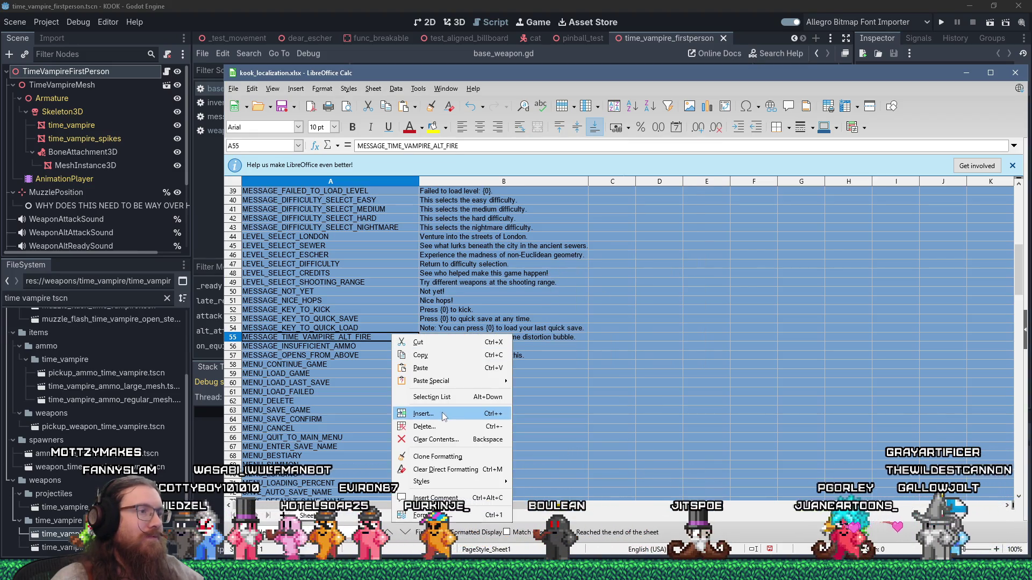
left_click(483, 410)
left_click(605, 348)
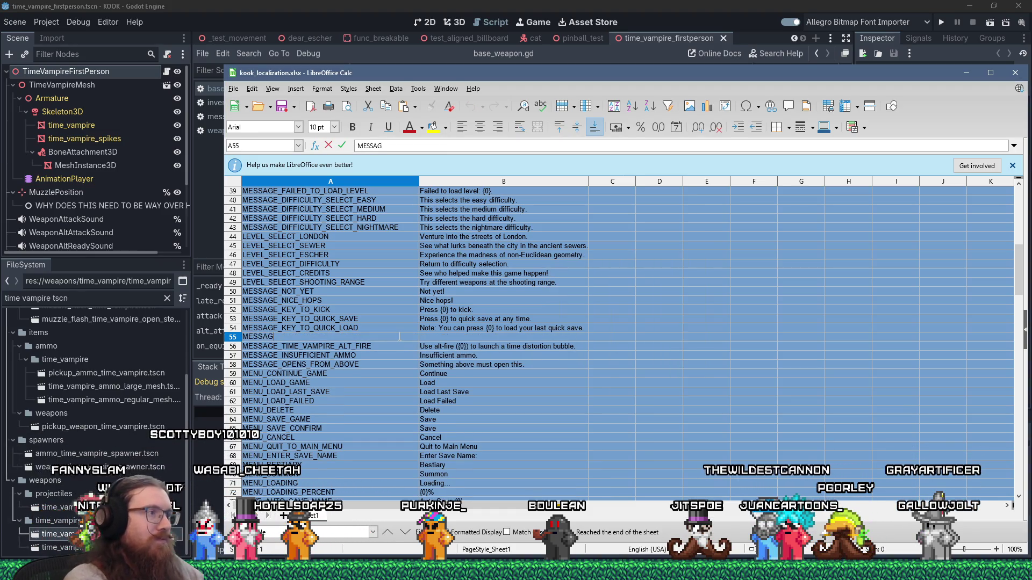
Enter MESSAGE_SHOTGUN_ALT_FIRE in A55 and 'Alt-fire ({0}) will fire all 3 barrels at once.' in B55
type("TGUN_AL")
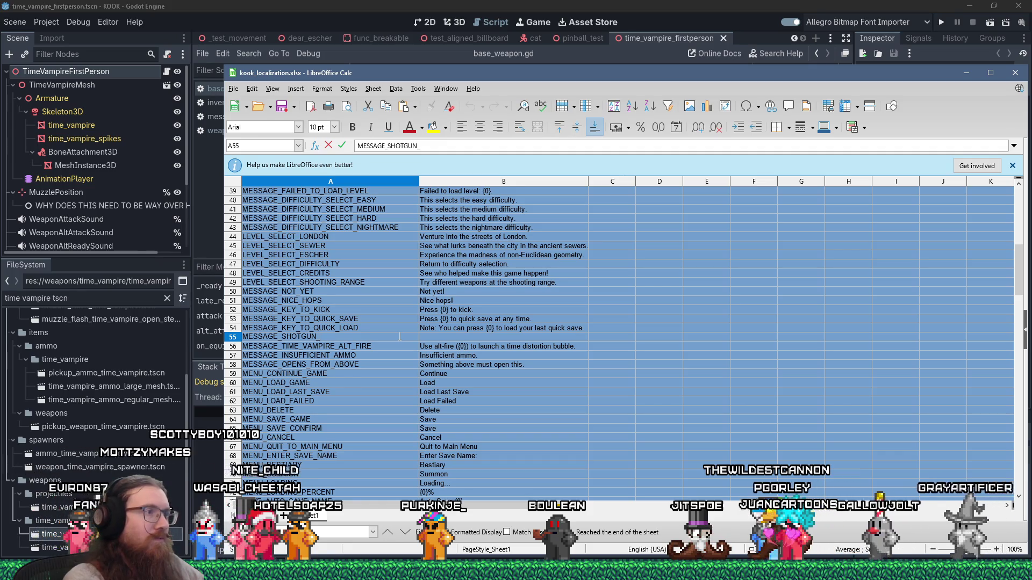
type("T_FIRE")
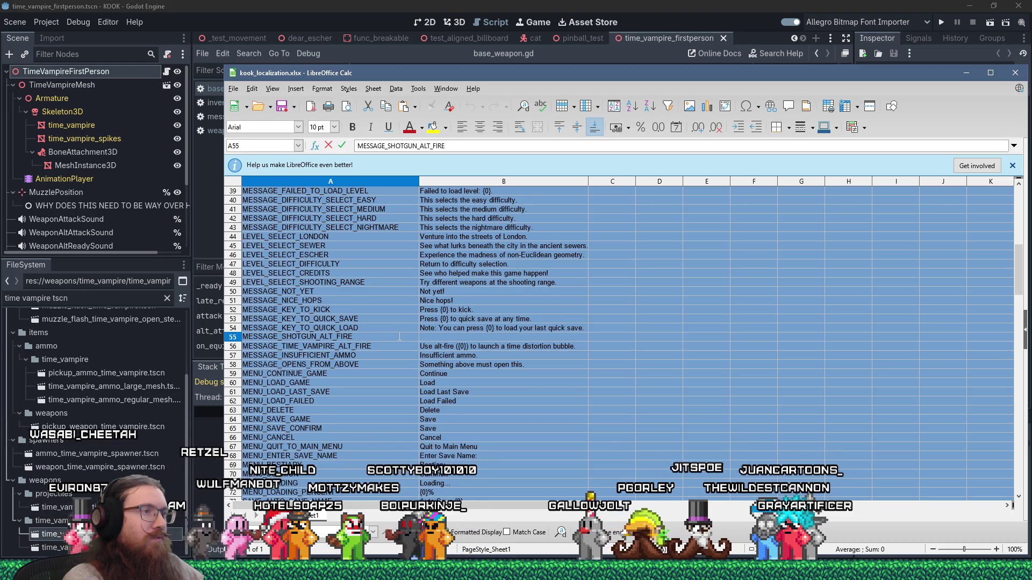
left_click(425, 337)
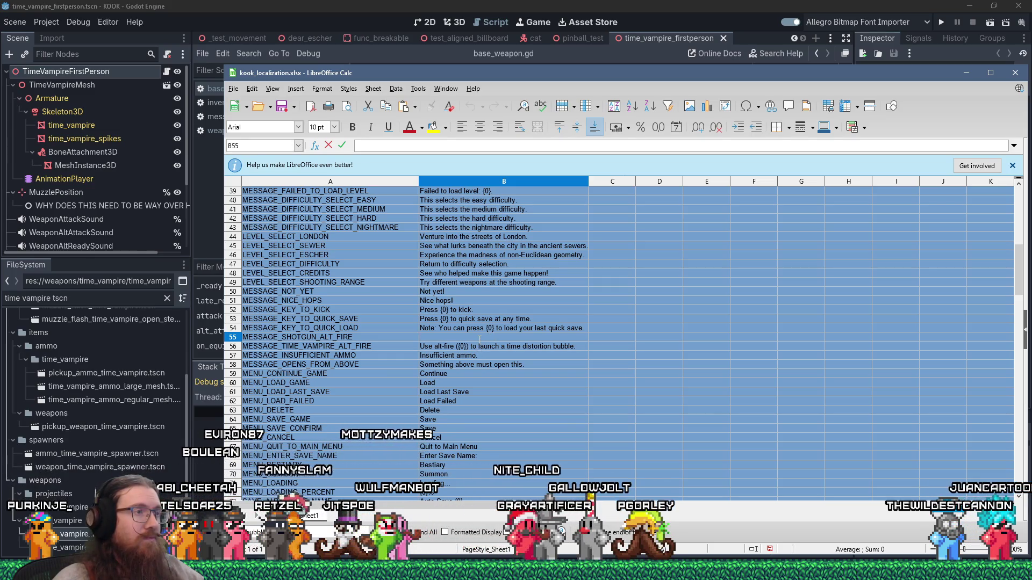
type("Alt-fire (")
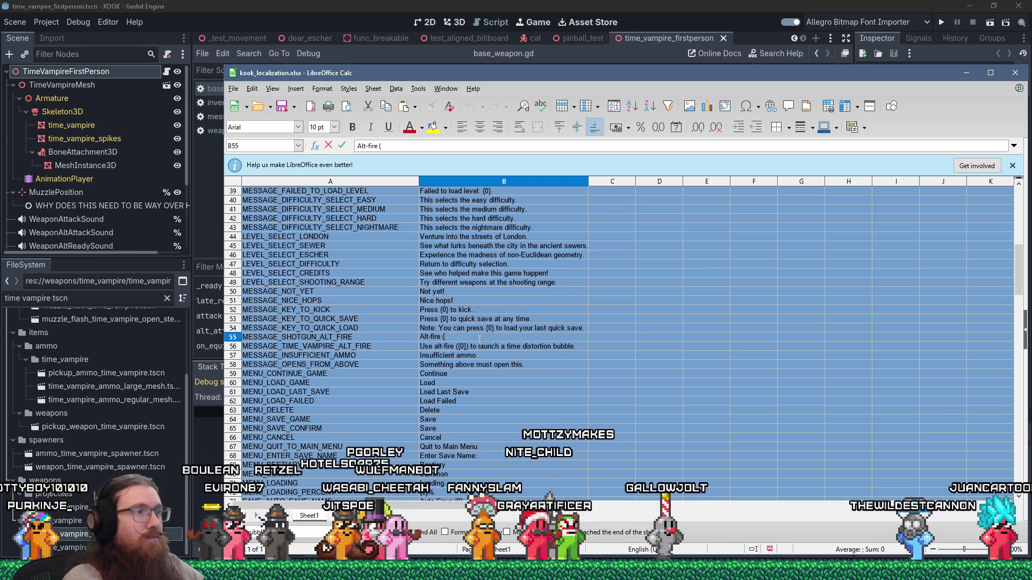
type("{0}) will fire all 3 barr")
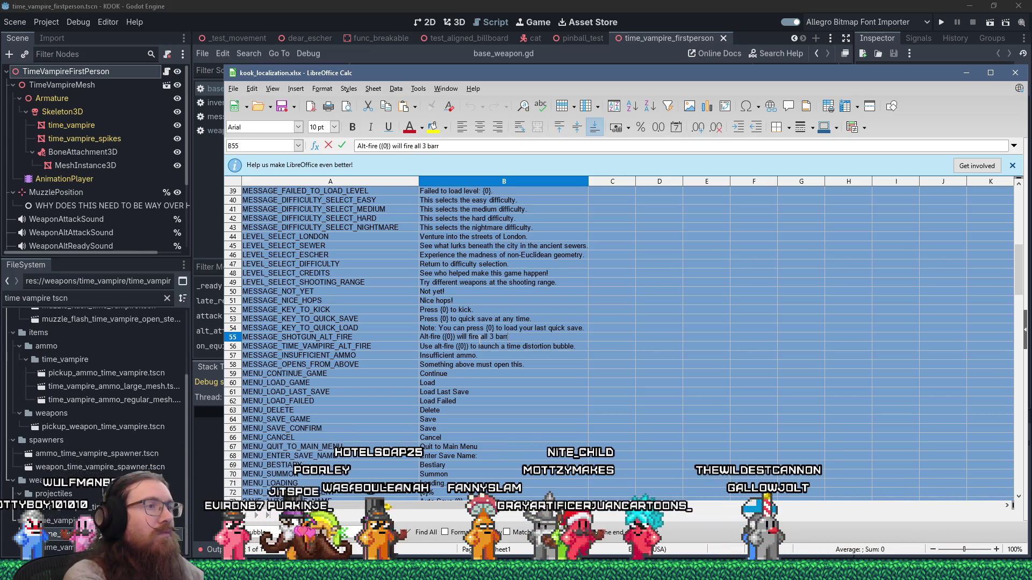
type("t once.")
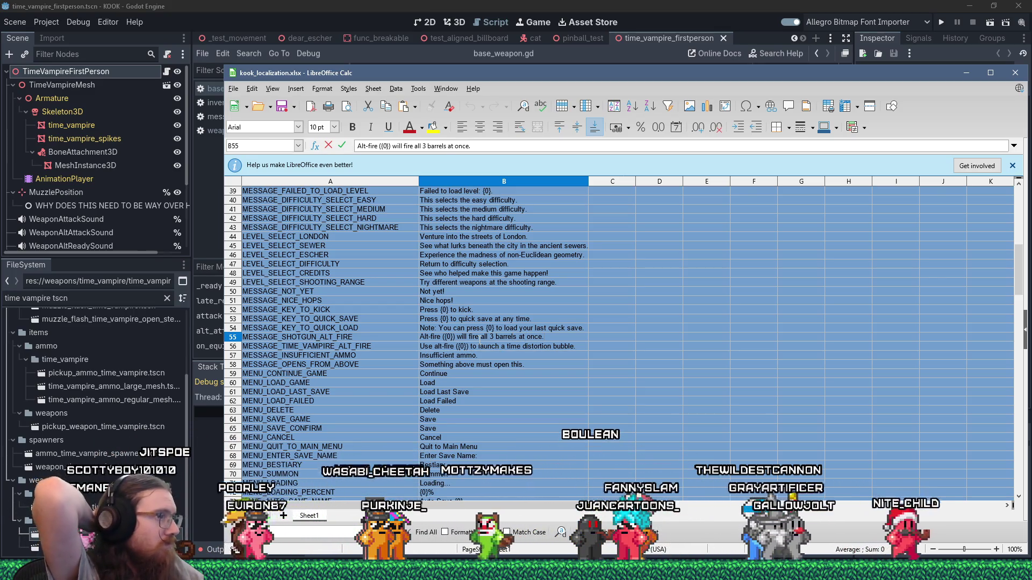
left_click(386, 352)
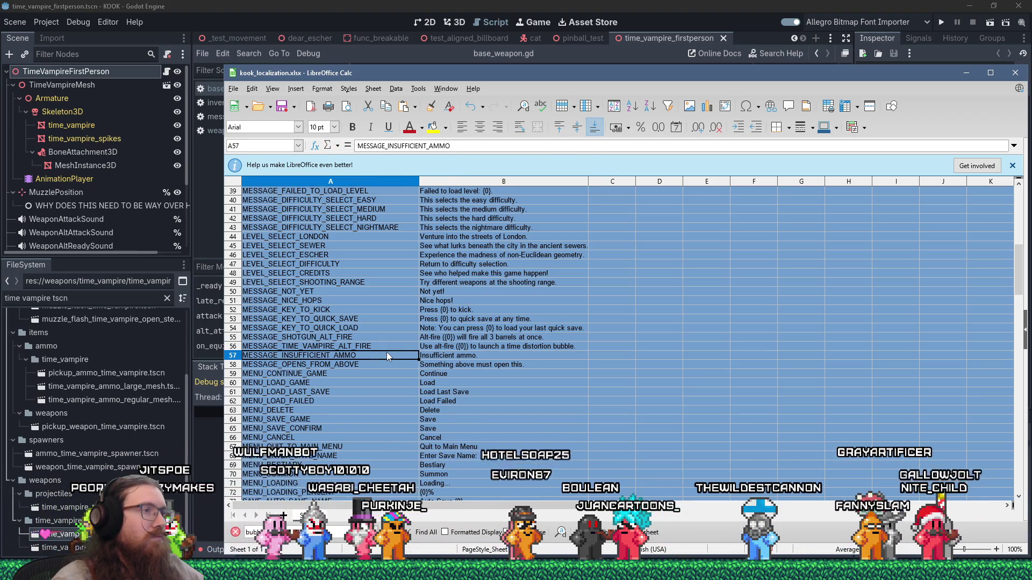
key("Up")
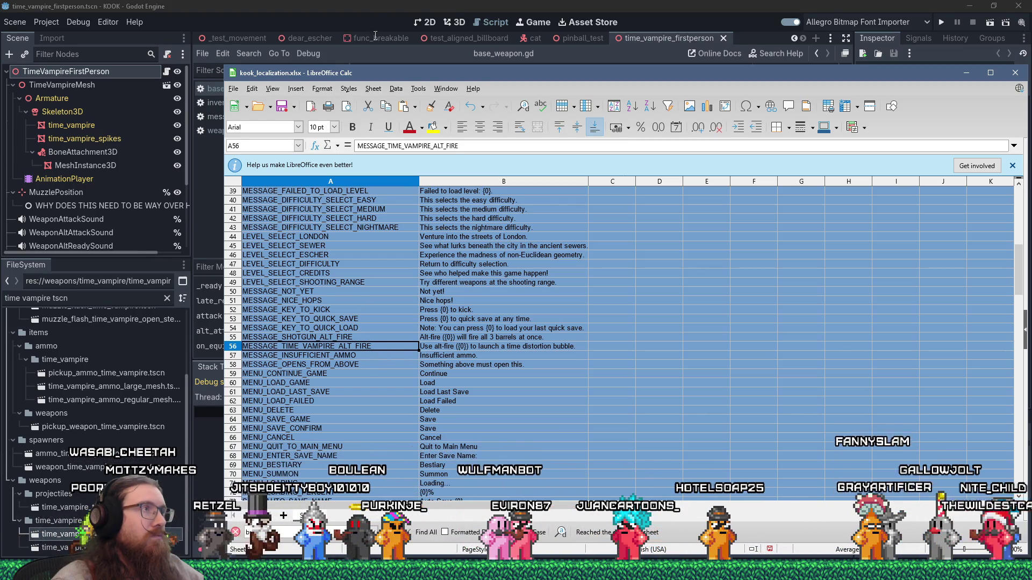
left_click(372, 3)
Search the project for time_vampire_alt_fire and open the match in message_system.gd
left_click(257, 50)
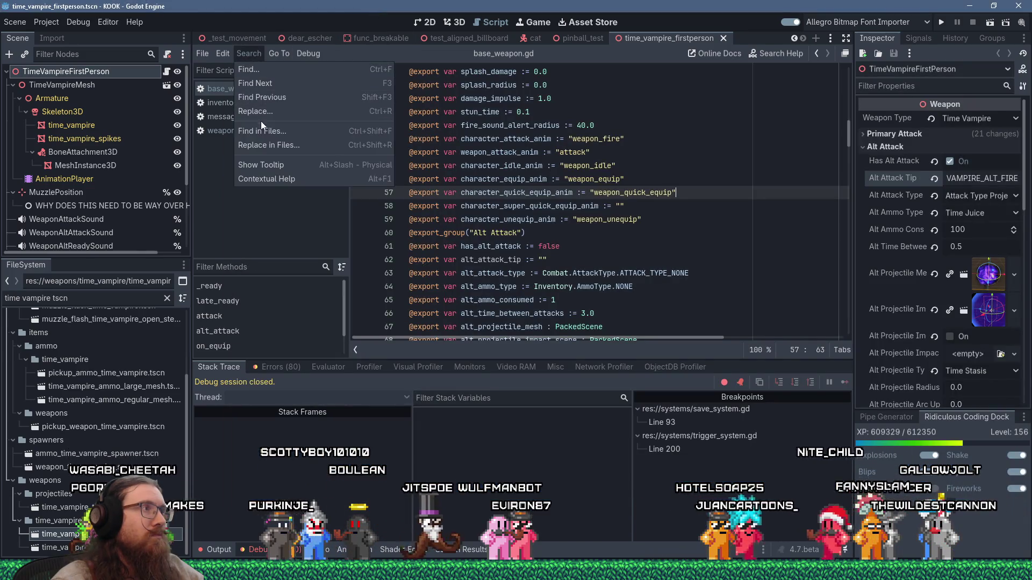
left_click(266, 131)
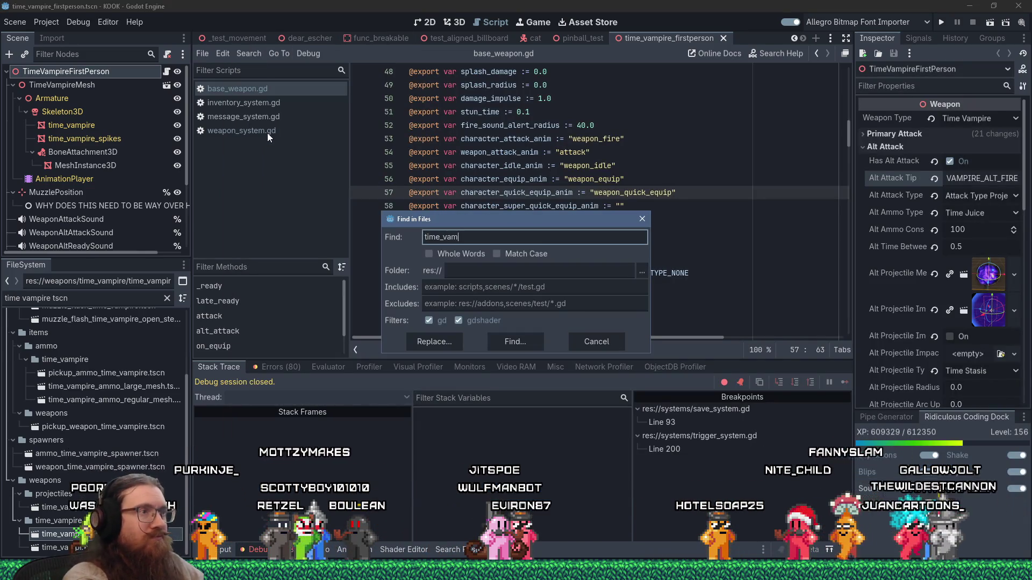
type("_fire")
key("Return")
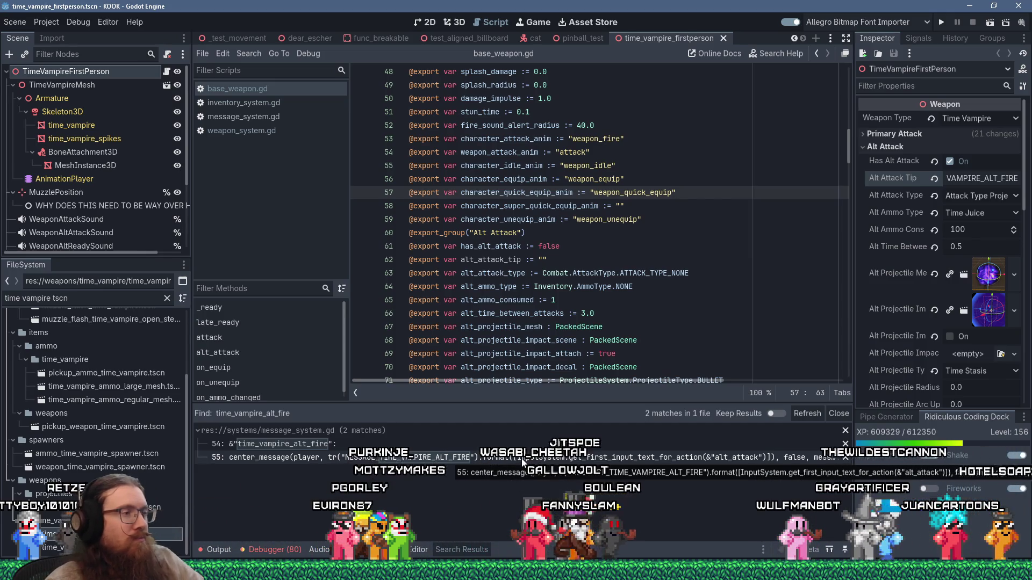
left_click(521, 457)
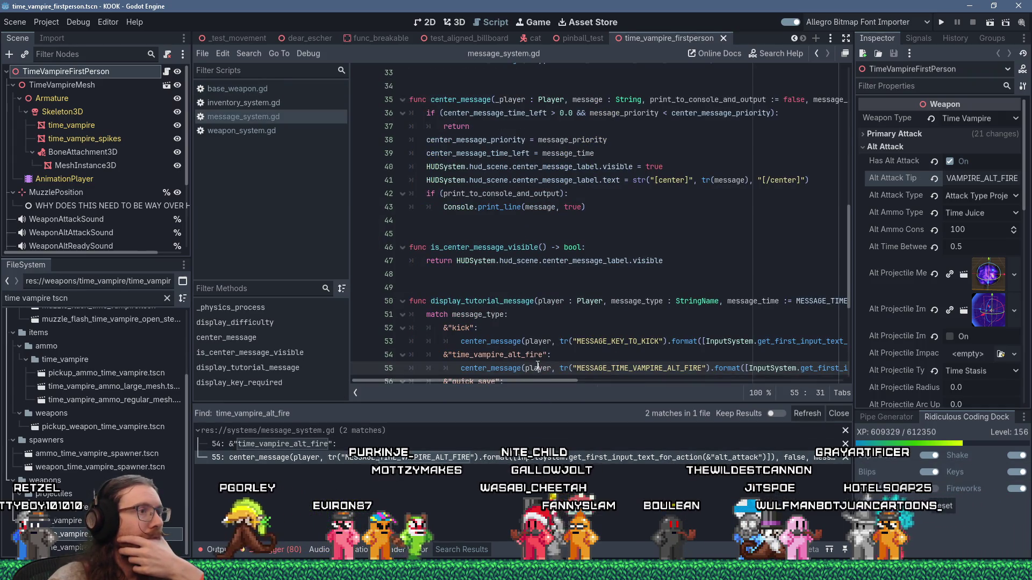
Look over the matching line in message_system.gd, then open weapon_system.gd
mouse_move(511, 382)
left_mouse_down()
mouse_move(657, 378)
mouse_move(505, 388)
left_mouse_up()
scroll(494, 348, "down", 4)
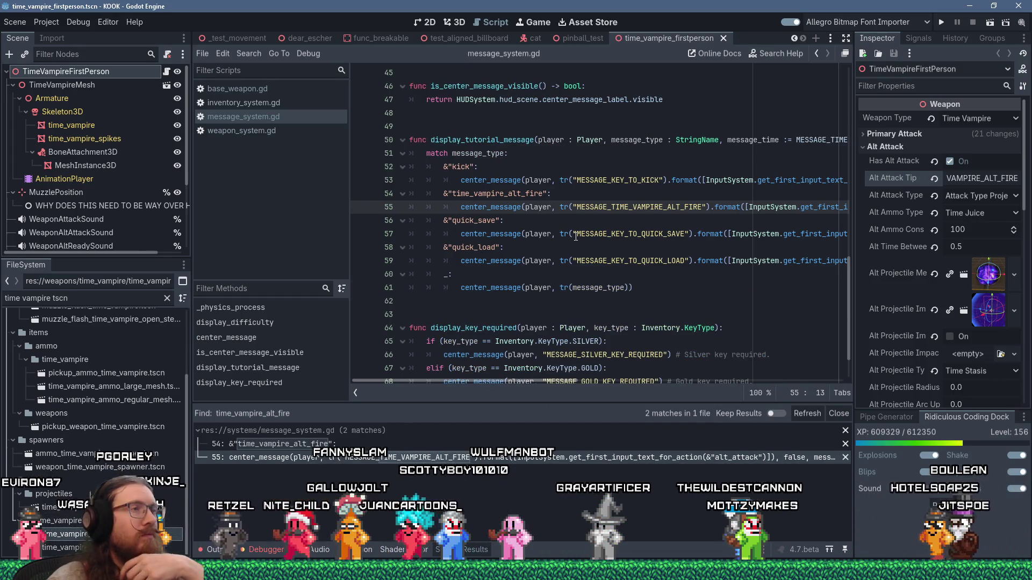
key("shift+End")
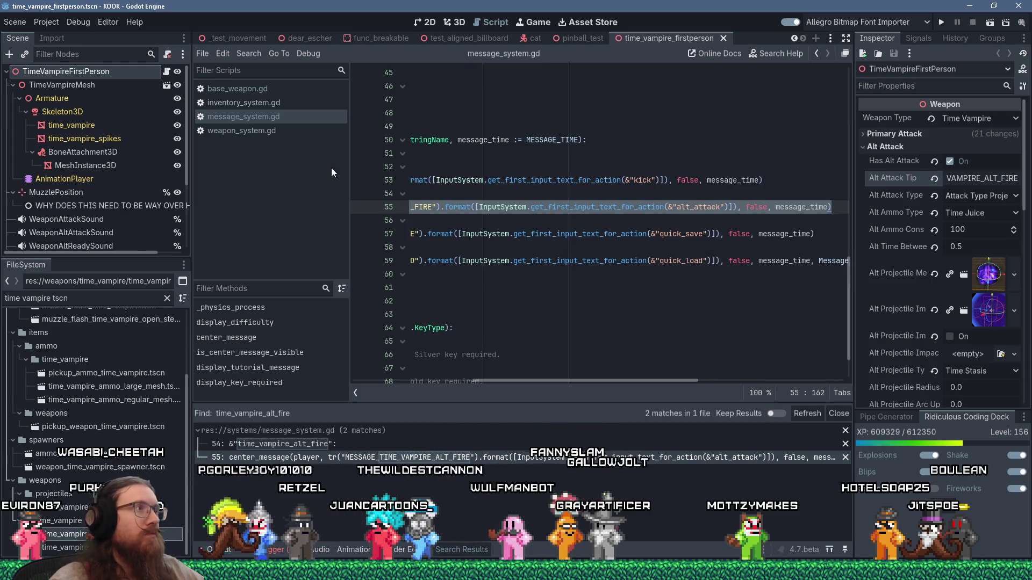
left_click(274, 131)
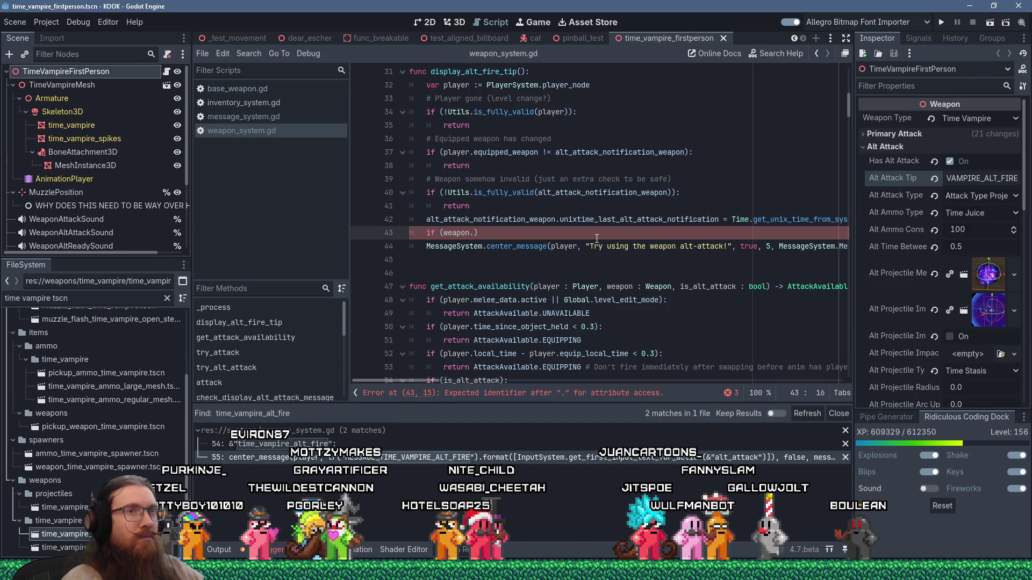
Write the alt_attack_tip if condition and a center_message call passing tr() of the weapon's tip
type("a")
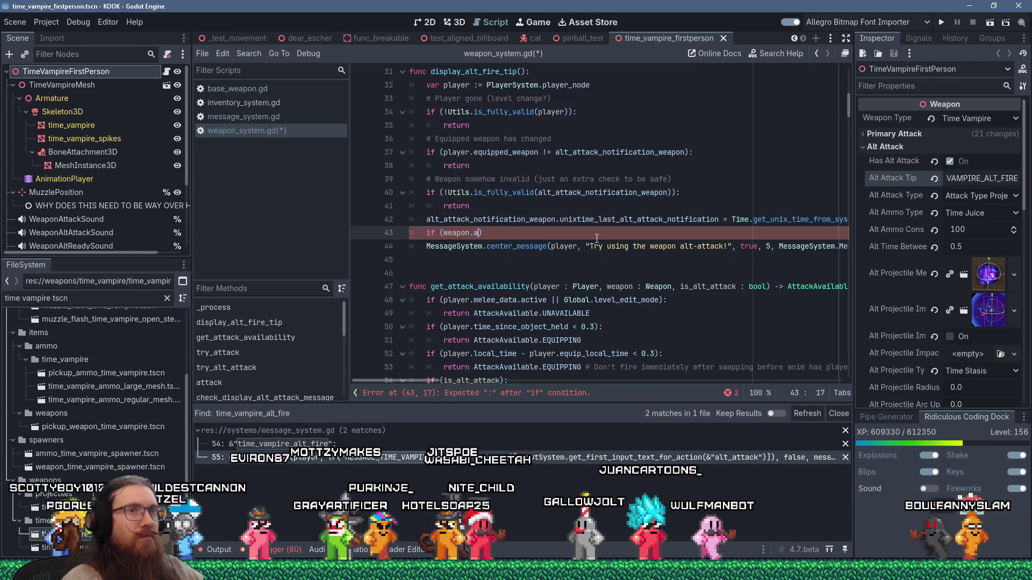
type("lt_attack_tip")
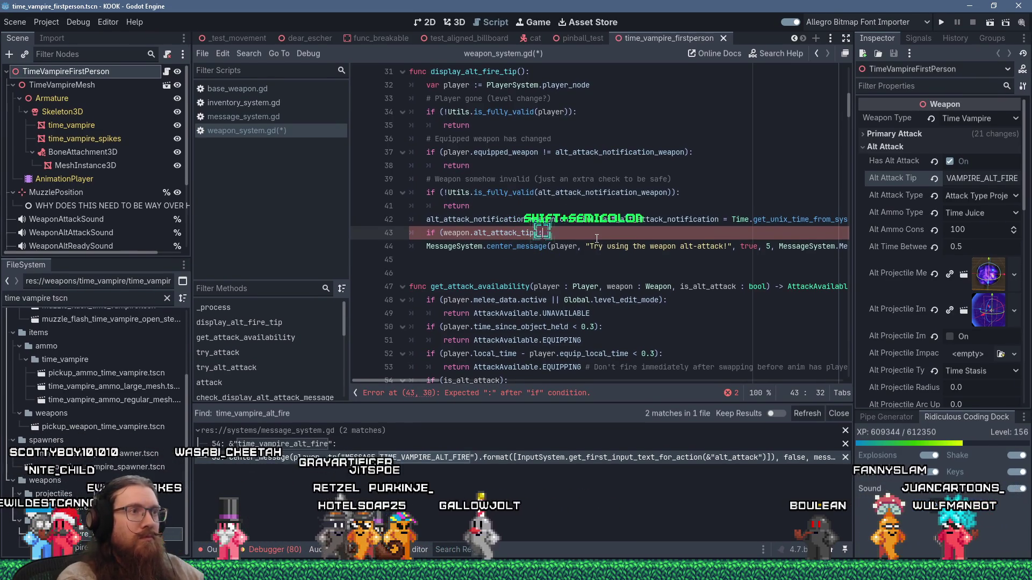
key("Down")
key("Home")
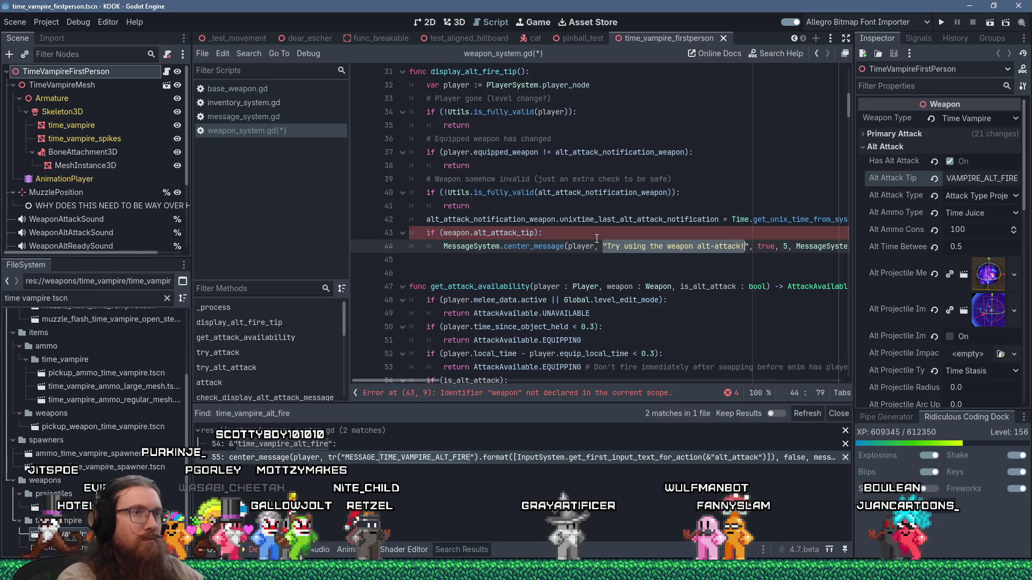
type("center_message(player, tr(\"MESSAGE_TIME_VAMPIRE_ALT_FIRE\").format([InputSystem.get_first_input_text_for_action(&\"alt_attack\")]), false, message_time)")
key("shift+Home")
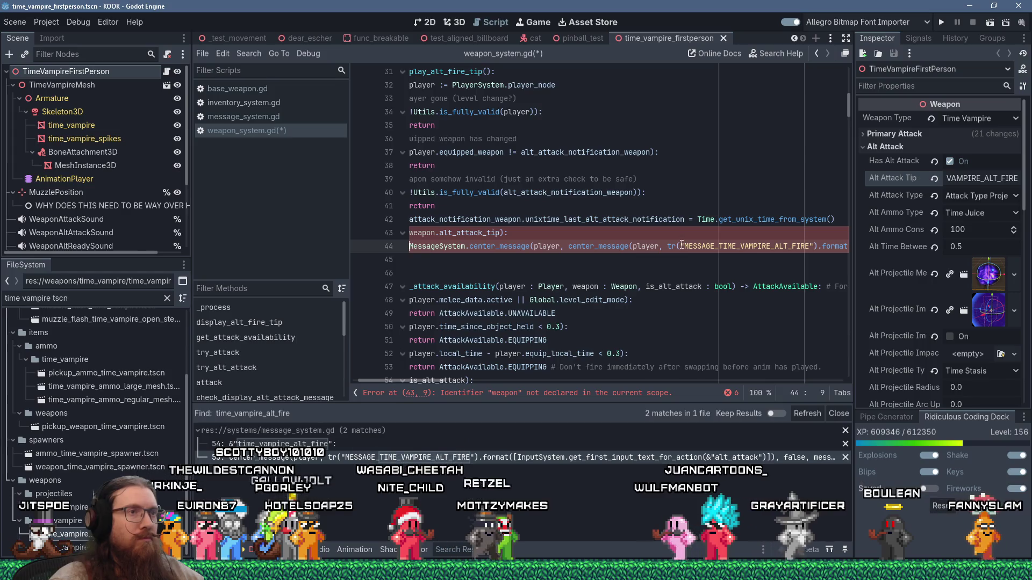
left_click_drag(681, 245, 810, 247)
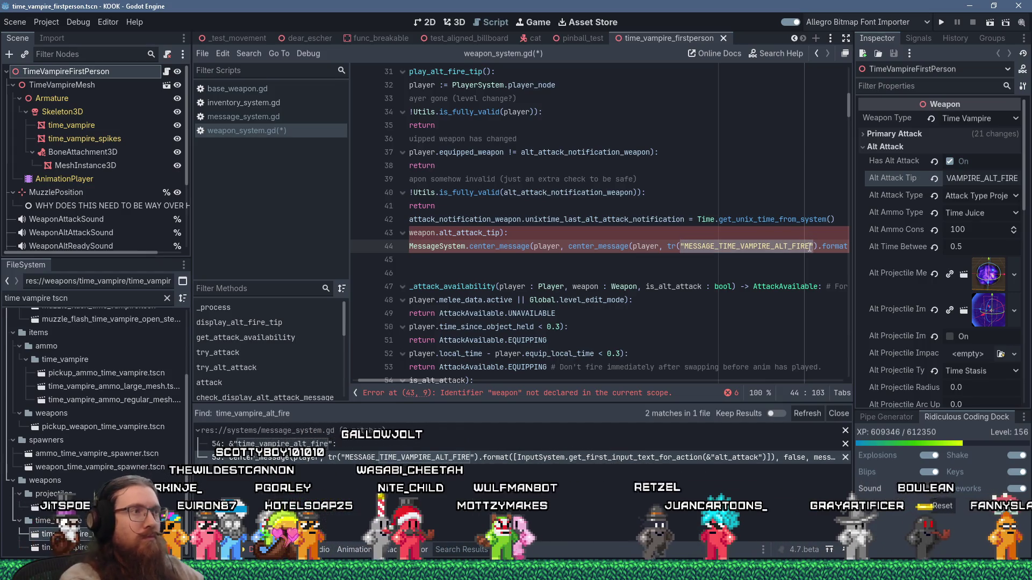
type("weapon.alt_attack")
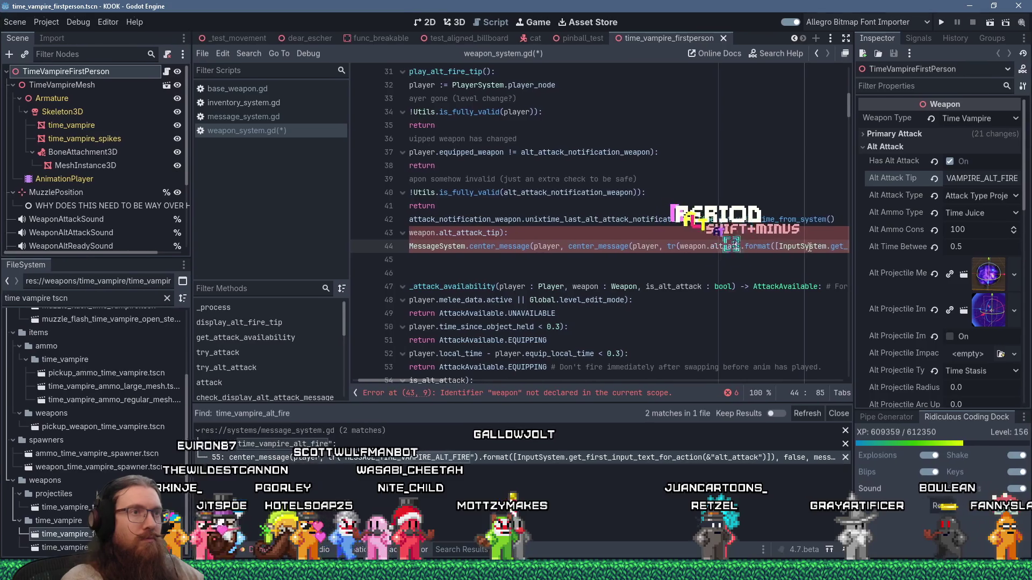
type("tip")
Copy alt_attack_notification_weapon and paste it over weapon in the tr() call on line 44
key("End")
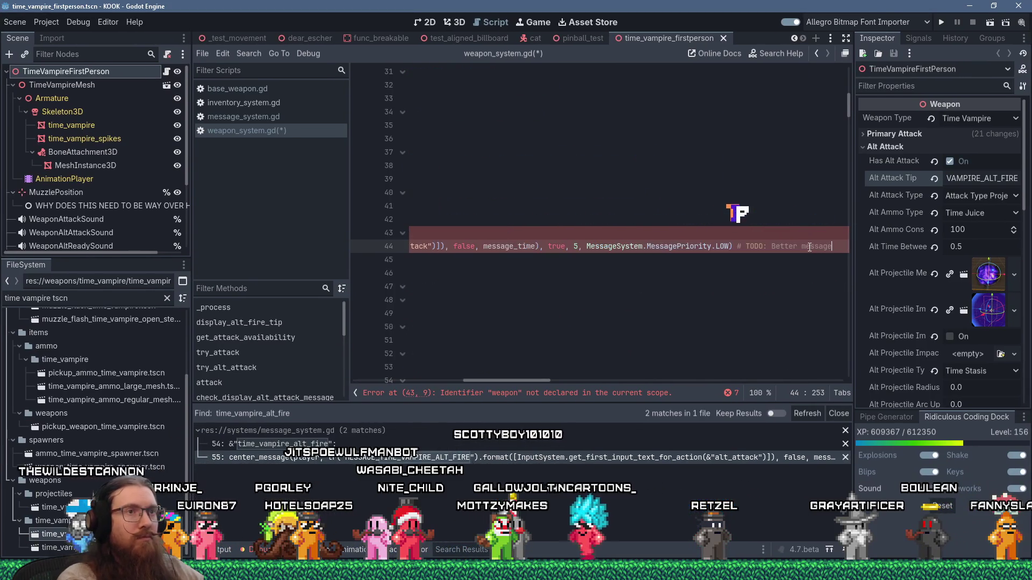
key("Home")
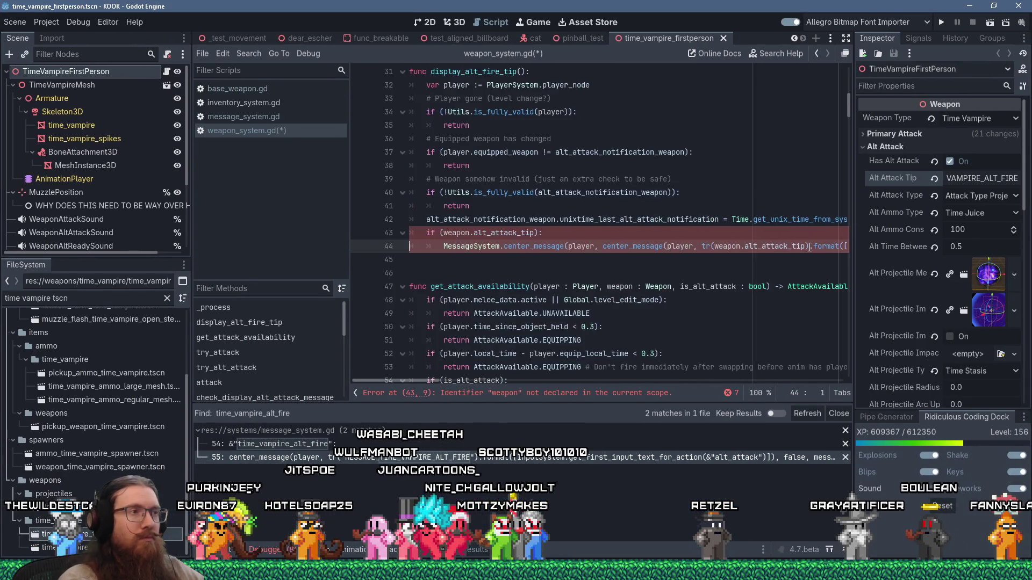
key("End")
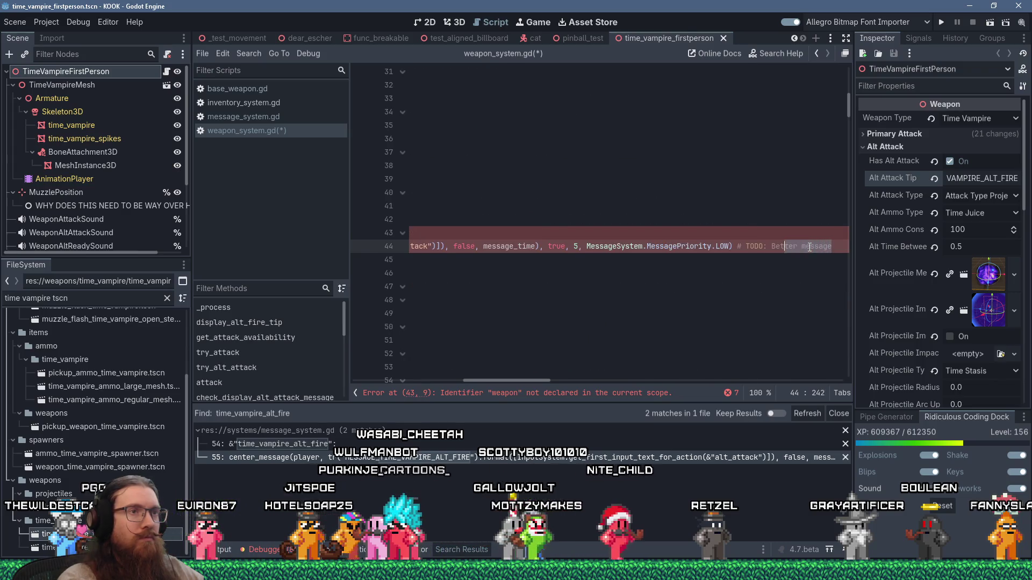
key("Home")
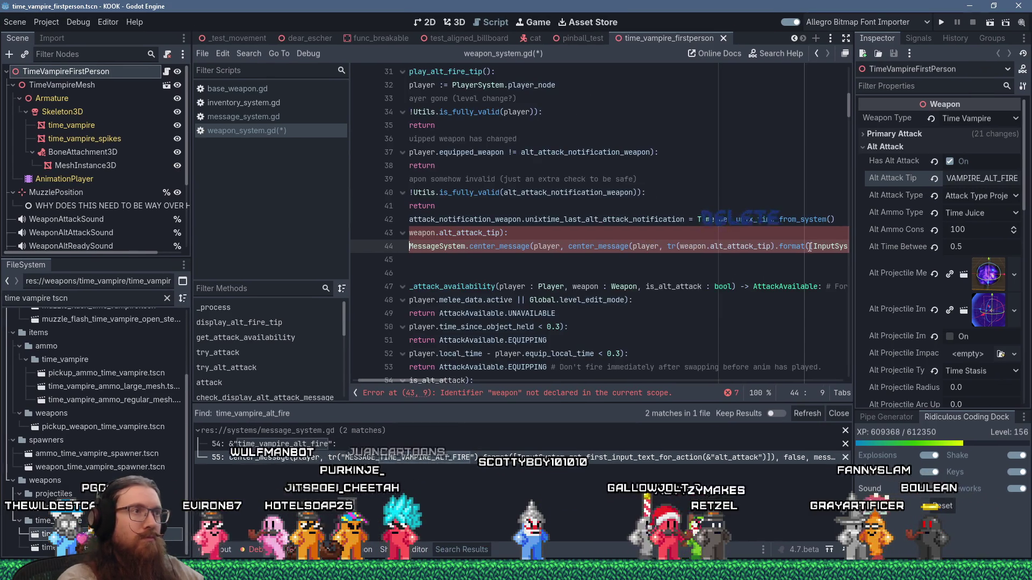
key("Home")
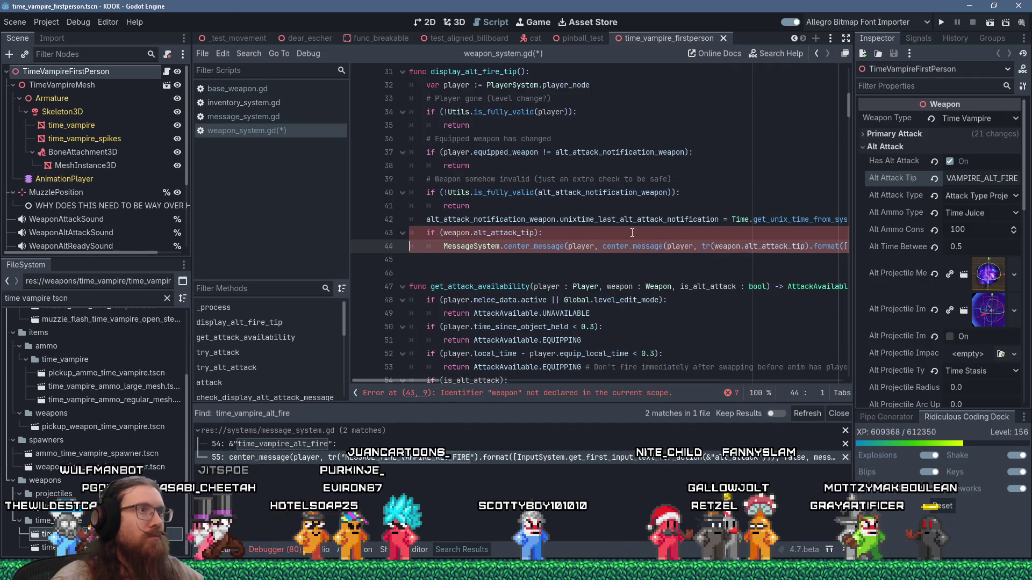
double_click(526, 220)
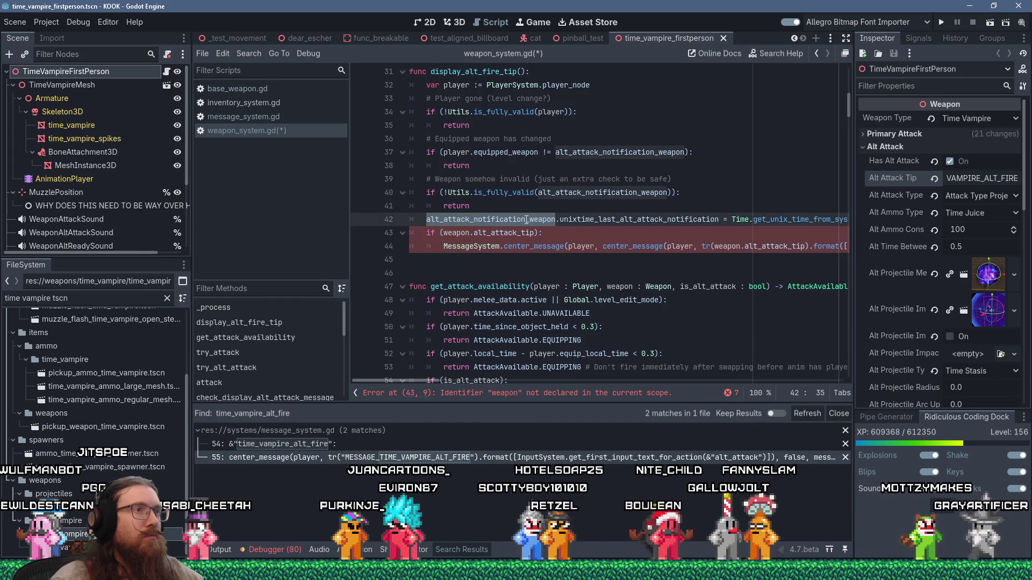
right_click(526, 219)
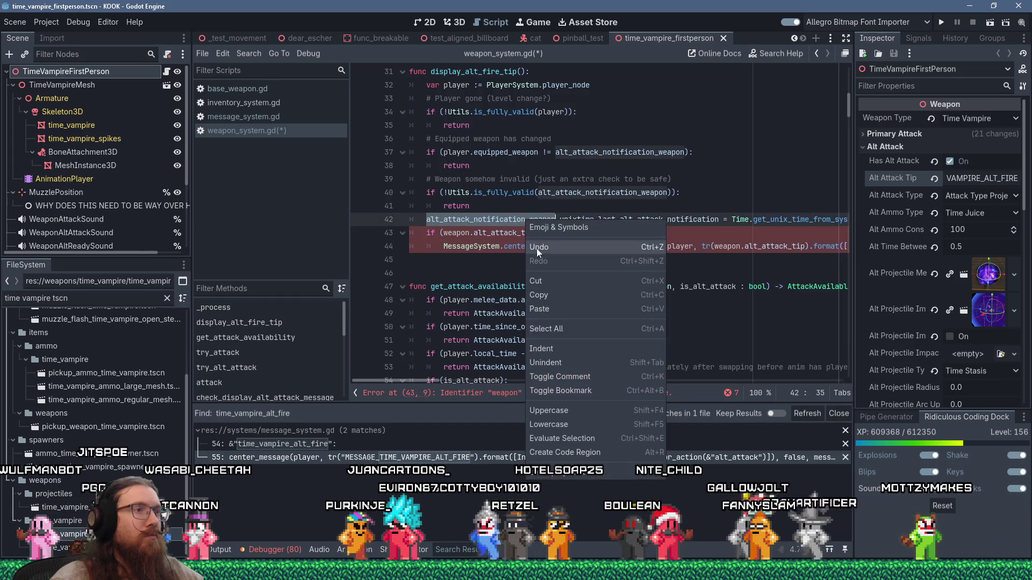
left_click(550, 295)
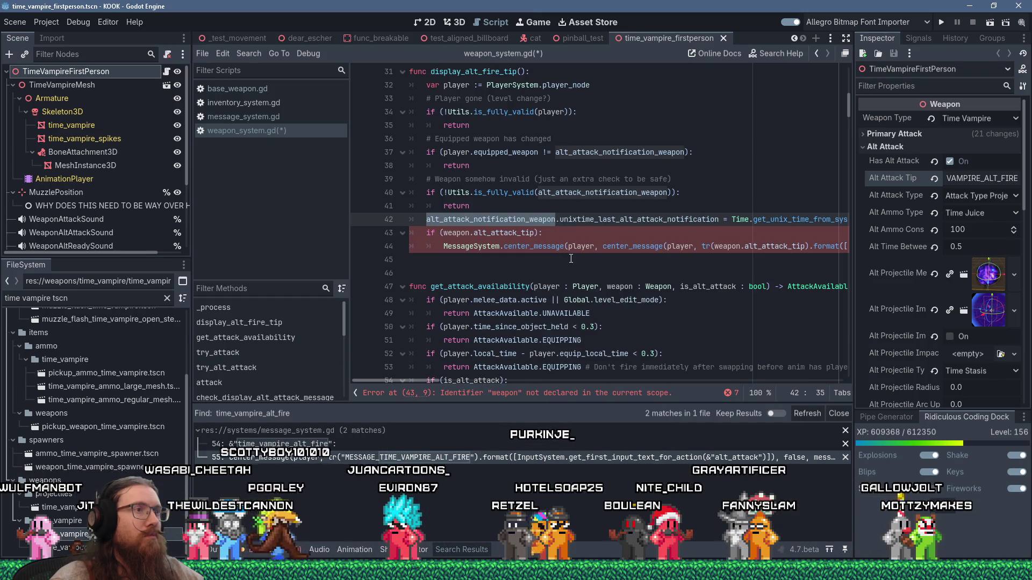
double_click(734, 247)
right_click(734, 246)
left_click(750, 328)
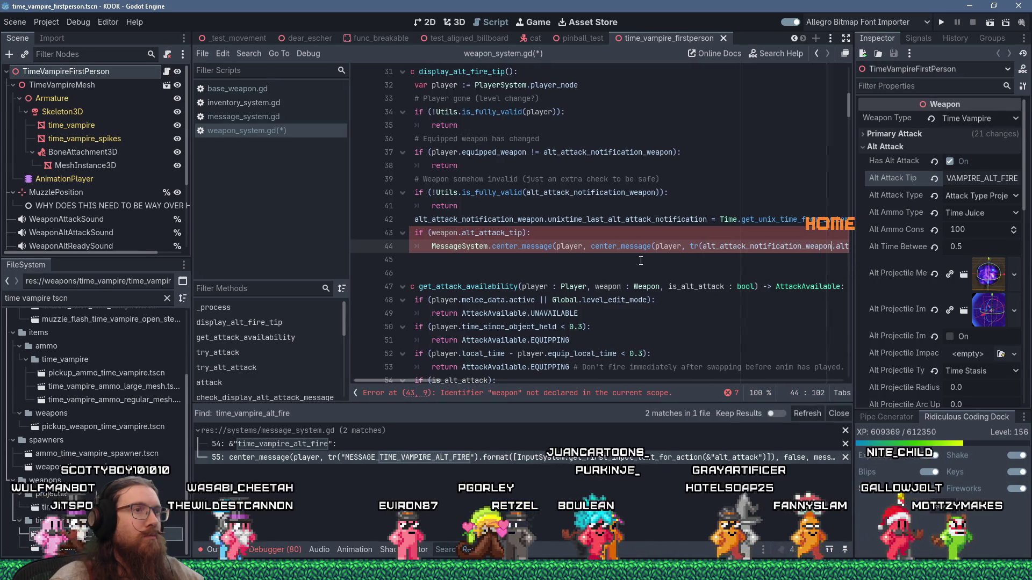
Replace weapon in the line 43 if condition with alt_attack_notification_weapon and save
left_click(461, 234)
double_click(461, 233)
right_click(461, 233)
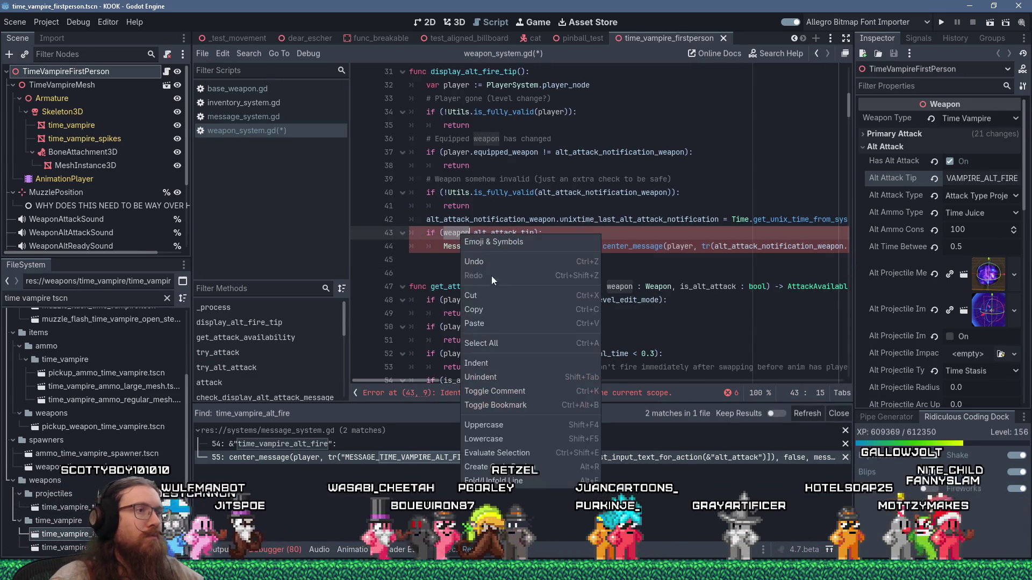
left_click(498, 328)
left_click(576, 268)
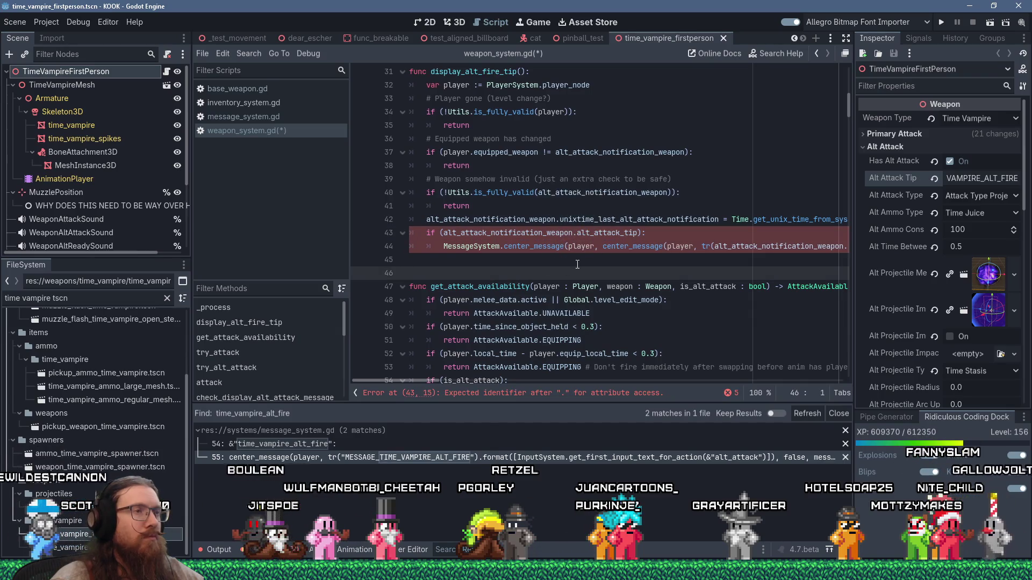
left_click(576, 256)
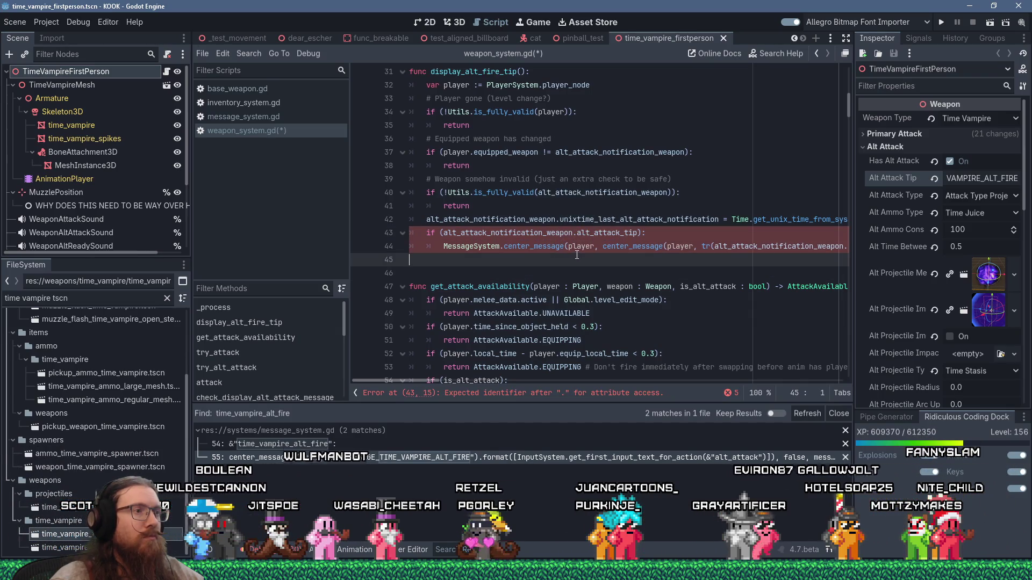
key("ctrl+s")
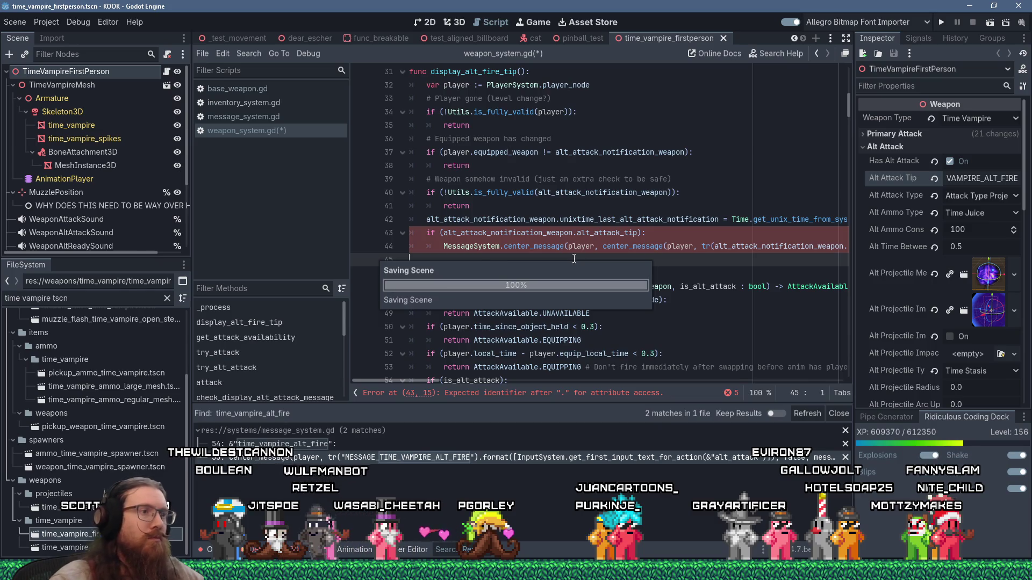
left_click(587, 394)
mouse_move(415, 381)
left_mouse_down()
mouse_move(579, 378)
mouse_move(455, 378)
left_mouse_up()
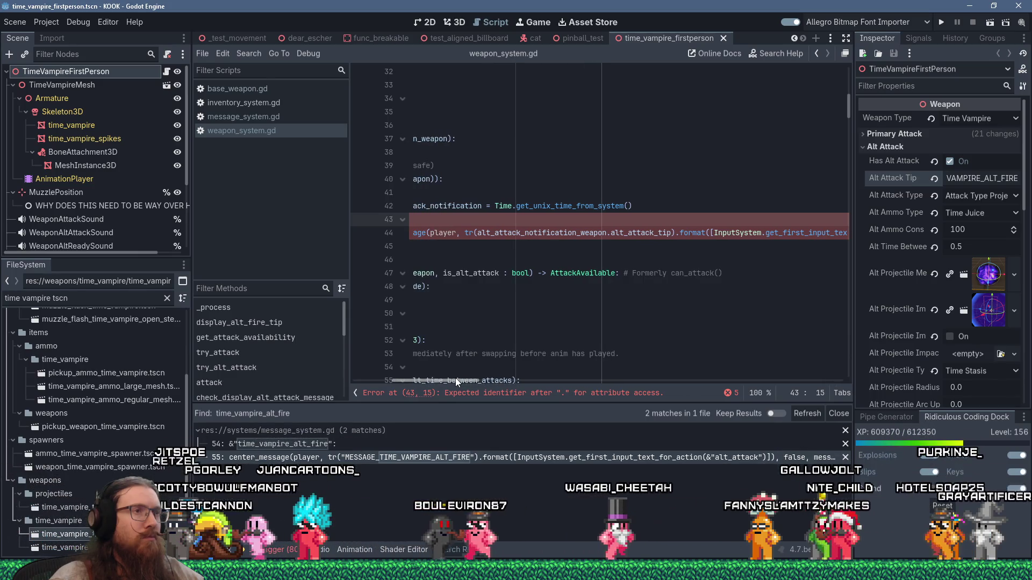
left_click_drag(455, 378, 375, 377)
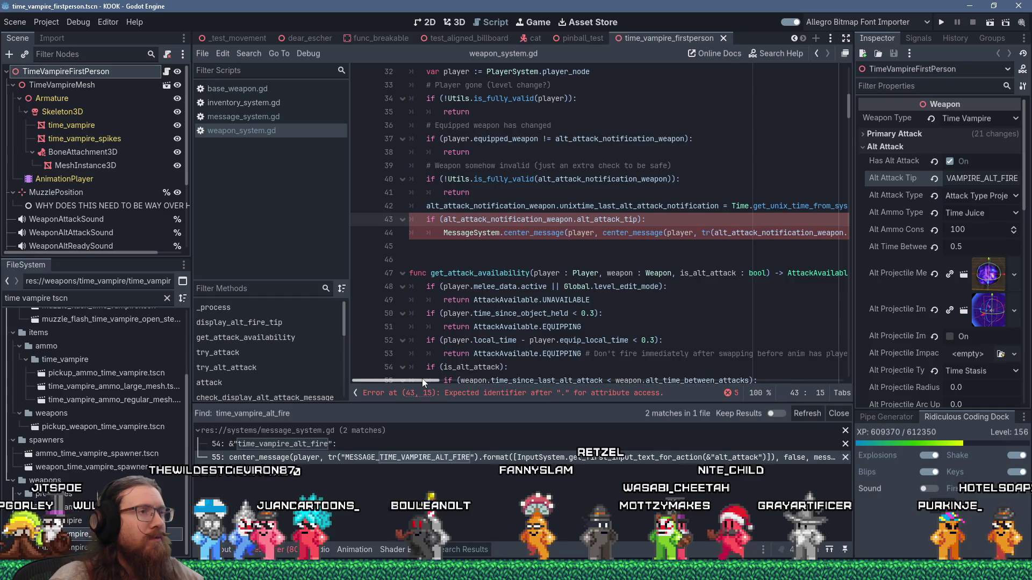
left_click(459, 243)
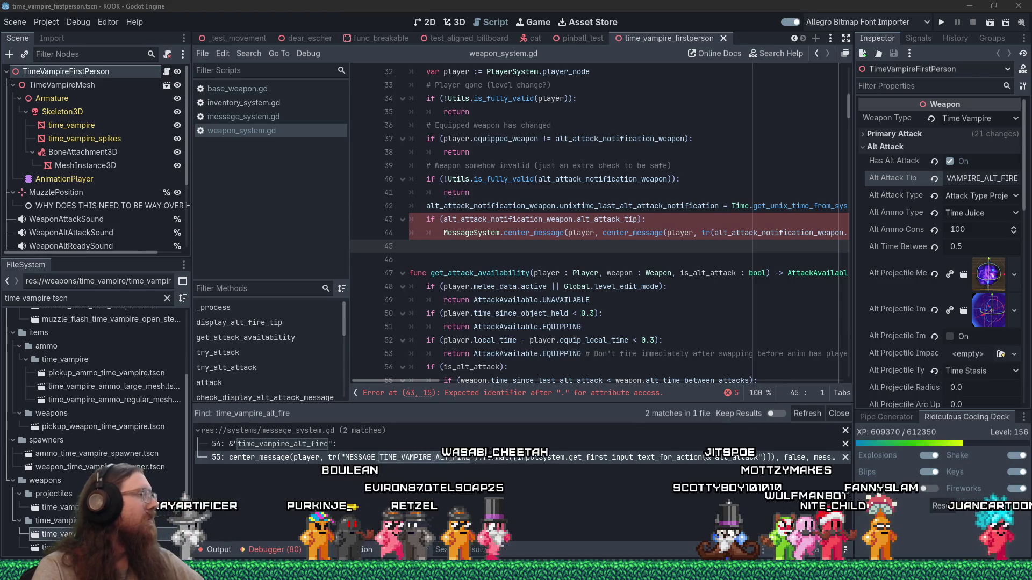
left_click(671, 273)
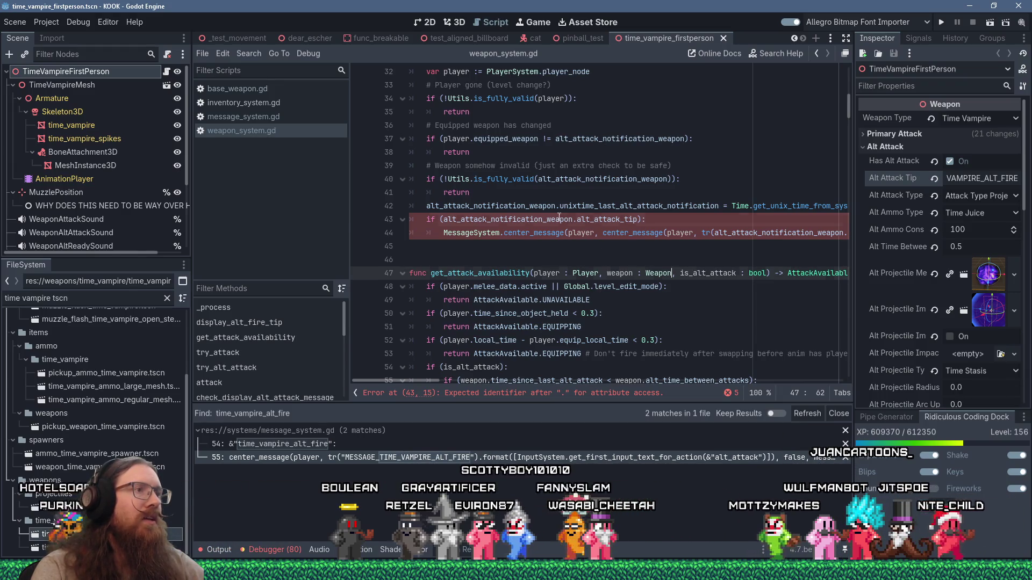
Append .length() to alt_attack_tip in the line 43 if condition
left_click(592, 220)
double_click(593, 219)
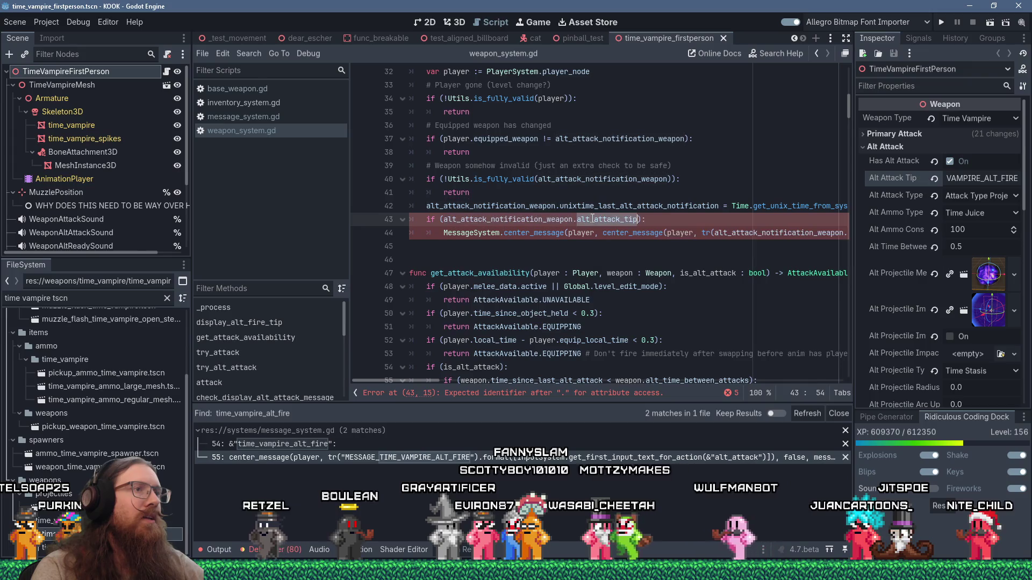
left_click(592, 219)
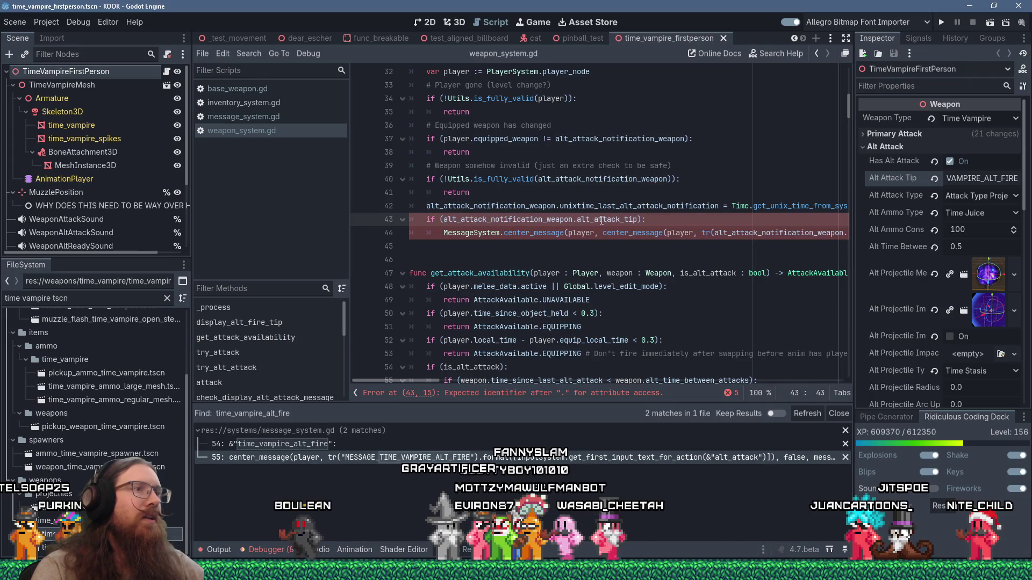
type("leng")
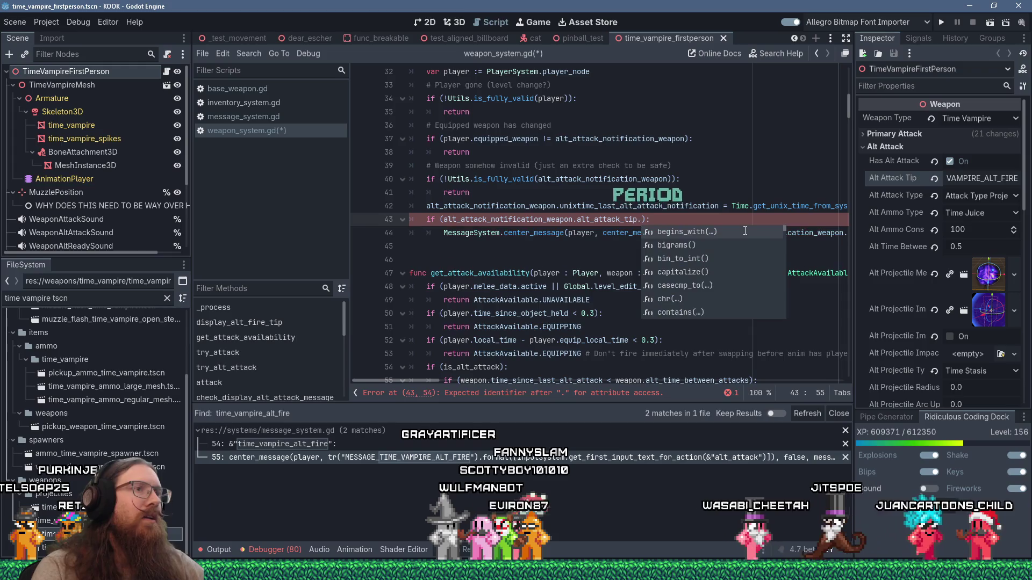
type("th()")
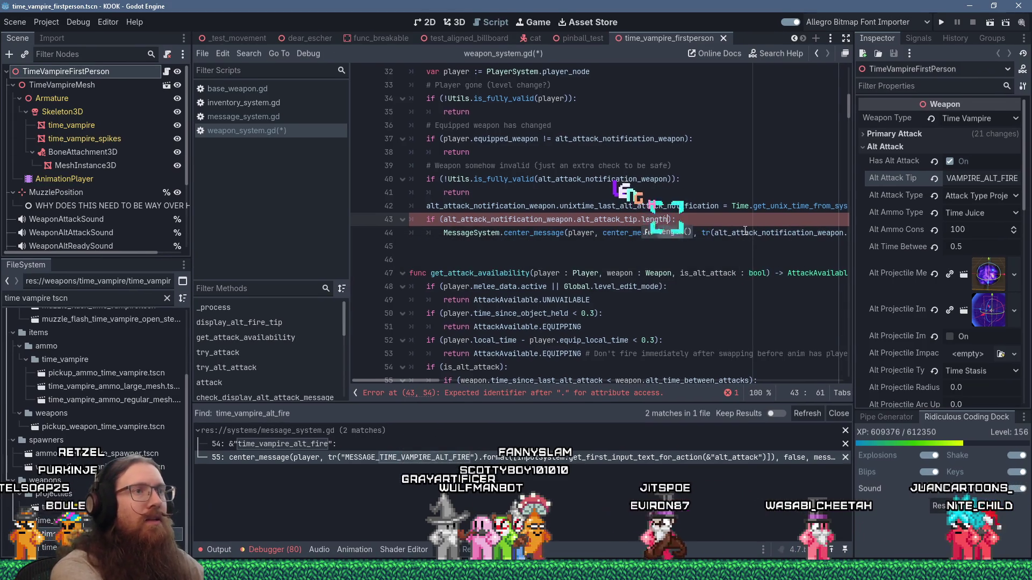
left_click(698, 260)
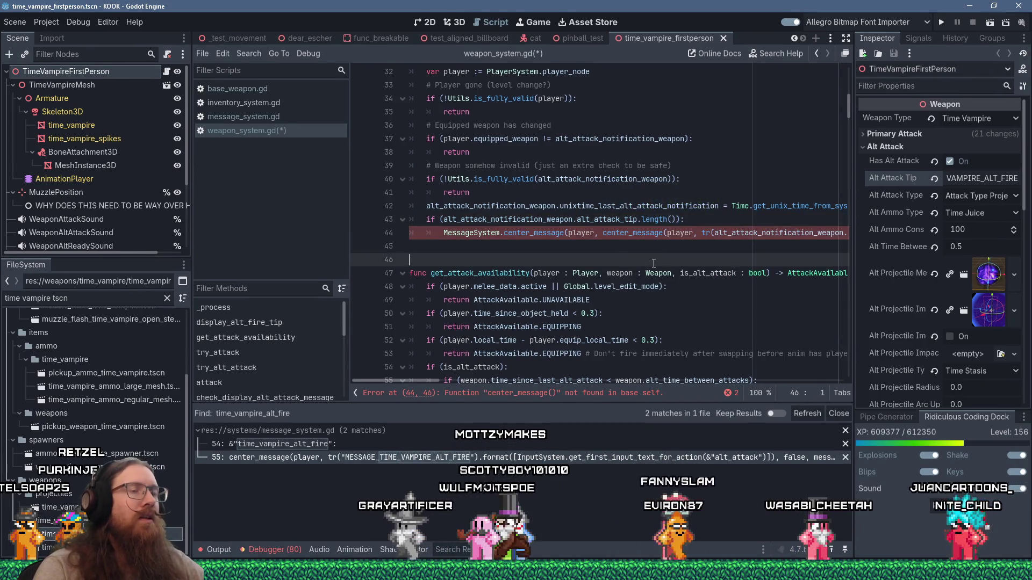
left_click(667, 243)
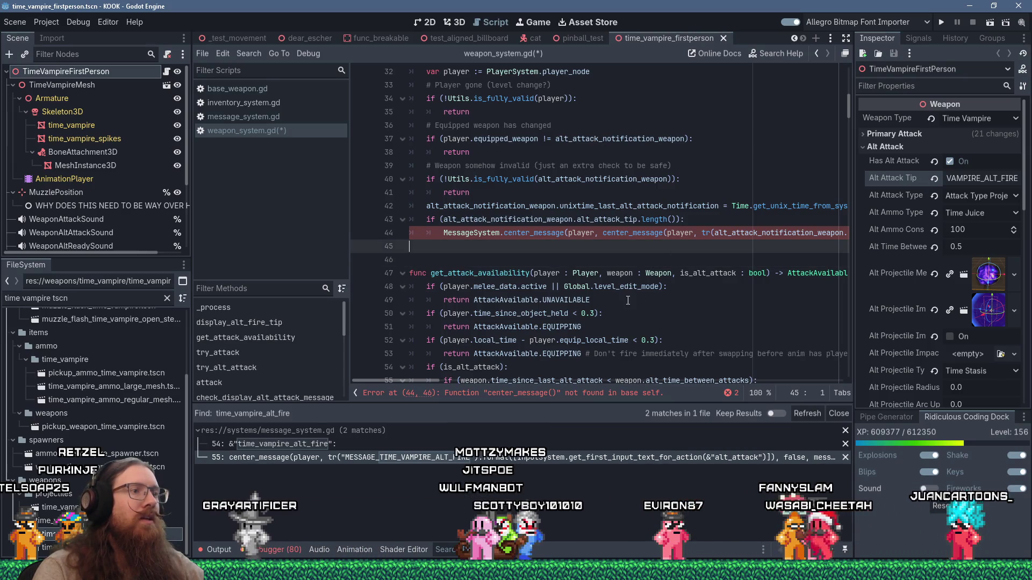
Undo the stray 'Mes' typing on line 44 and delete the duplicated center_message fragment
left_click(602, 232)
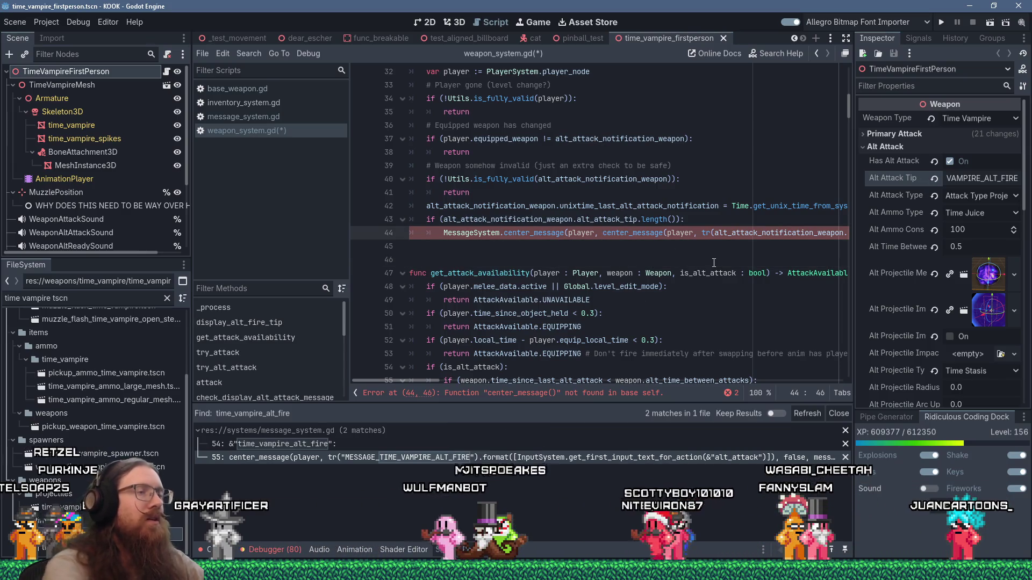
type("Mes")
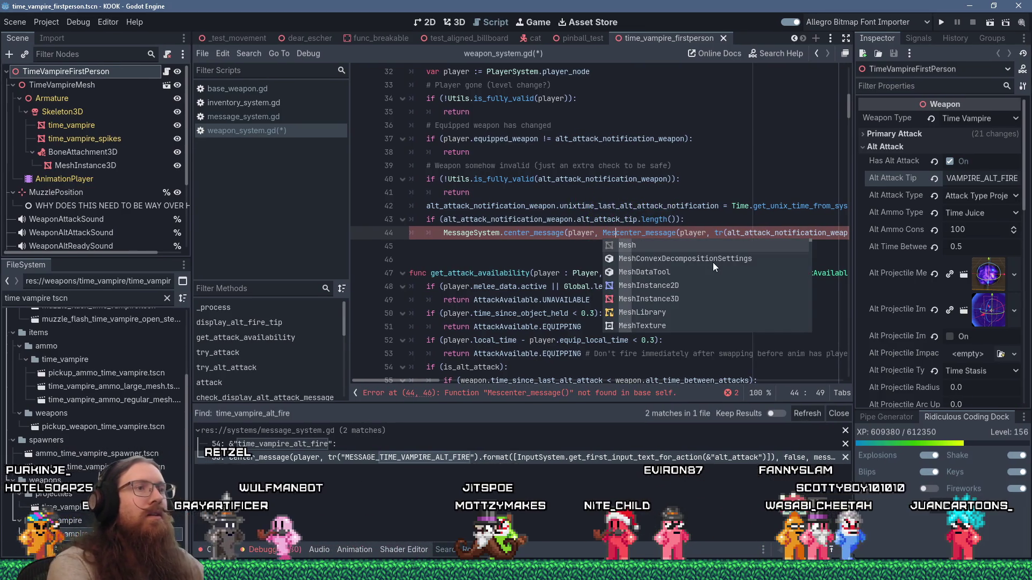
key("Home")
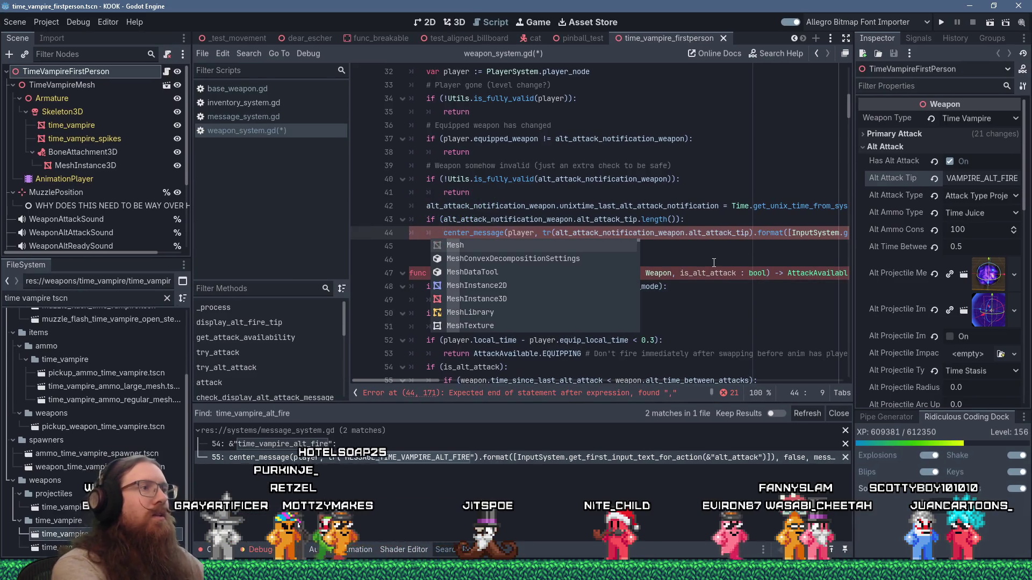
key("ctrl+z")
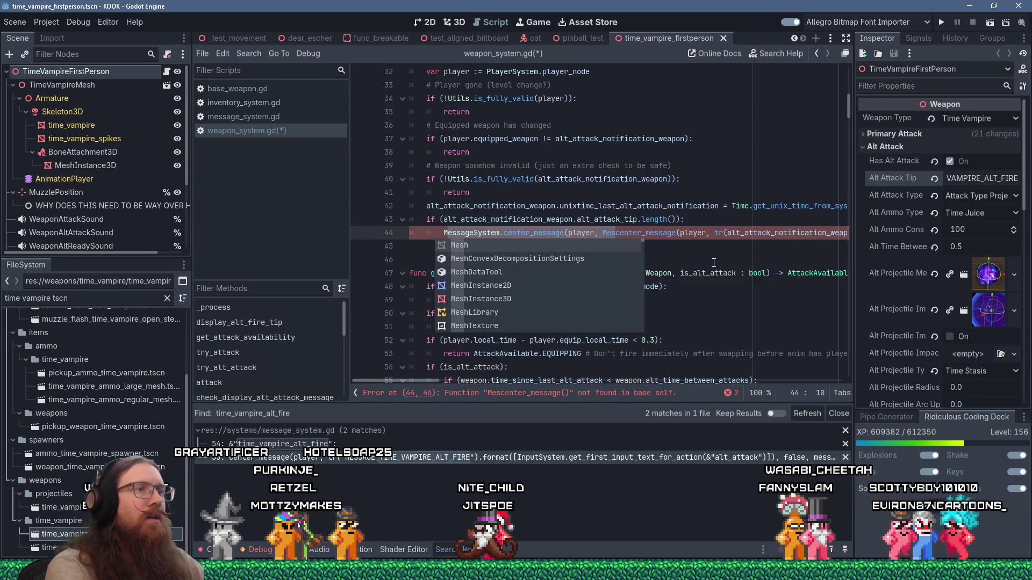
key("Right")
key("Right")
key("Right")
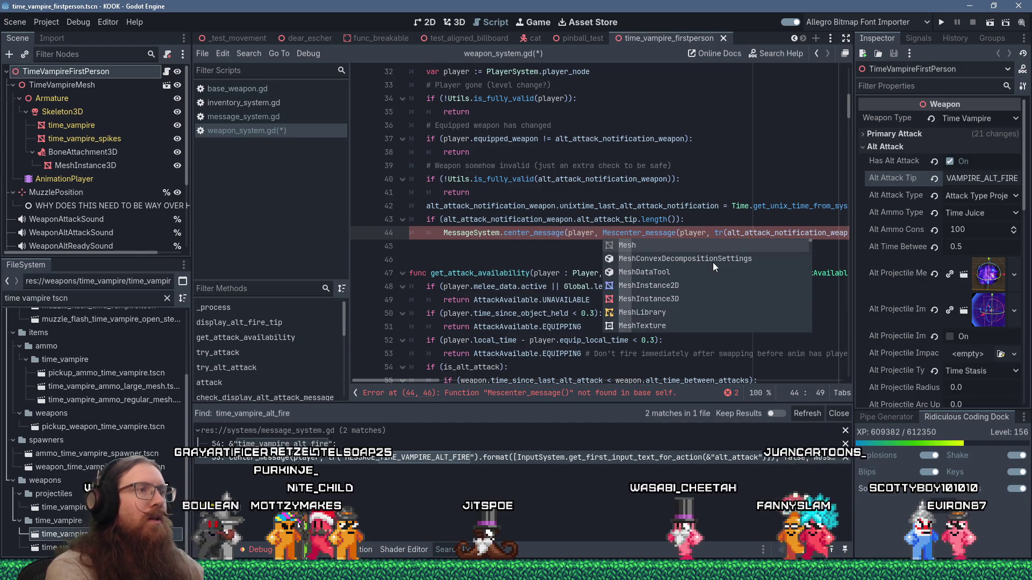
key("Home")
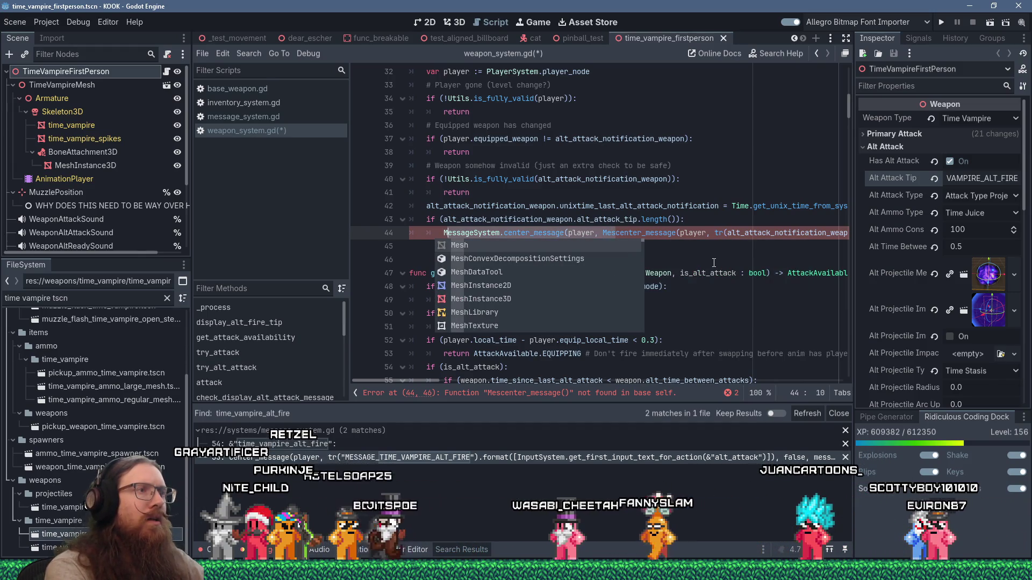
key("Right")
key("Right")
key("Right")
key("Delete")
key("Delete")
key("Delete")
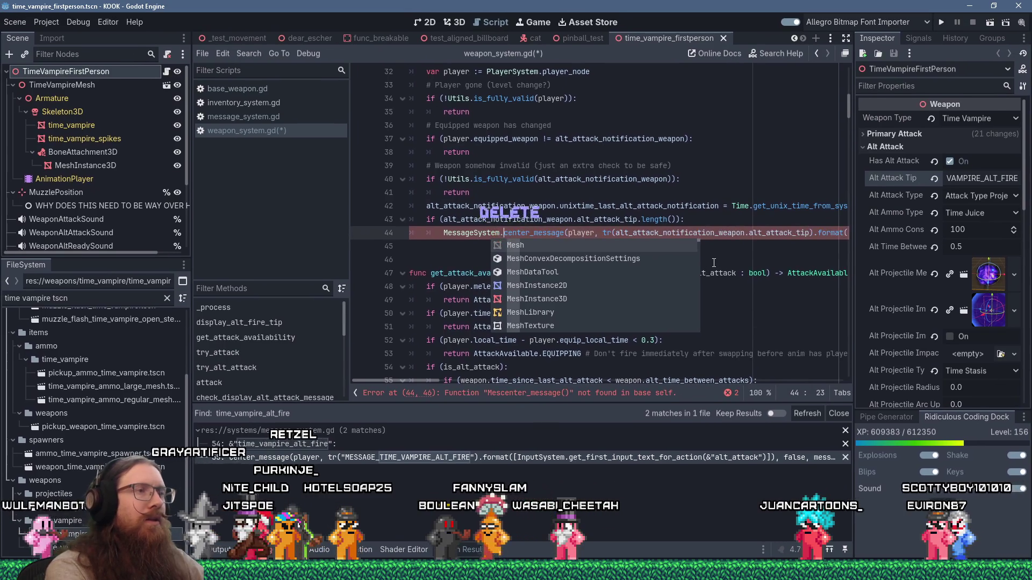
Strip the extra 'false, message_time' arguments from line 44, save, and open message_system.gd
key("End")
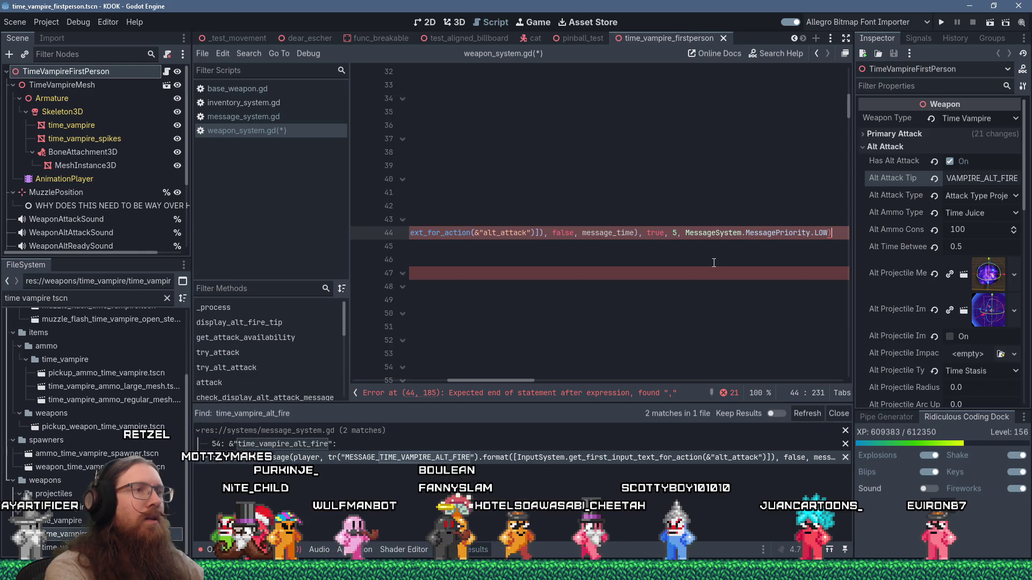
key("Left")
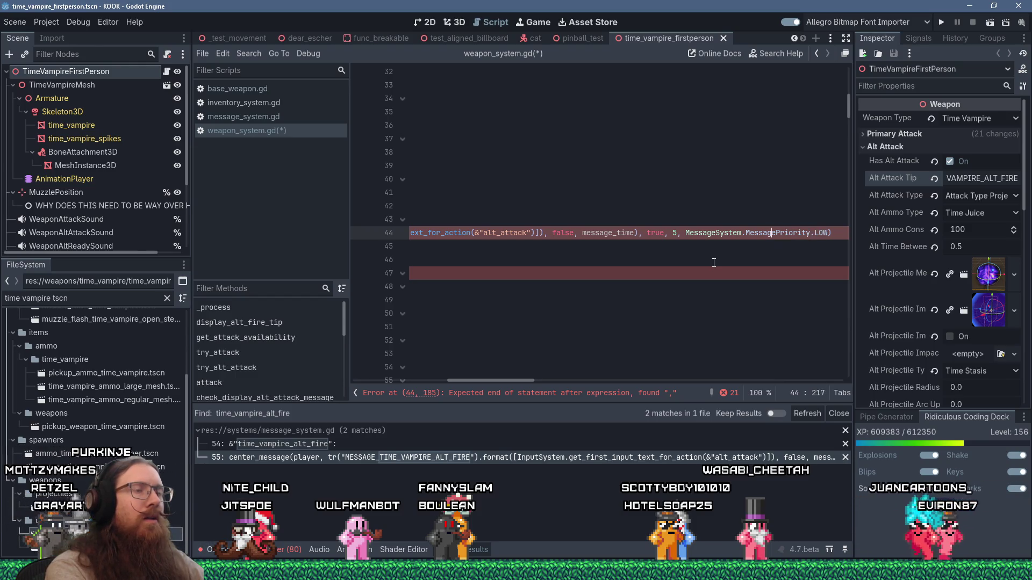
key("shift+Right")
key("shift+Right")
key("shift+Right")
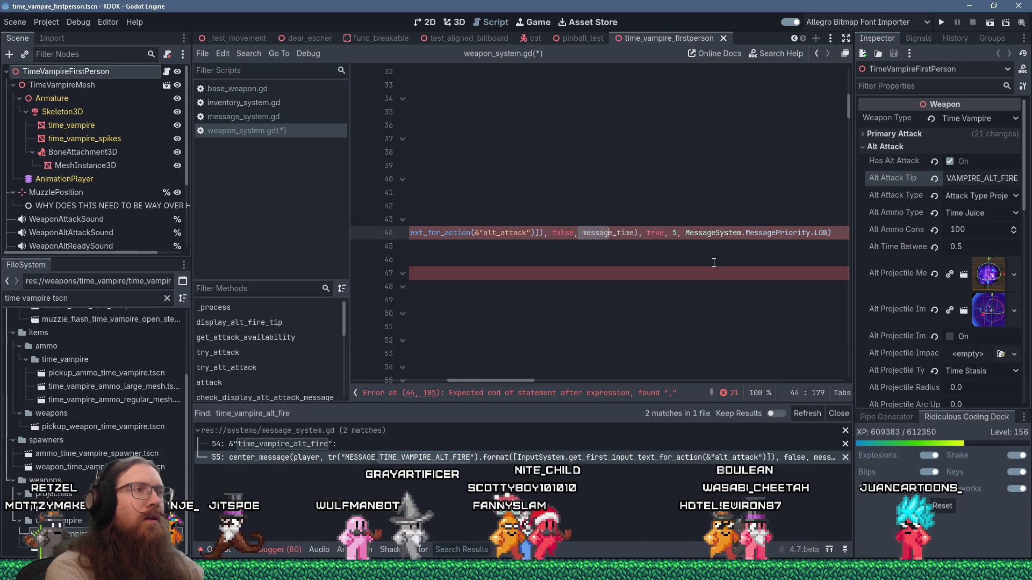
key("ctrl+Left")
key("ctrl+Left")
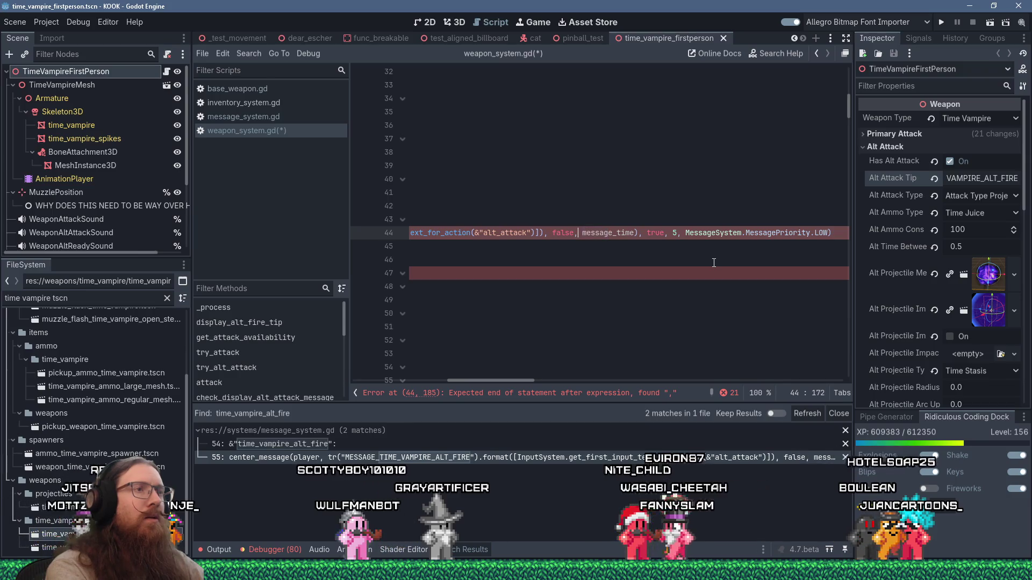
key("ctrl+shift+Right")
key("ctrl+shift+Right")
key("ctrl+shift+Right")
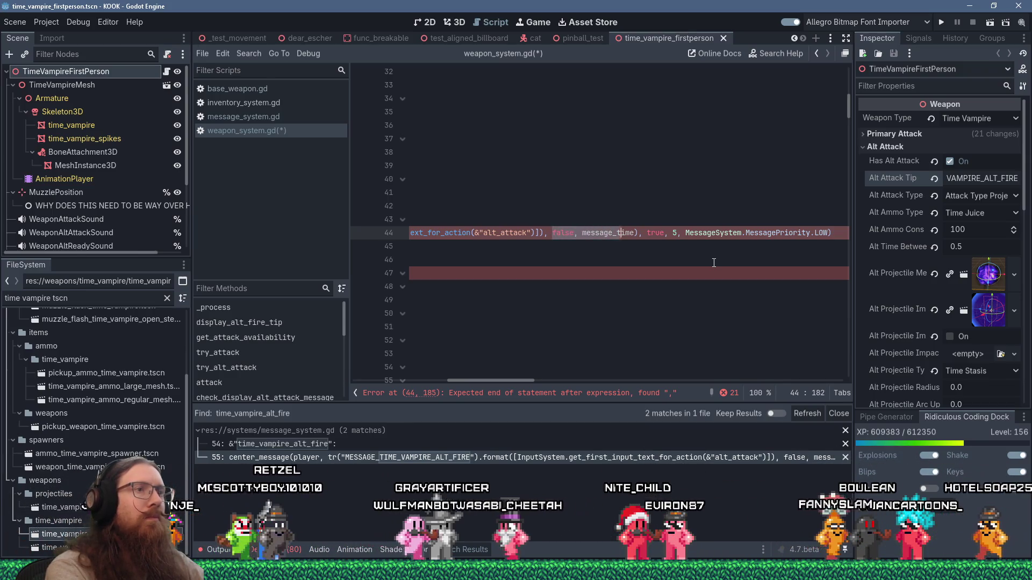
key("Delete")
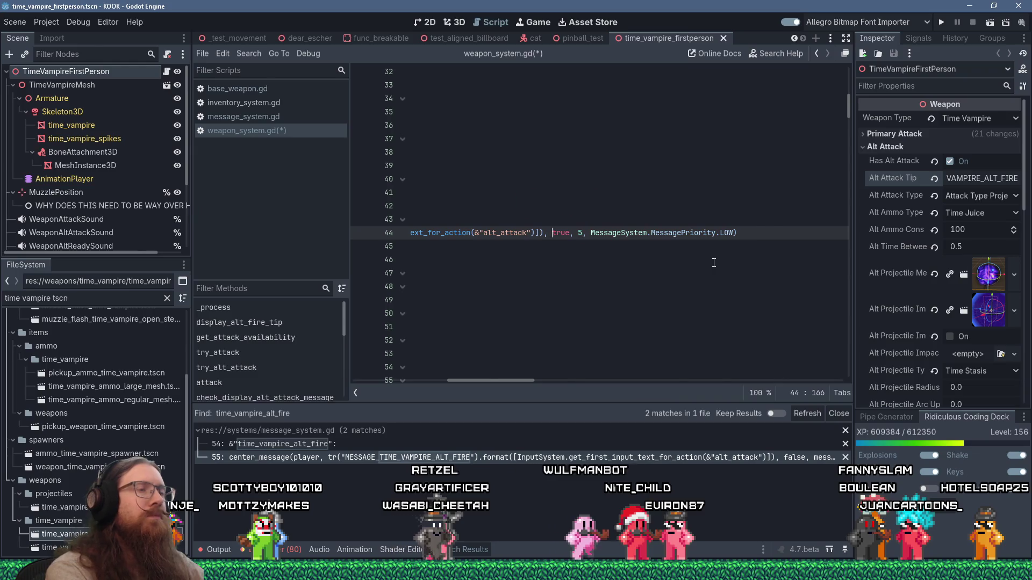
key("Home")
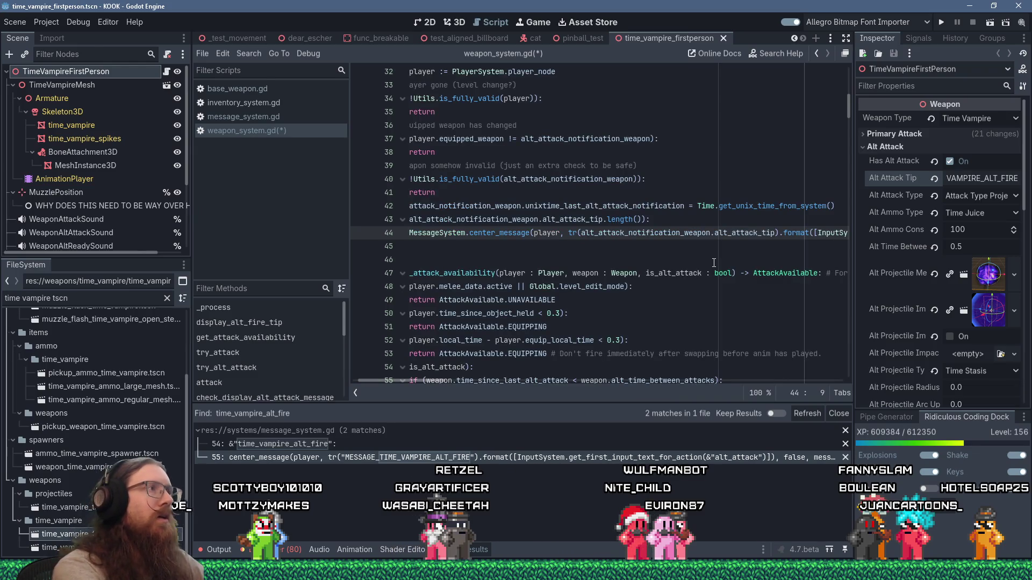
key("ctrl+s")
left_click(269, 118)
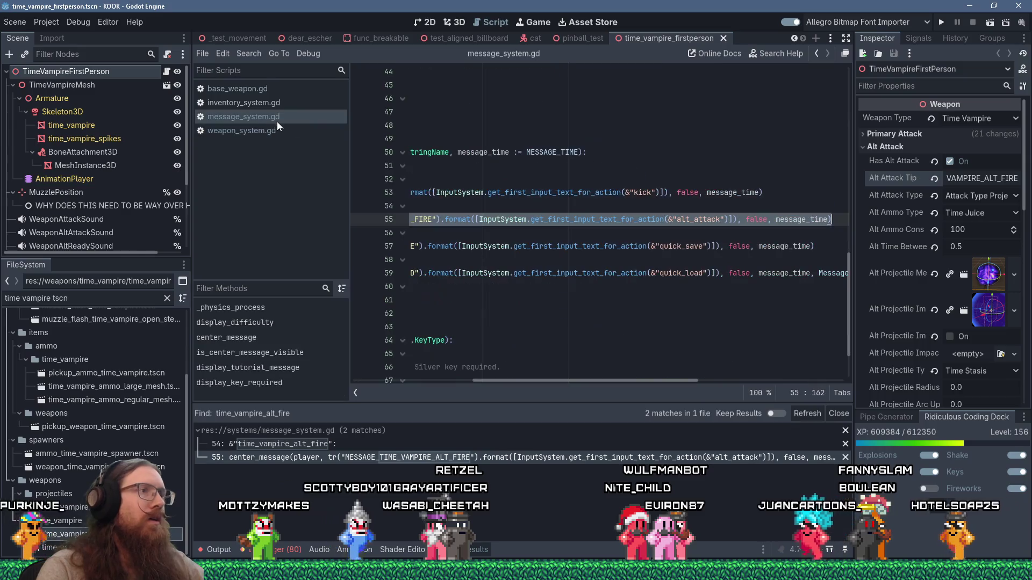
Change false to true in the alt-fire, quick-save and quick-load message calls, then save
double_click(757, 219)
mouse_move(680, 379)
left_mouse_down()
mouse_move(486, 367)
mouse_move(574, 369)
mouse_move(691, 353)
mouse_move(556, 351)
mouse_move(724, 344)
left_mouse_up()
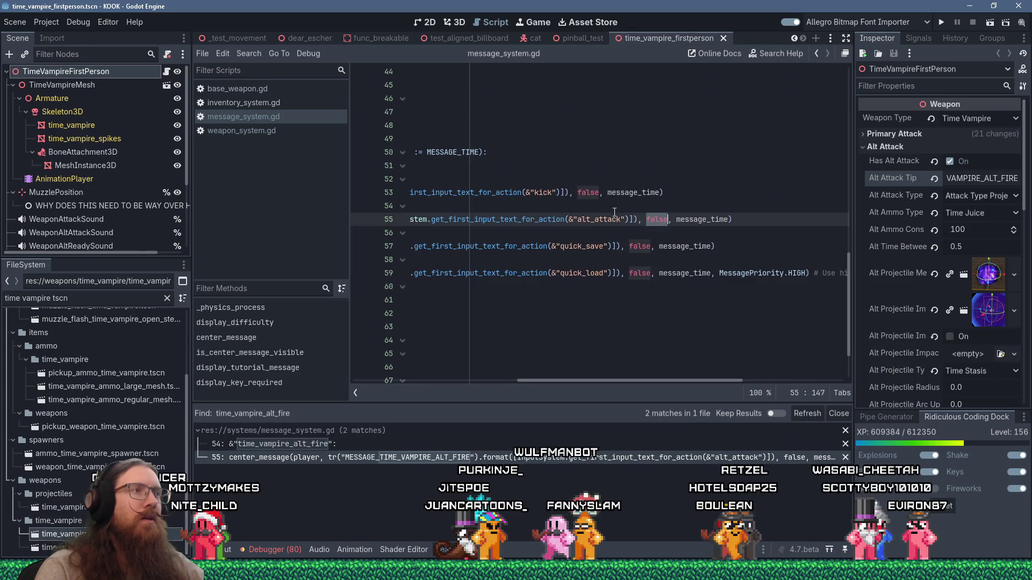
mouse_move(630, 385)
left_mouse_down()
mouse_move(463, 372)
mouse_move(629, 361)
left_mouse_up()
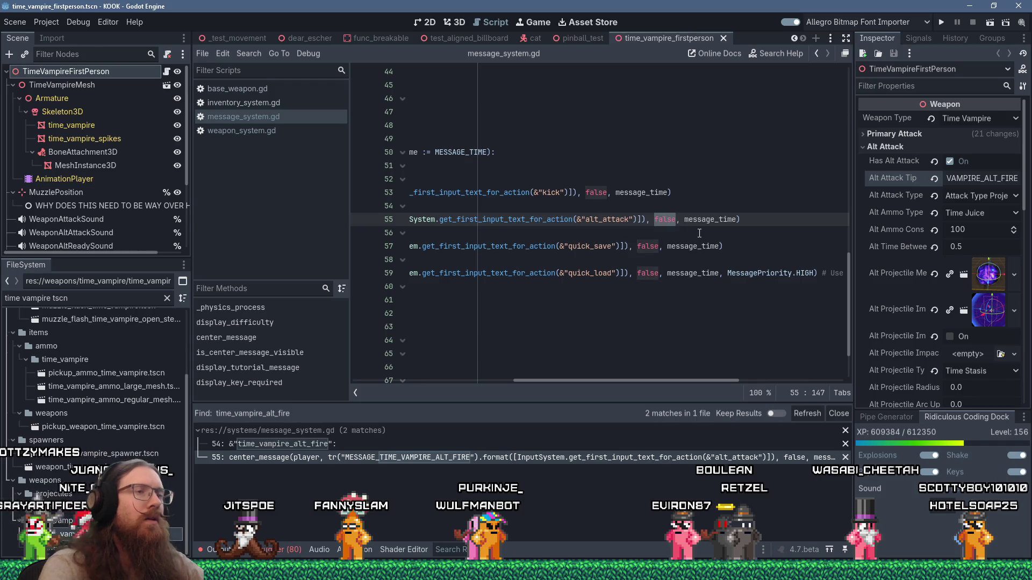
double_click(648, 246)
type("true")
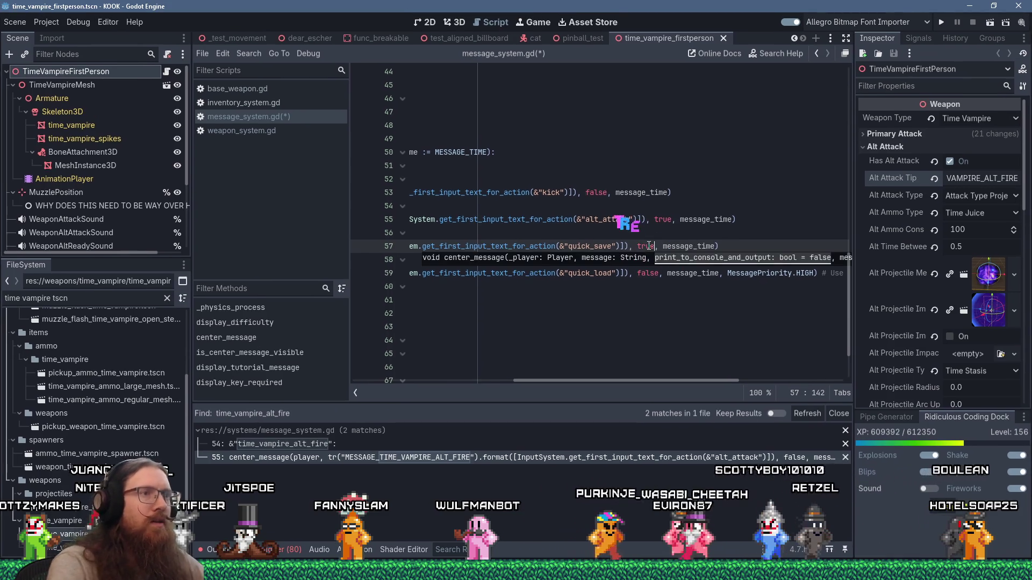
double_click(648, 273)
type("true")
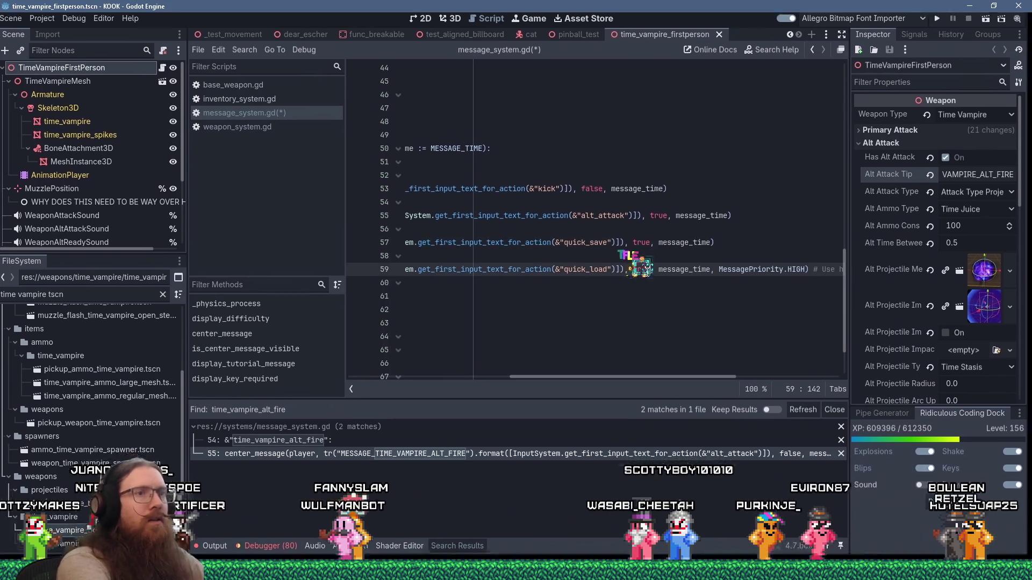
left_click_drag(691, 382, 819, 389)
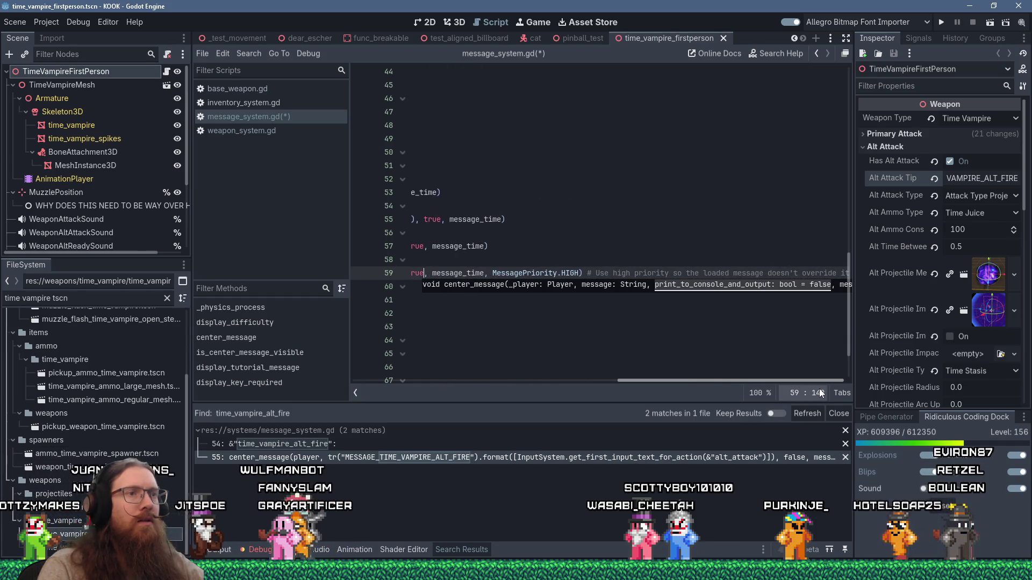
key("Up")
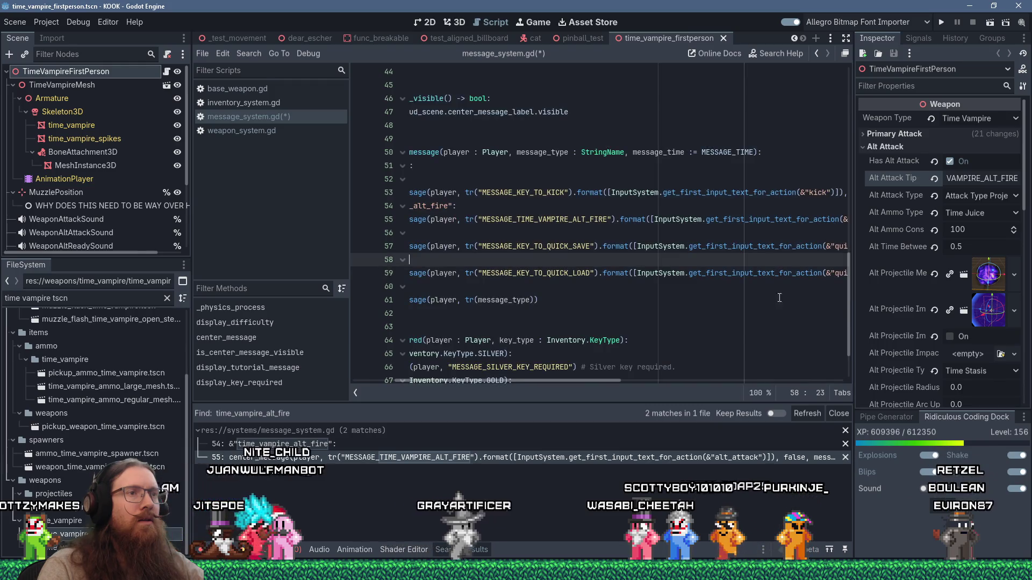
mouse_move(611, 381)
left_mouse_down()
mouse_move(556, 379)
mouse_move(843, 382)
mouse_move(528, 314)
left_mouse_up()
key("Down")
key("Down")
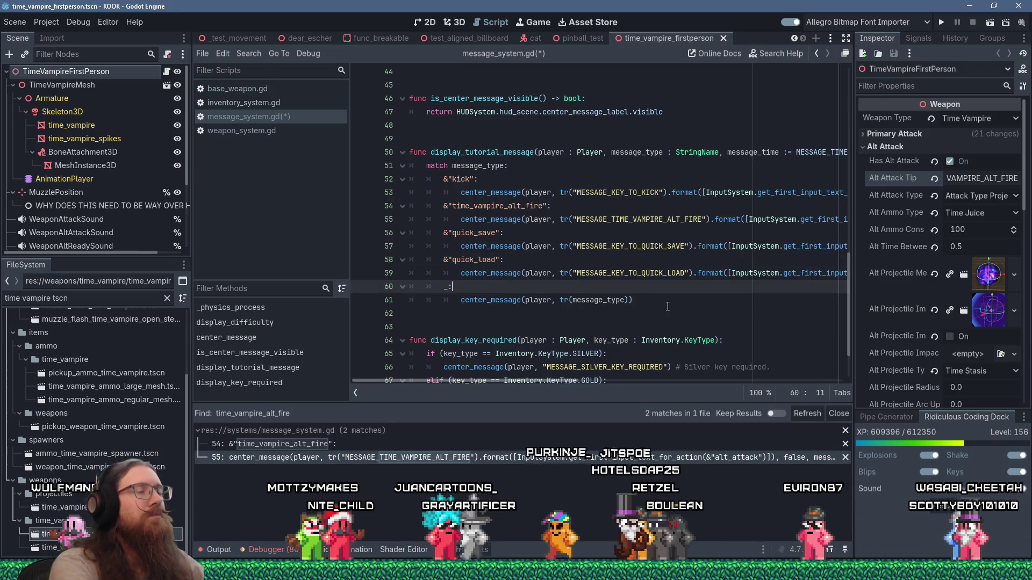
key("ctrl+s")
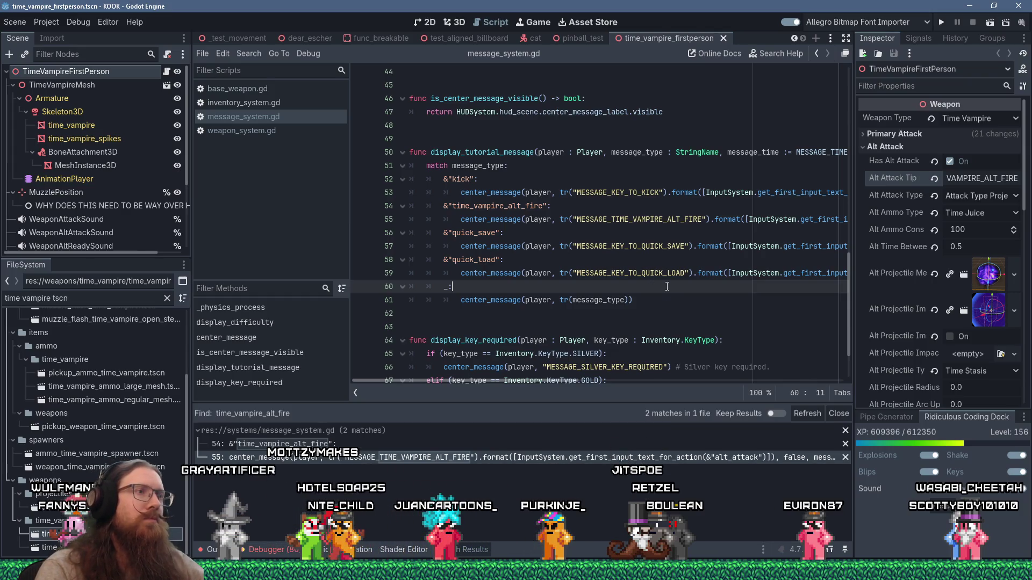
Review the center_message definition and find the MESSAGE_LOADED_SAVE key in the localization spreadsheet
left_click(506, 270, "ctrl")
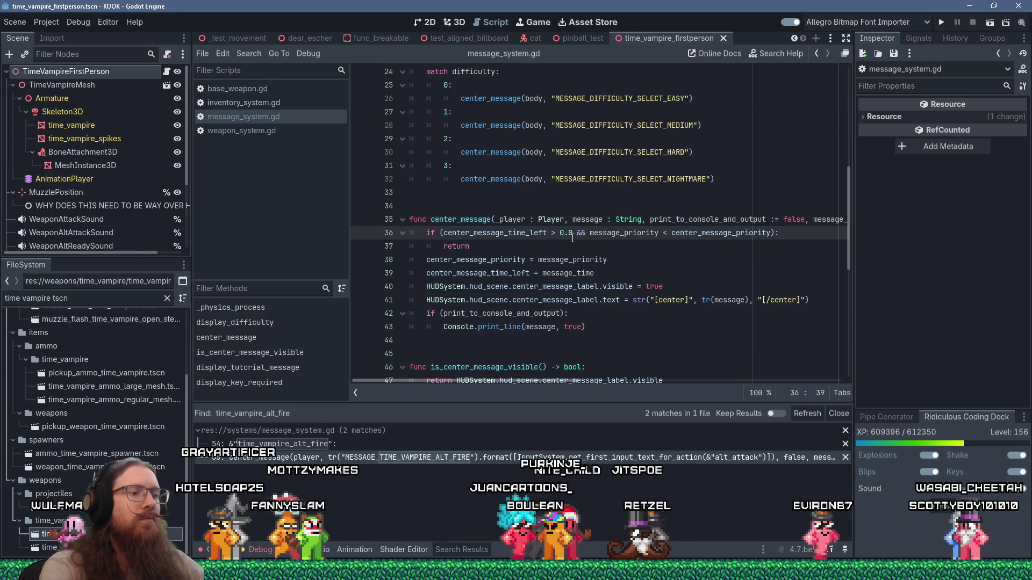
key("alt+Left")
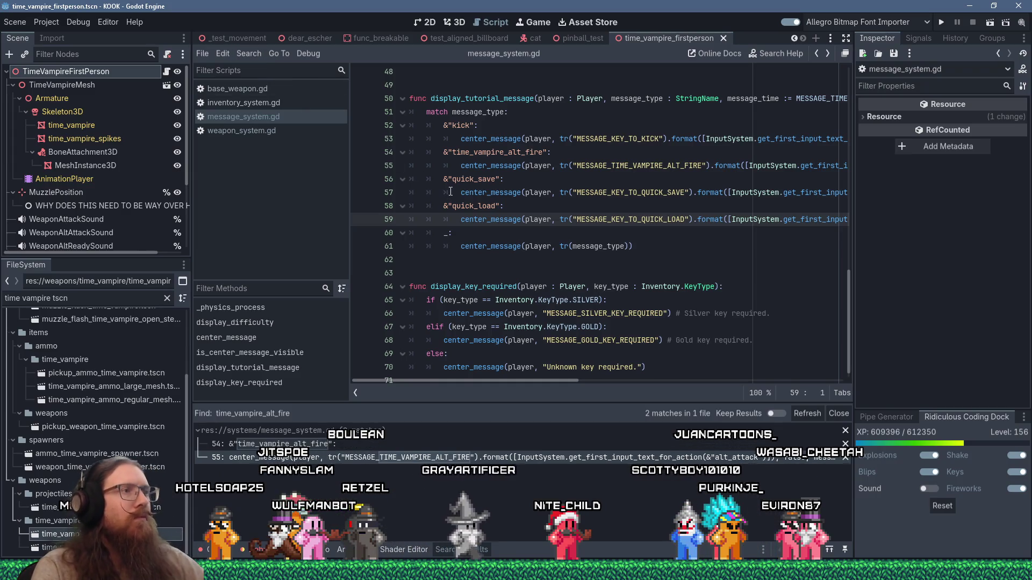
key("alt+Tab")
key("alt+Tab")
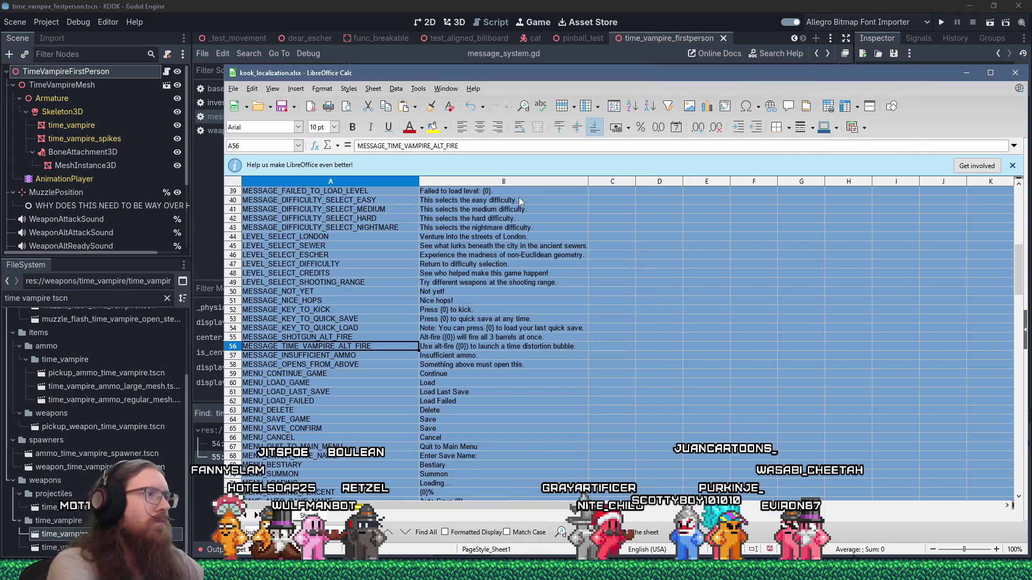
type("ded")
key("Return")
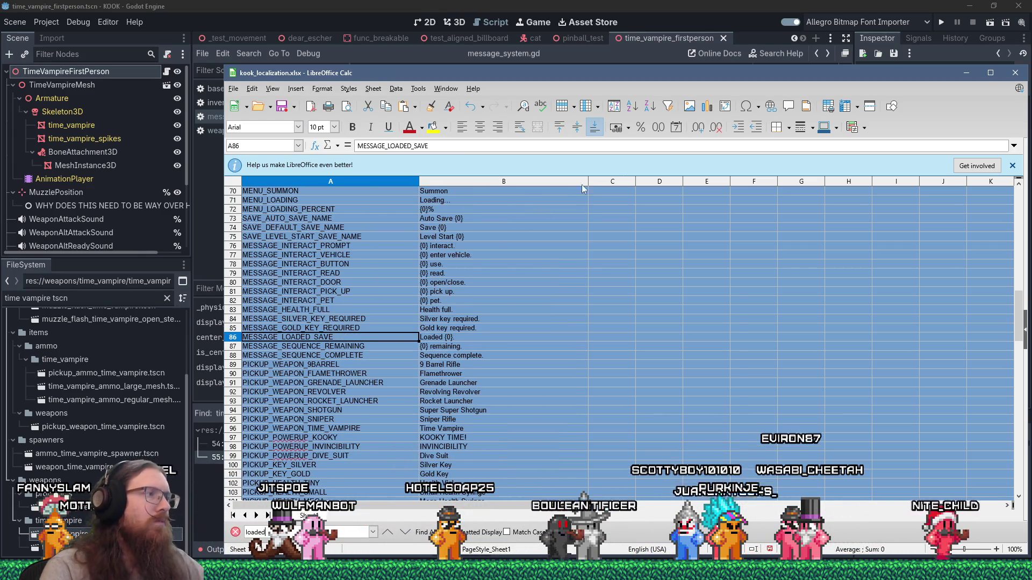
key("alt+Tab")
left_click(248, 53)
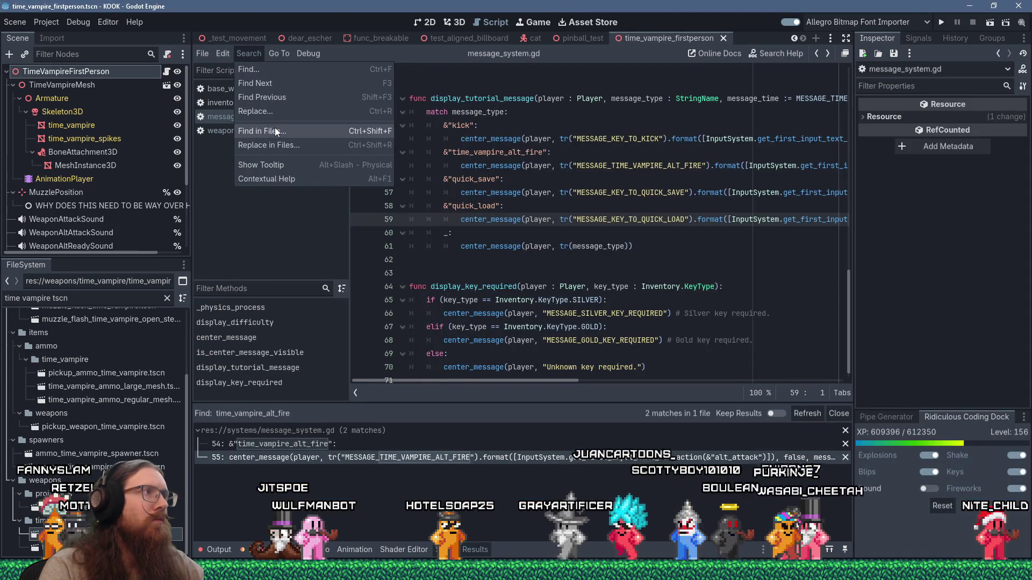
Search the project for 'message_loaded_save' and open its line in save_system.gd
left_click(275, 128)
type("message")
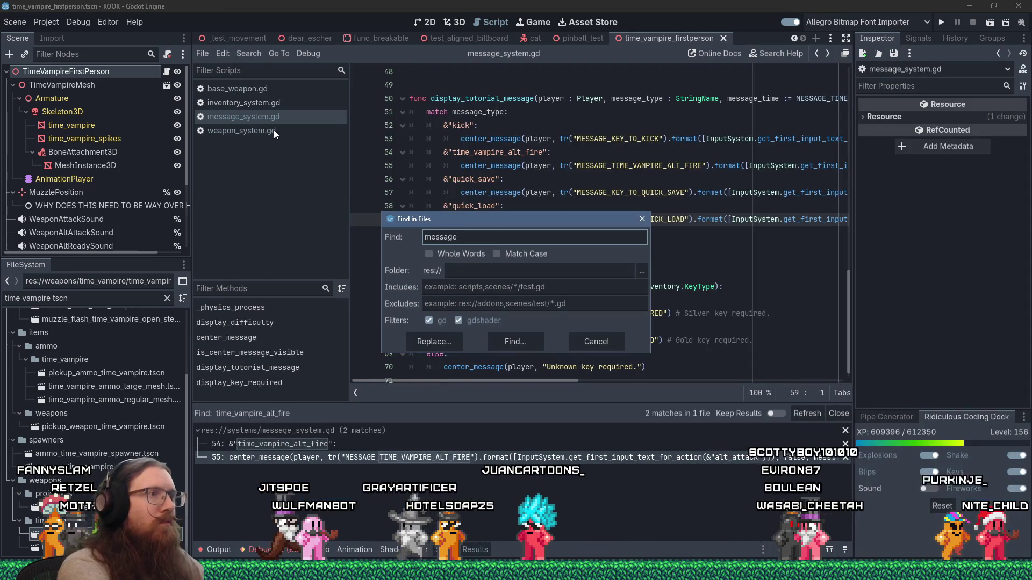
type("ave")
key("Return")
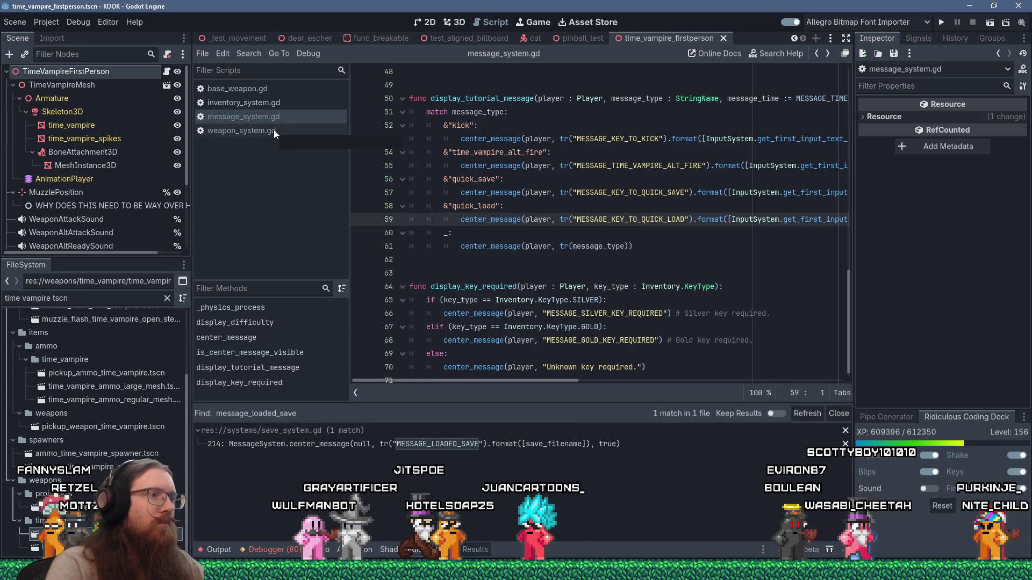
left_click(559, 444)
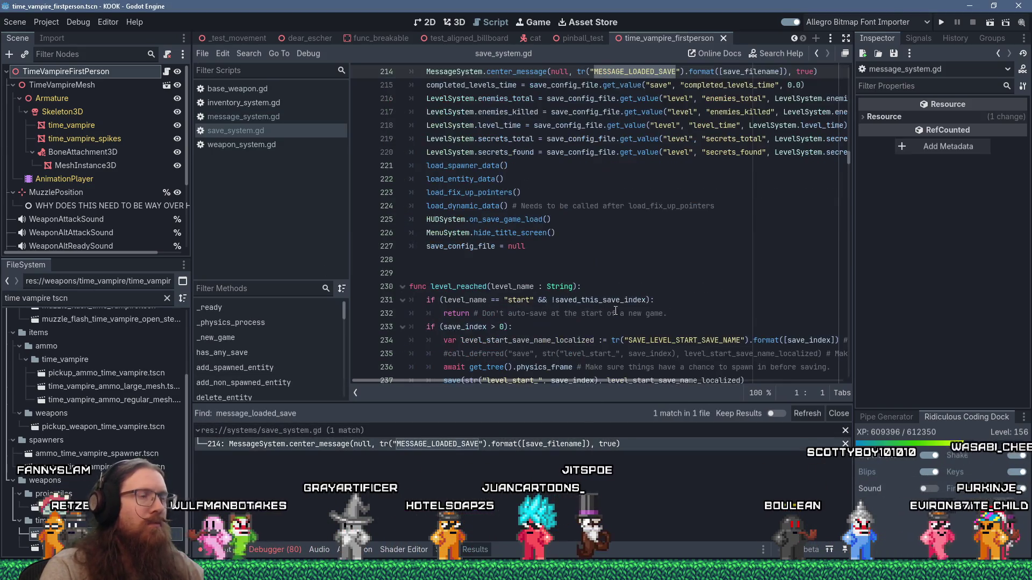
Append ', MessageSystem.MessagePriority.LOW' to the line 214 center_message call and save save_system.gd
left_click(815, 233)
type(", Message")
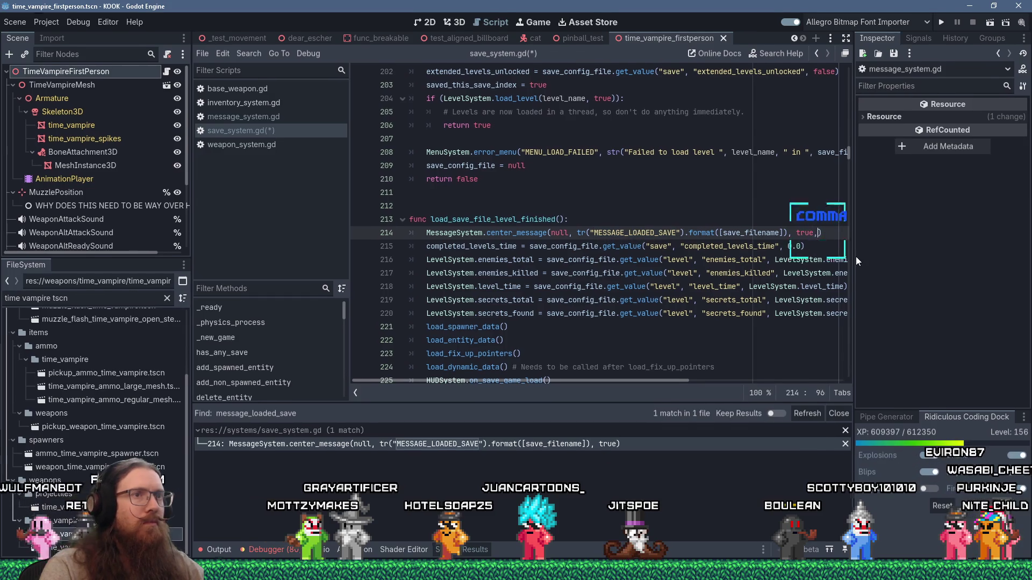
type("System.")
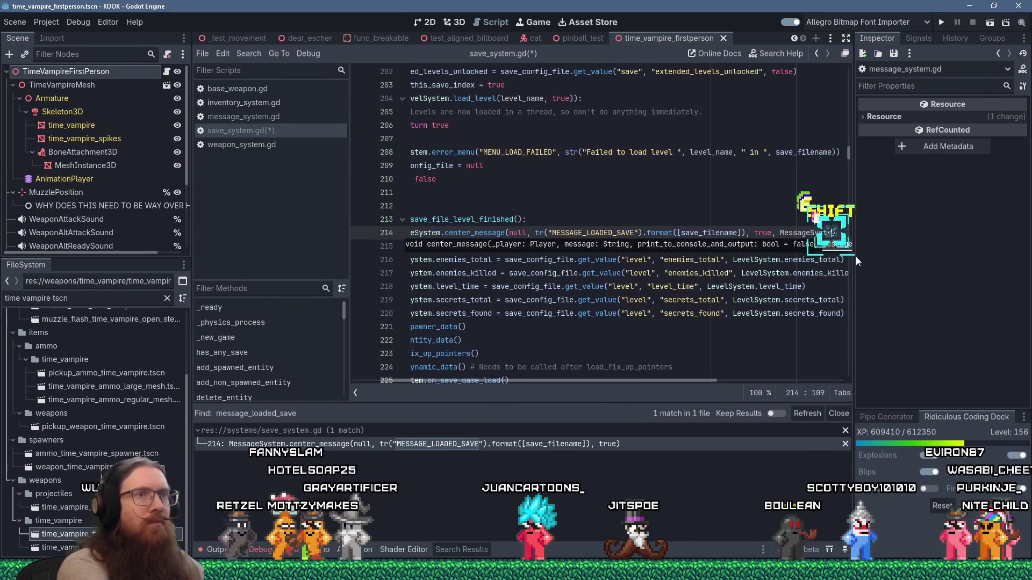
type("MessagePri")
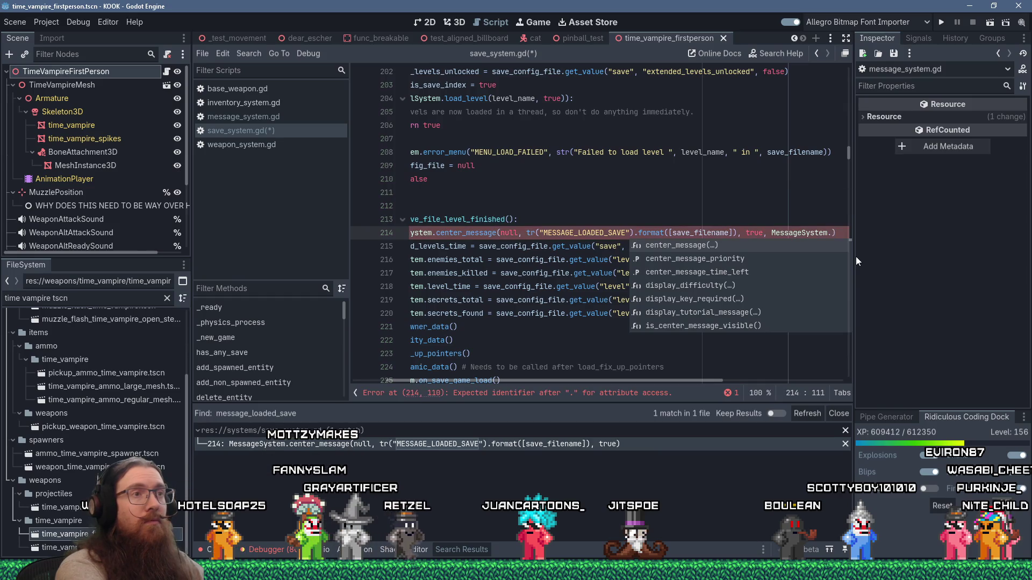
key("Return")
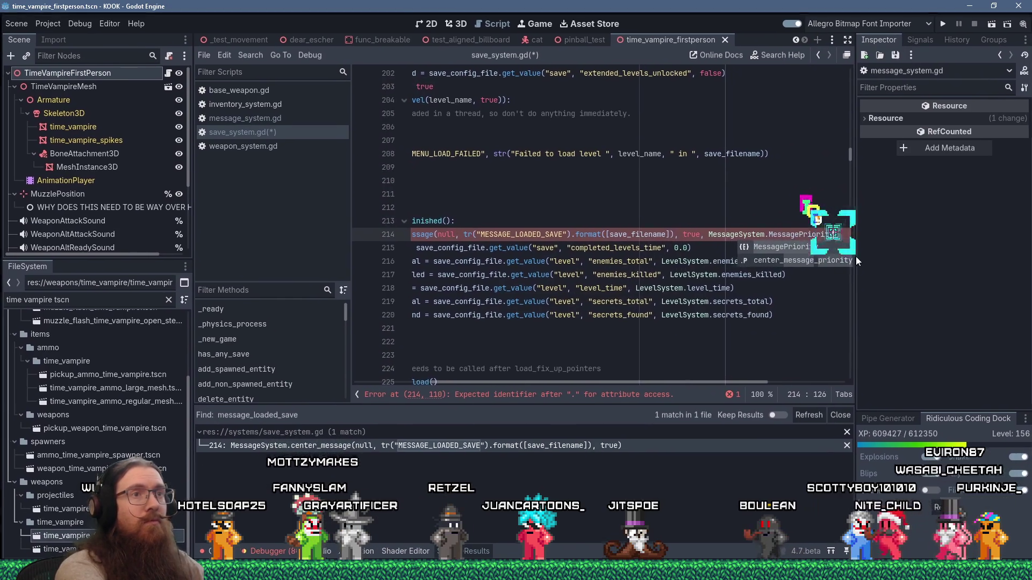
type(".LOW")
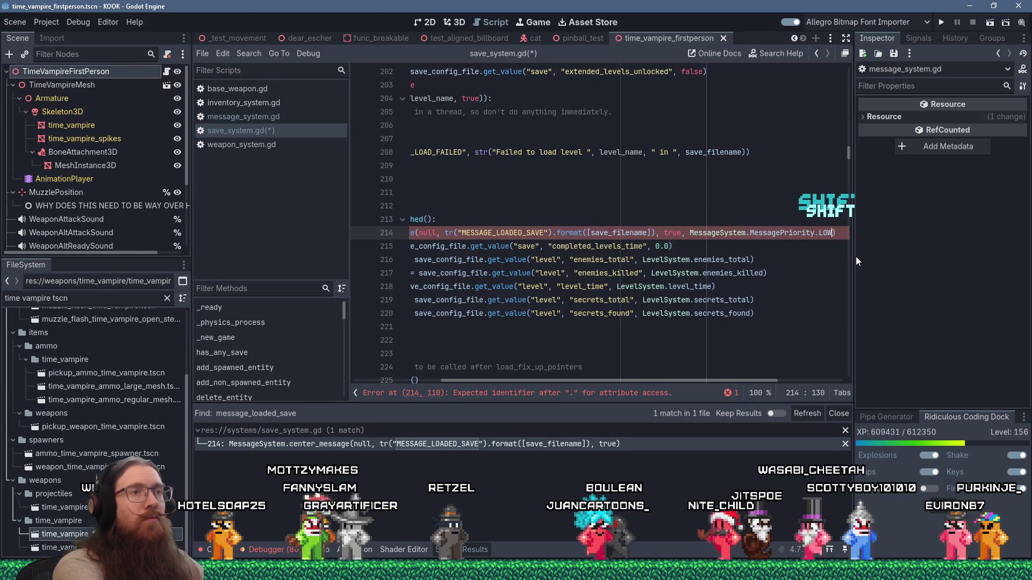
key("Home")
key("ctrl+s")
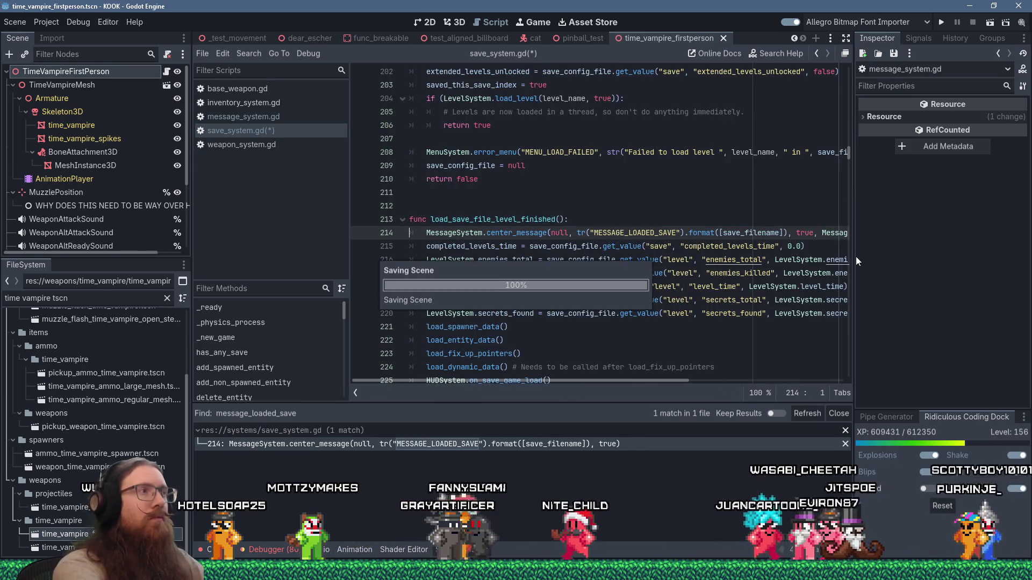
left_click(505, 207)
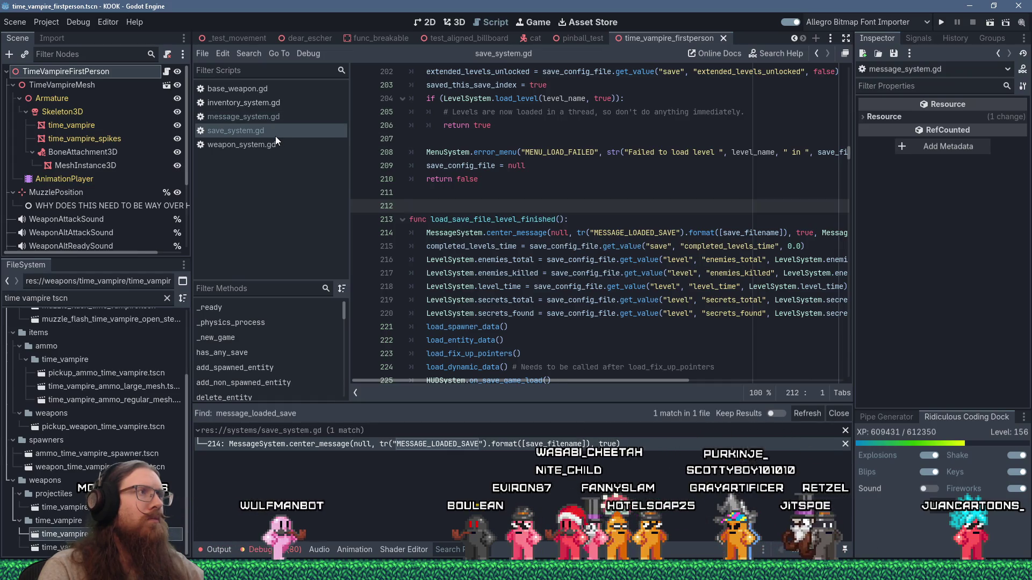
middle_click(276, 135)
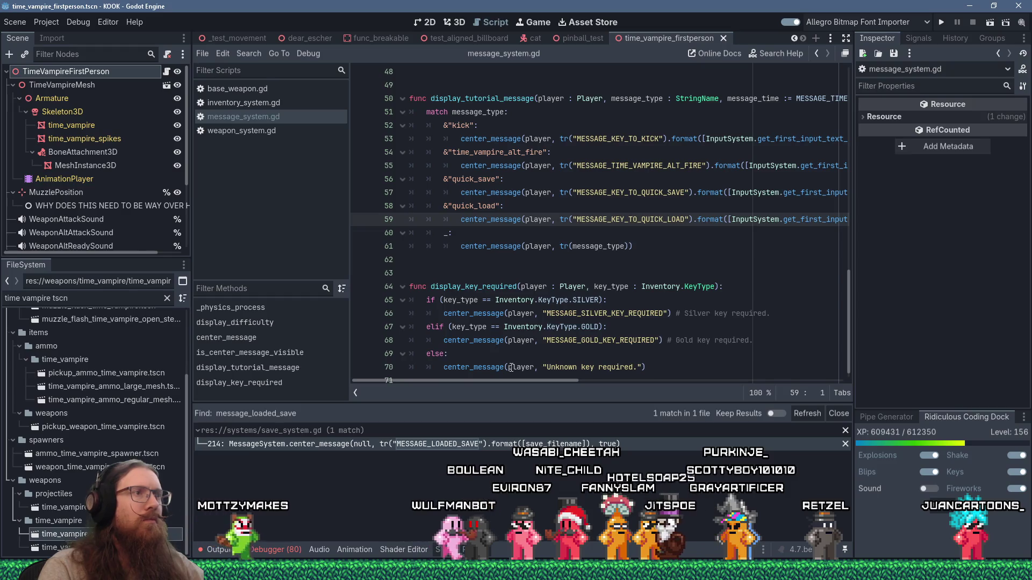
left_click_drag(479, 381, 720, 380)
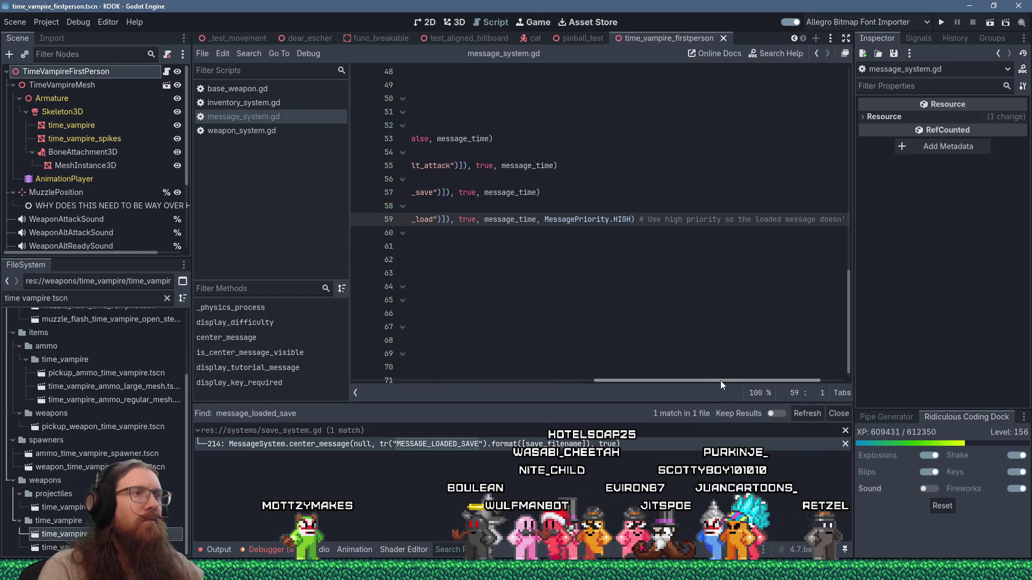
left_click(540, 221)
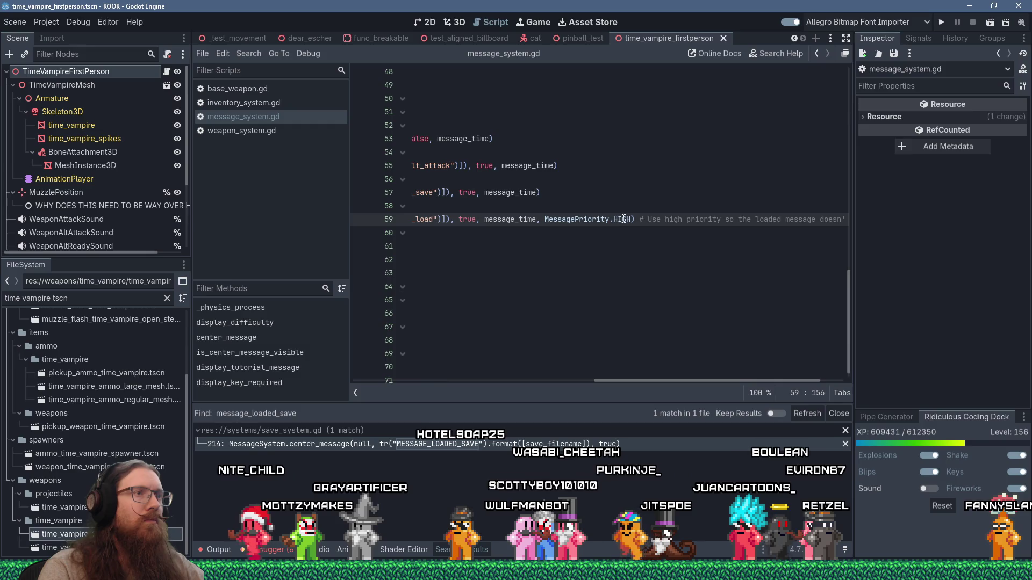
left_click_drag(660, 380, 422, 364)
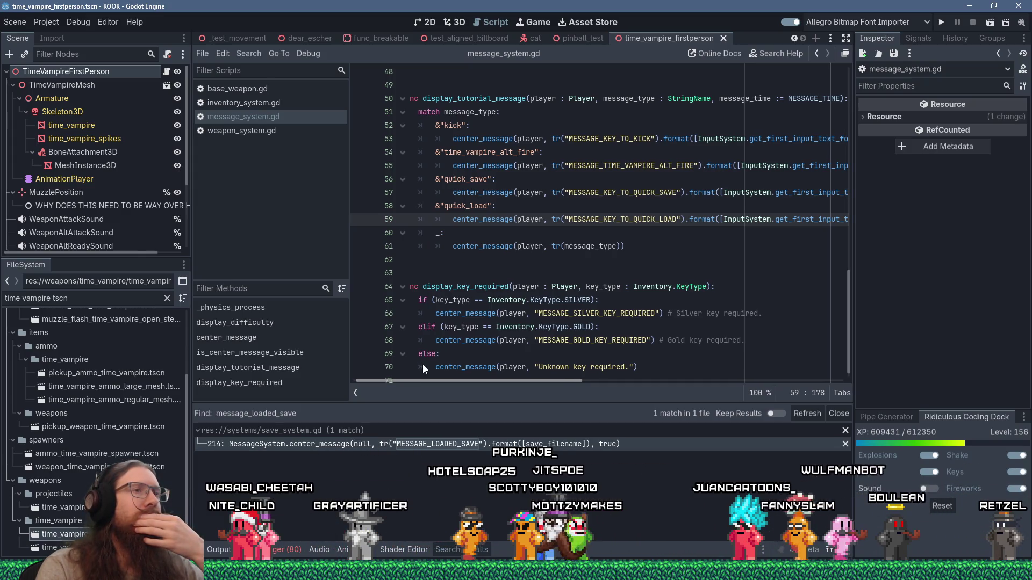
left_click_drag(423, 365, 708, 375)
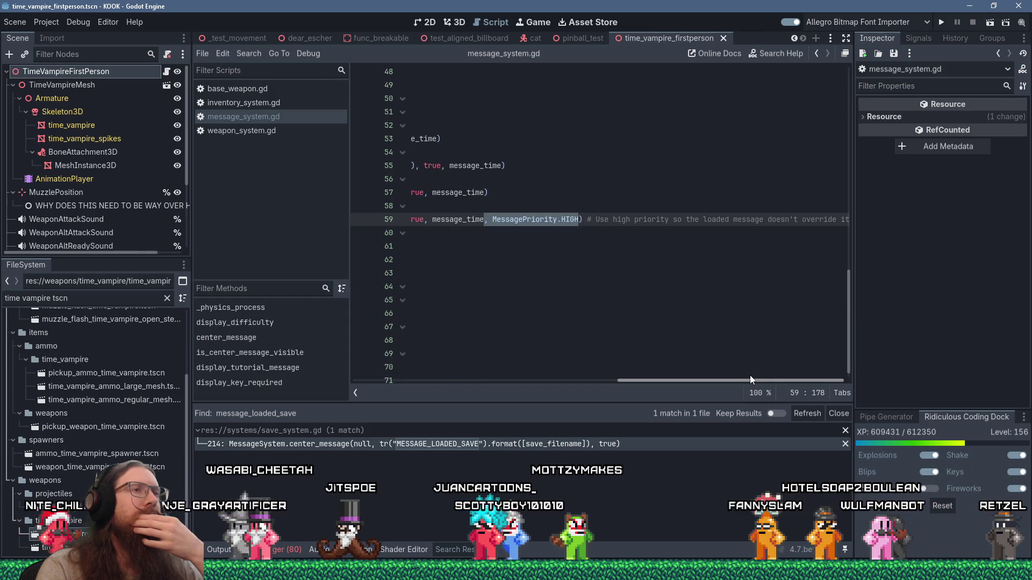
left_click_drag(750, 375, 364, 353)
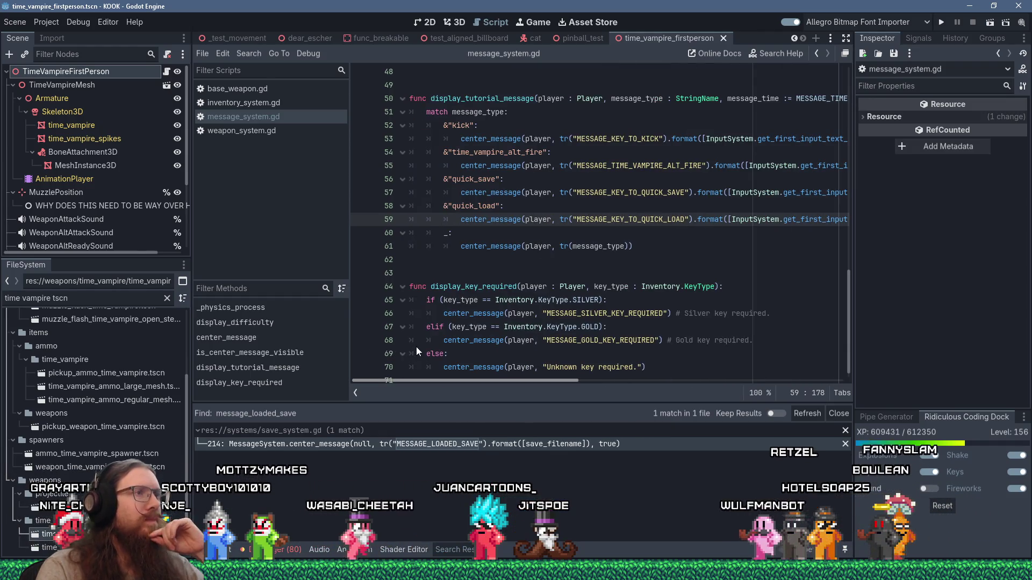
scroll(417, 346, "right", 1)
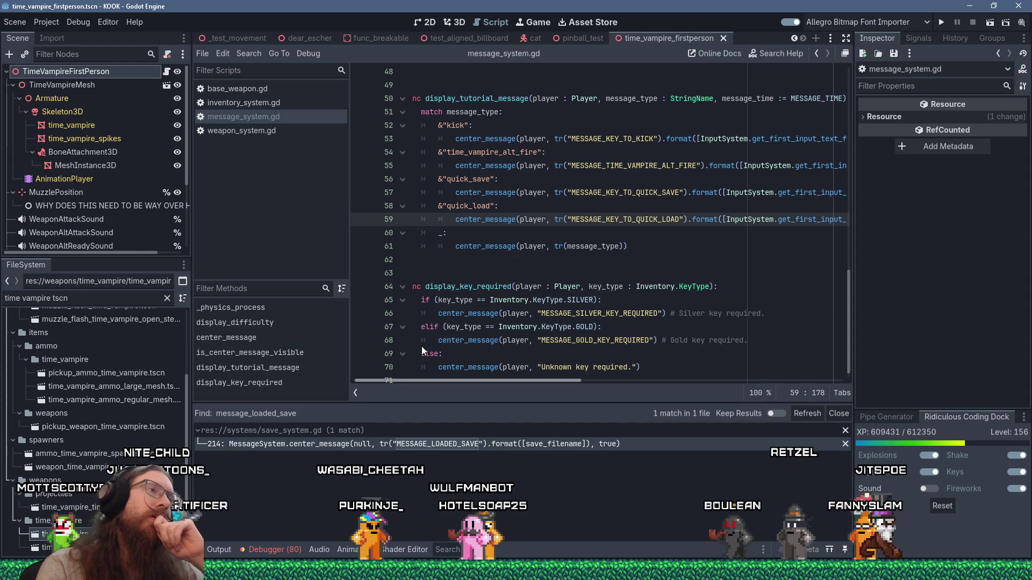
scroll(411, 347, "left", 1)
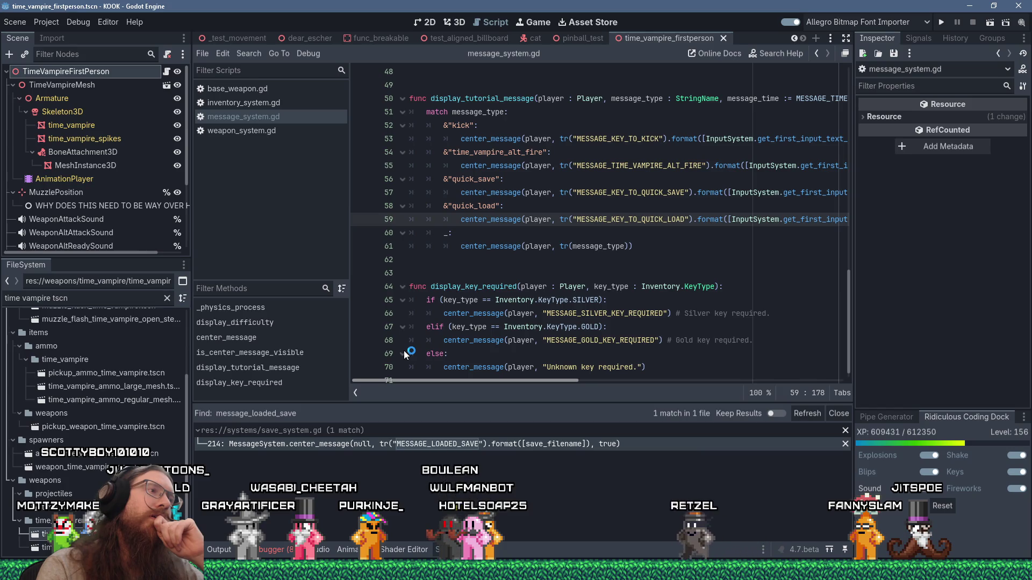
left_click(486, 233)
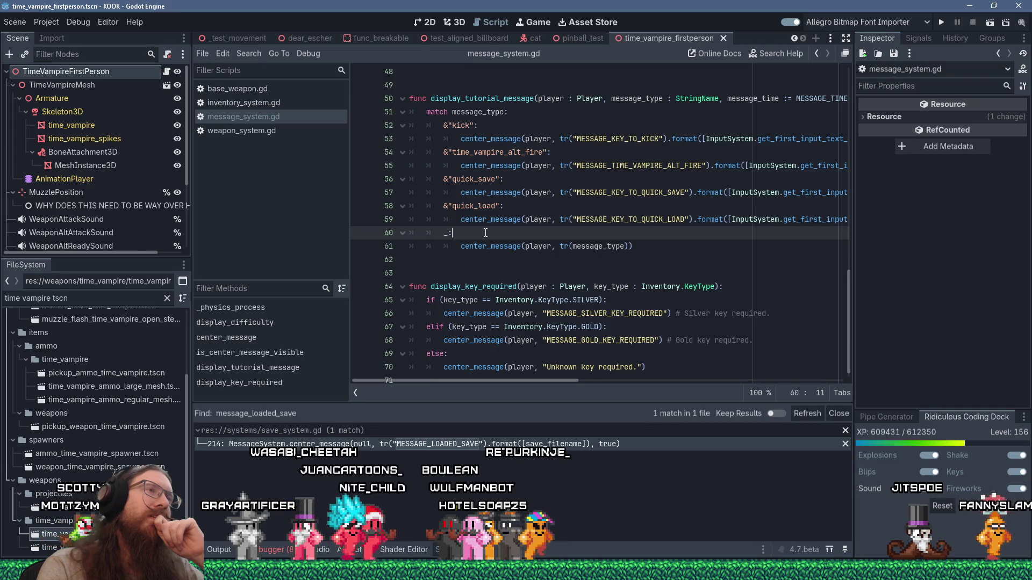
mouse_move(492, 379)
left_mouse_down()
mouse_move(720, 385)
mouse_move(527, 372)
left_mouse_up()
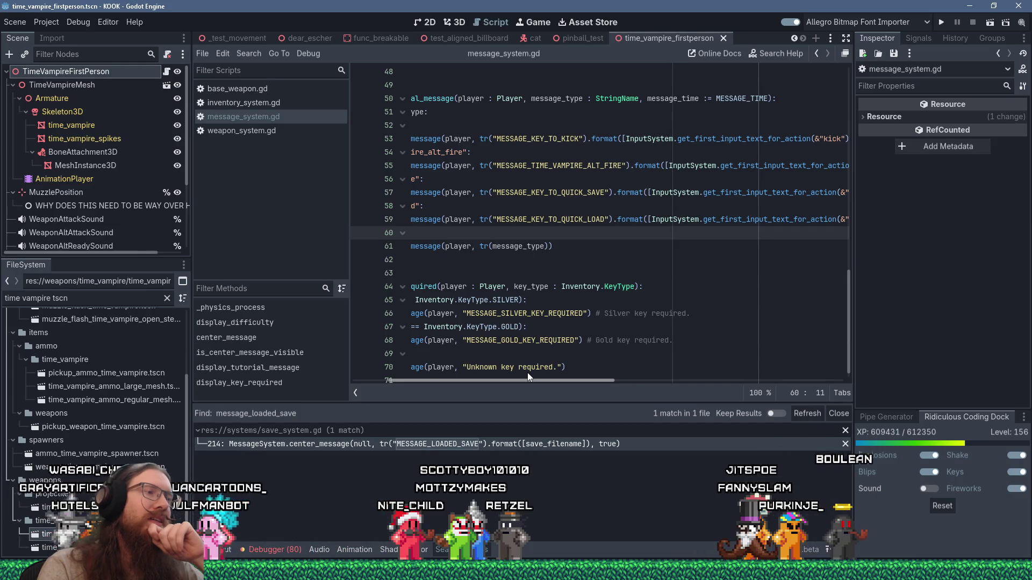
mouse_move(528, 372)
left_mouse_down()
mouse_move(647, 373)
mouse_move(453, 362)
left_mouse_up()
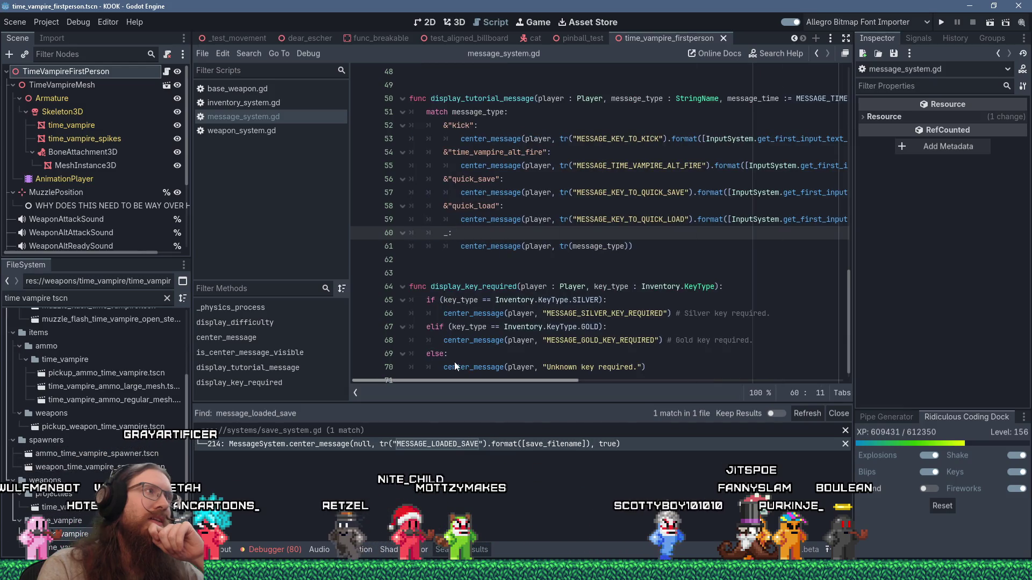
left_click(267, 130)
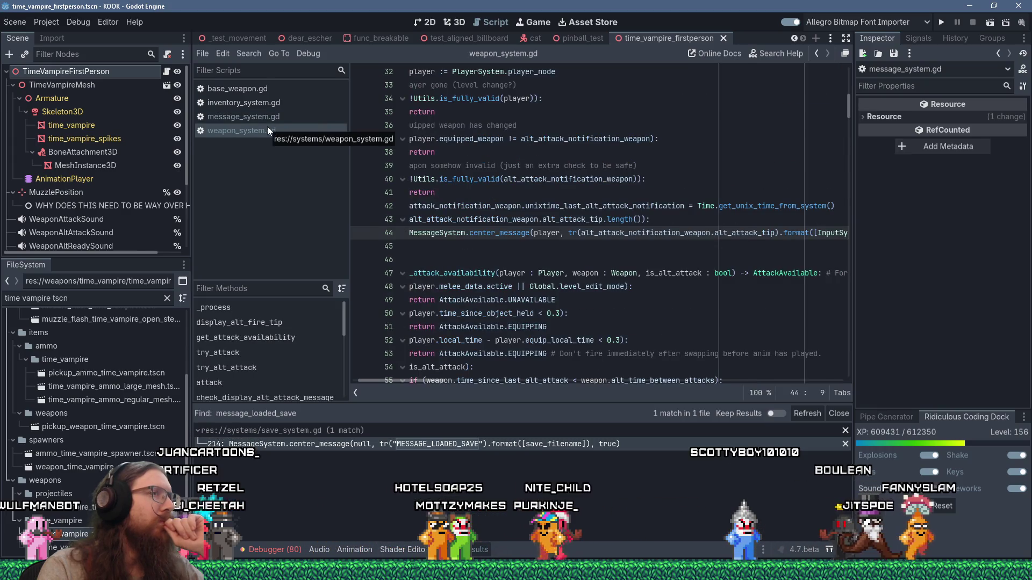
mouse_move(438, 376)
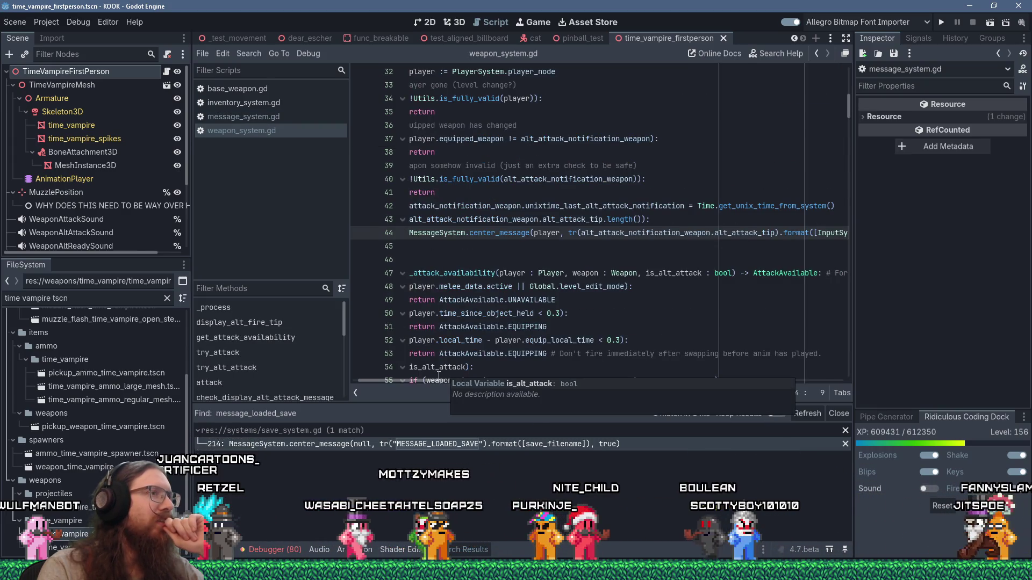
left_click(479, 444)
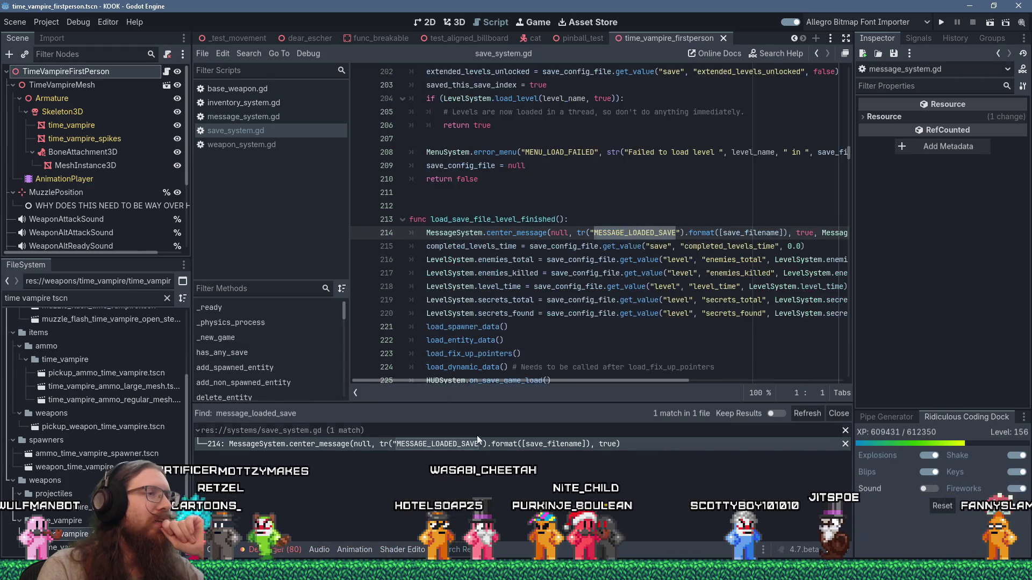
Remove and restore the priority argument on line 214 of save_system.gd, then save
left_click_drag(499, 380, 666, 379)
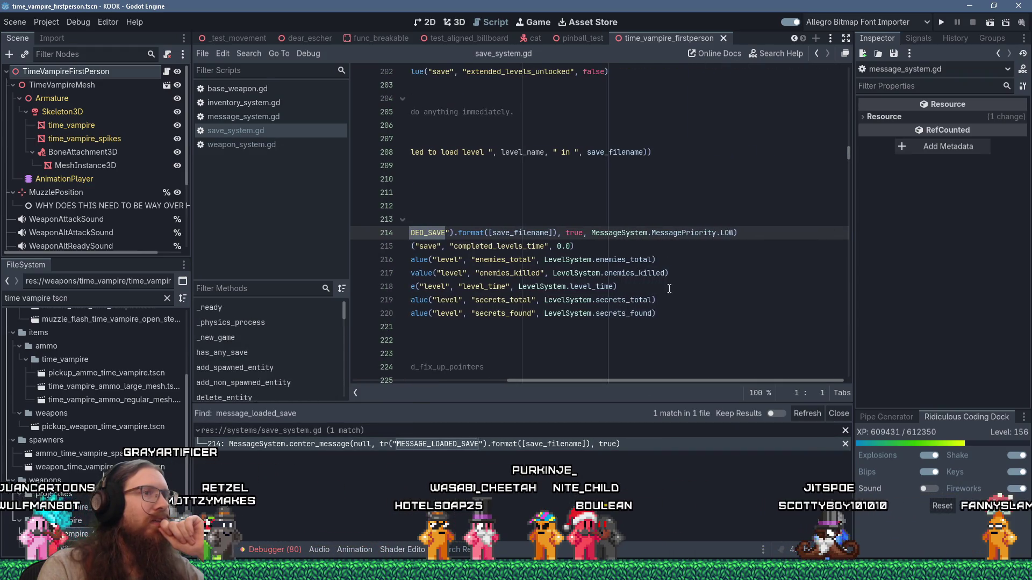
left_click_drag(606, 237, 720, 231)
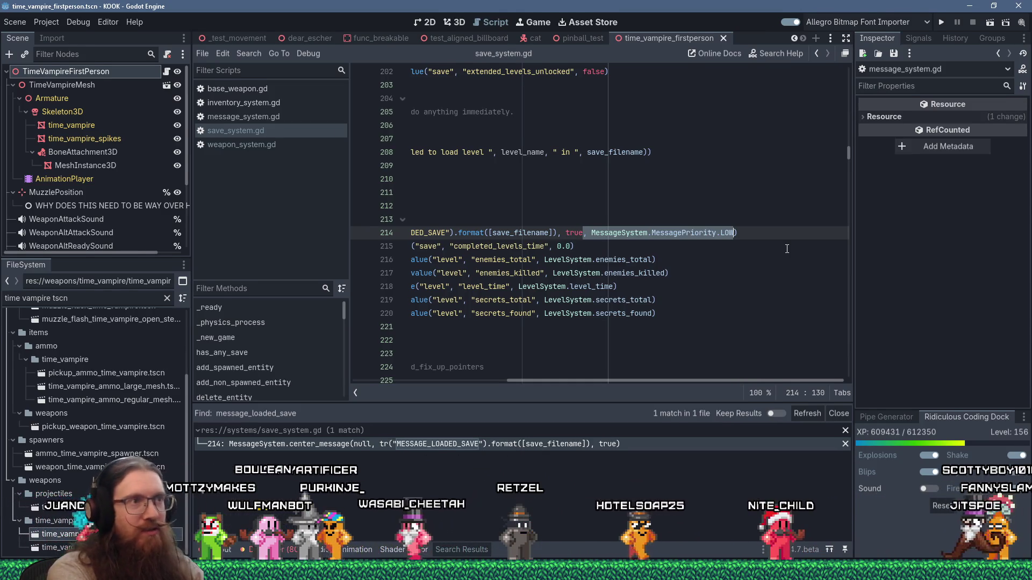
key("Delete")
key("Home")
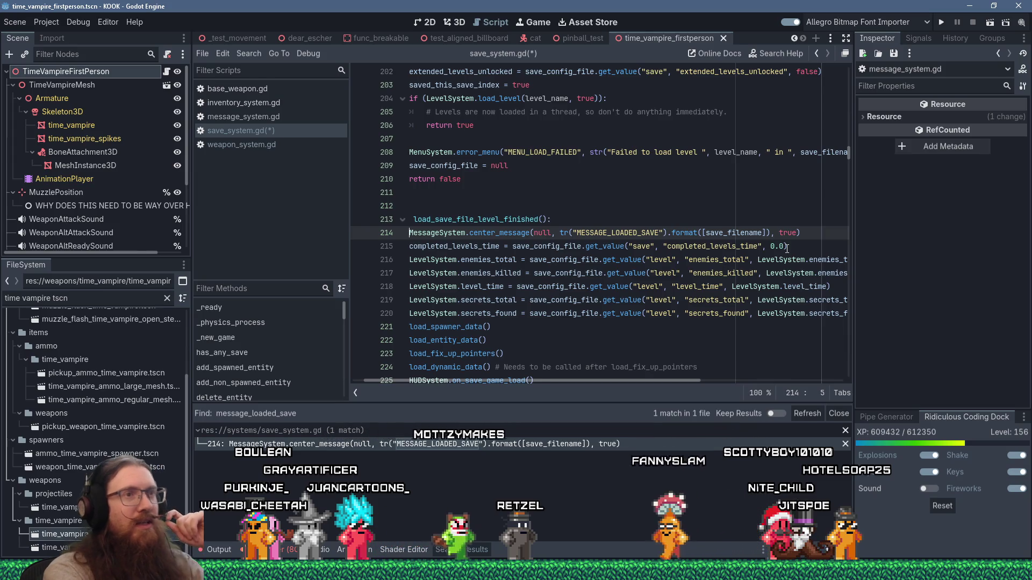
key("End")
key("Left")
type(", MessageSystem.MessagePriority.LOW")
key("ctrl+s")
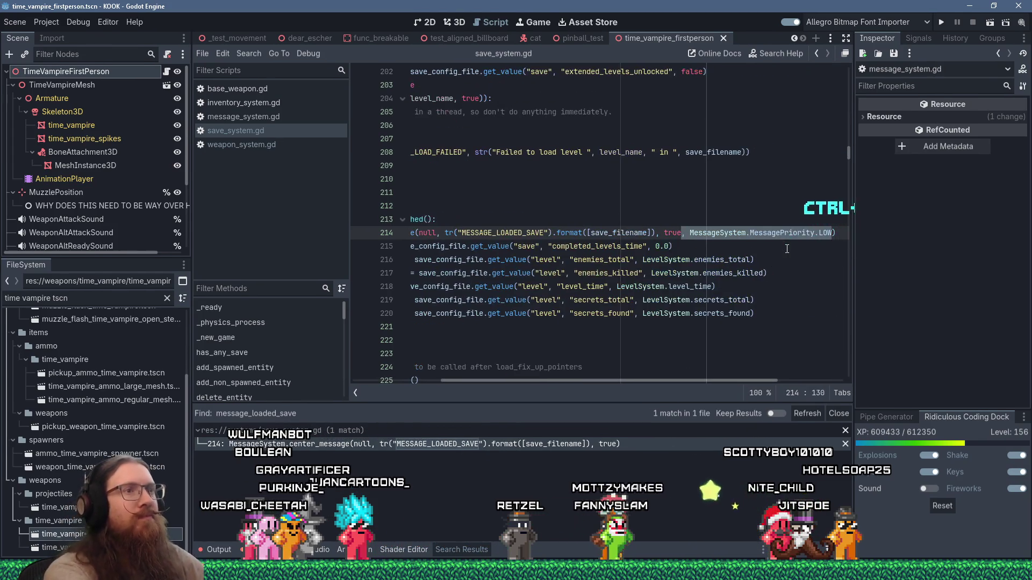
Add a test 'Message' line under the function header, then delete it again
left_click_drag(625, 380, 500, 376)
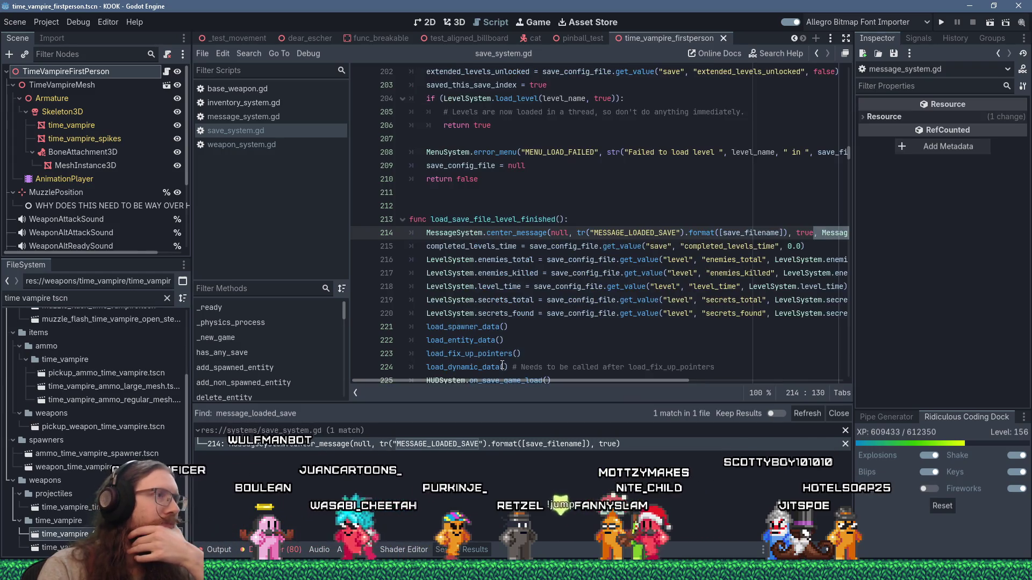
left_click(560, 327)
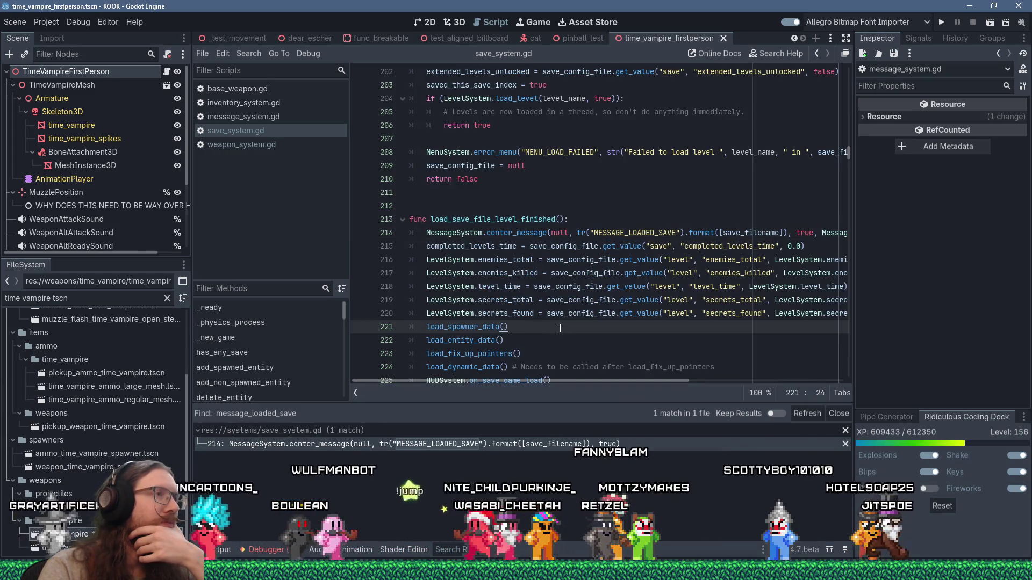
left_click(579, 219)
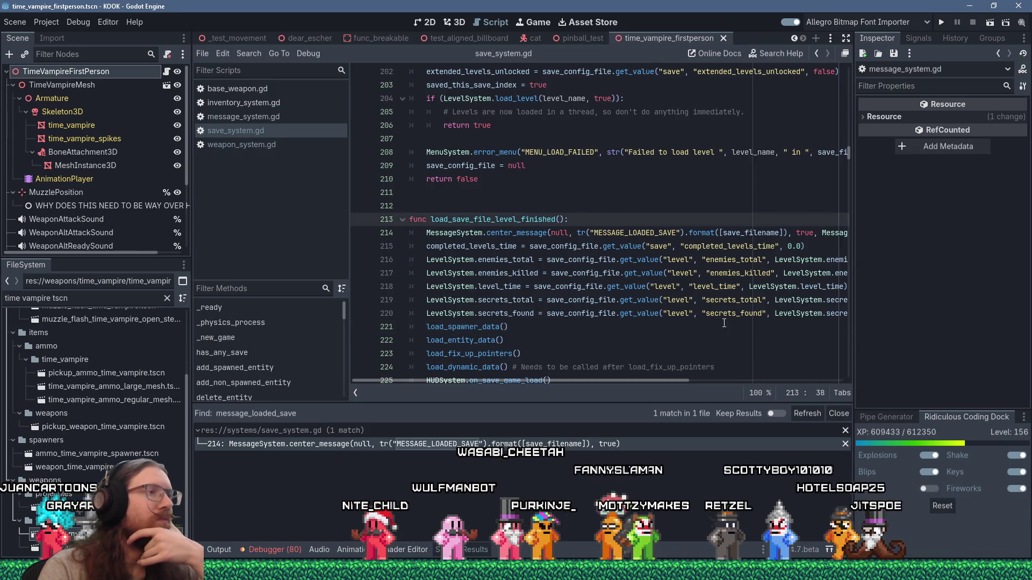
key("Return")
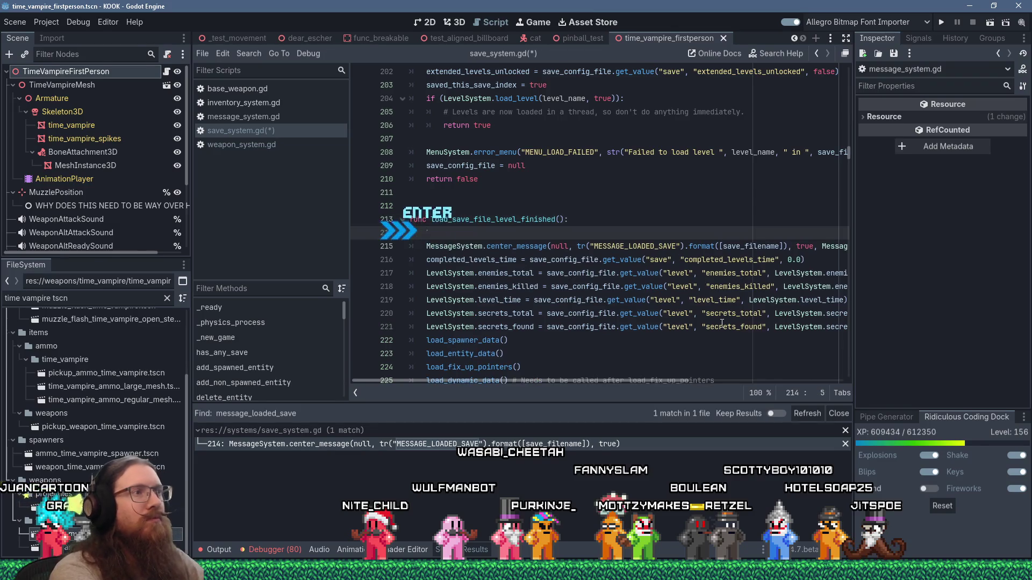
type("Message")
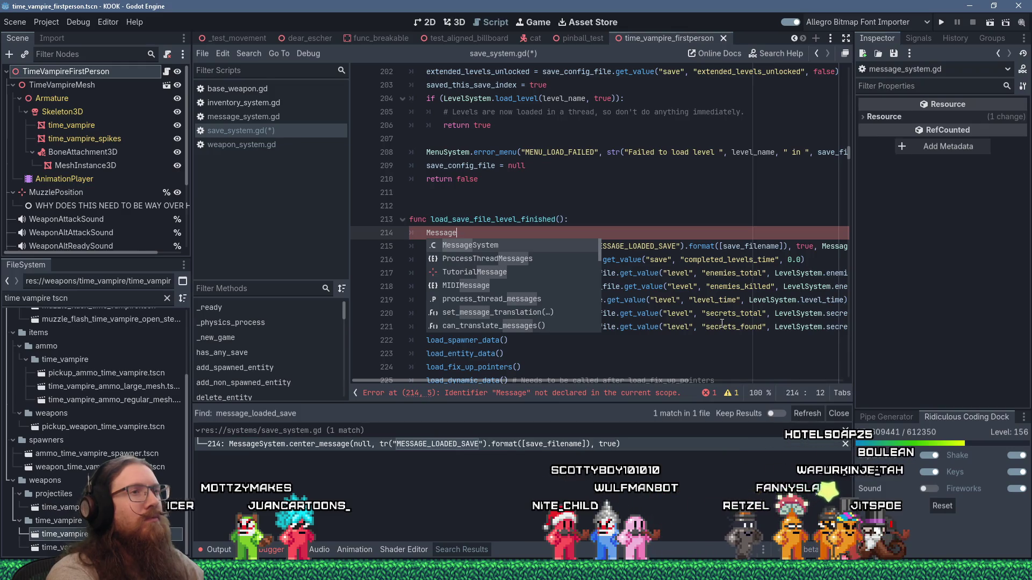
key("BackSpace")
key("BackSpace")
key("BackSpace")
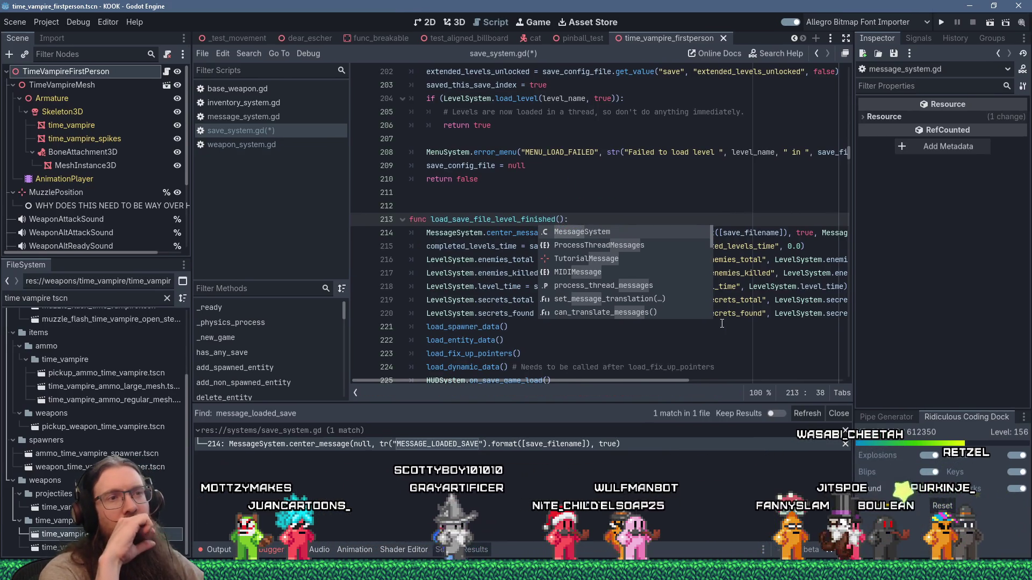
Open message_system.gd and scroll horizontally through its tutorial message code
left_click(244, 118)
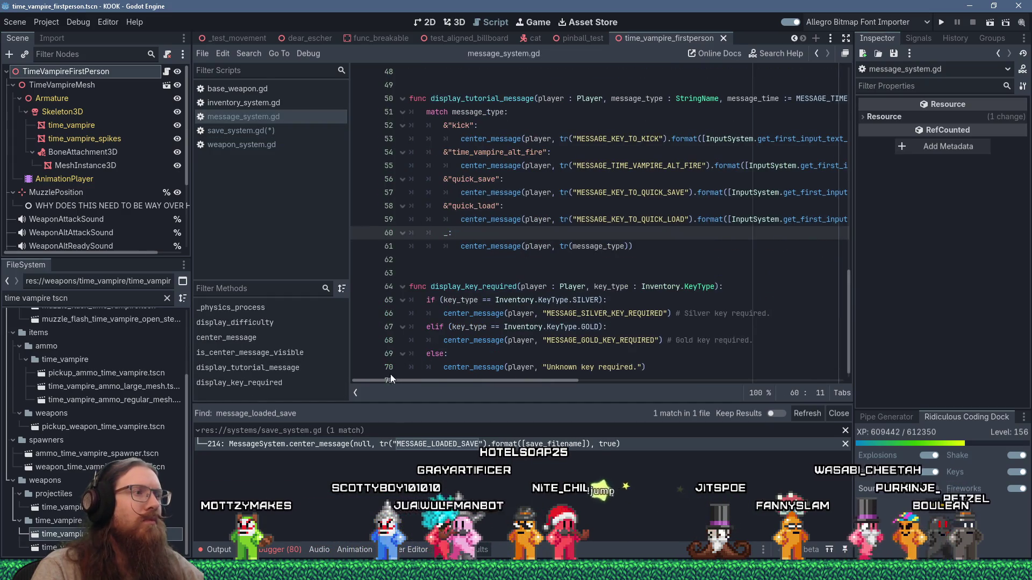
left_click_drag(394, 378, 620, 378)
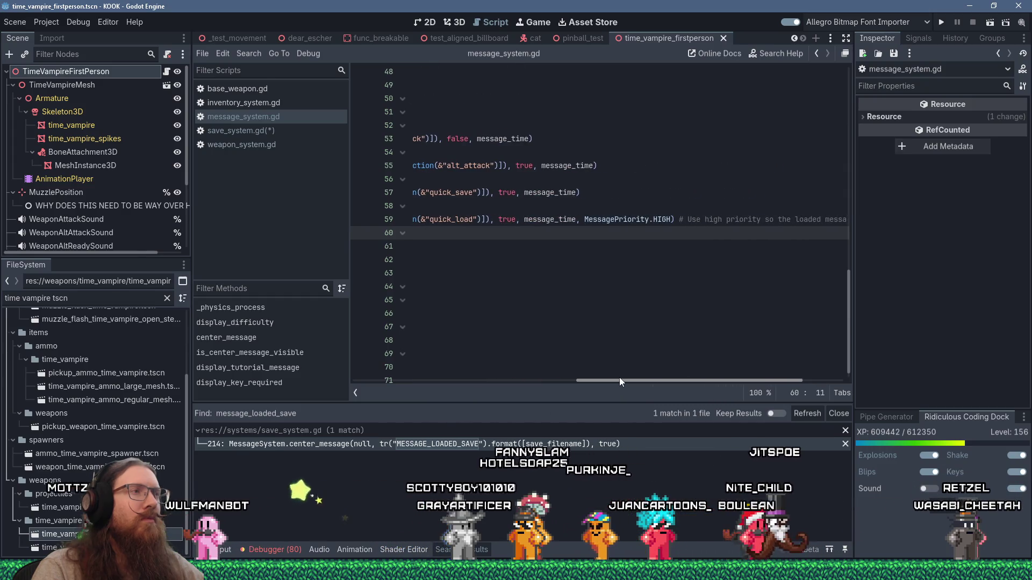
left_click_drag(619, 377, 428, 354)
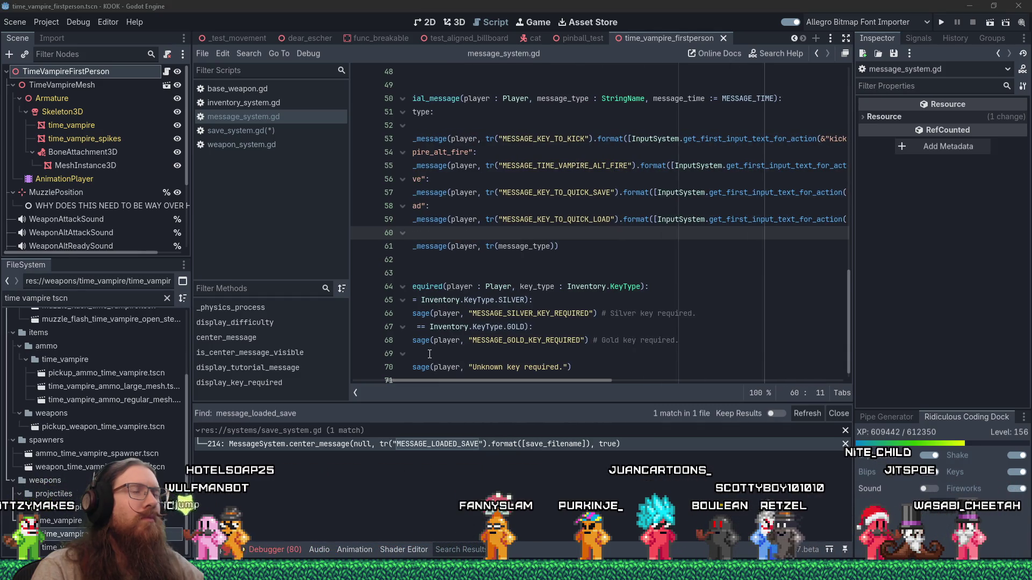
key("alt+Tab")
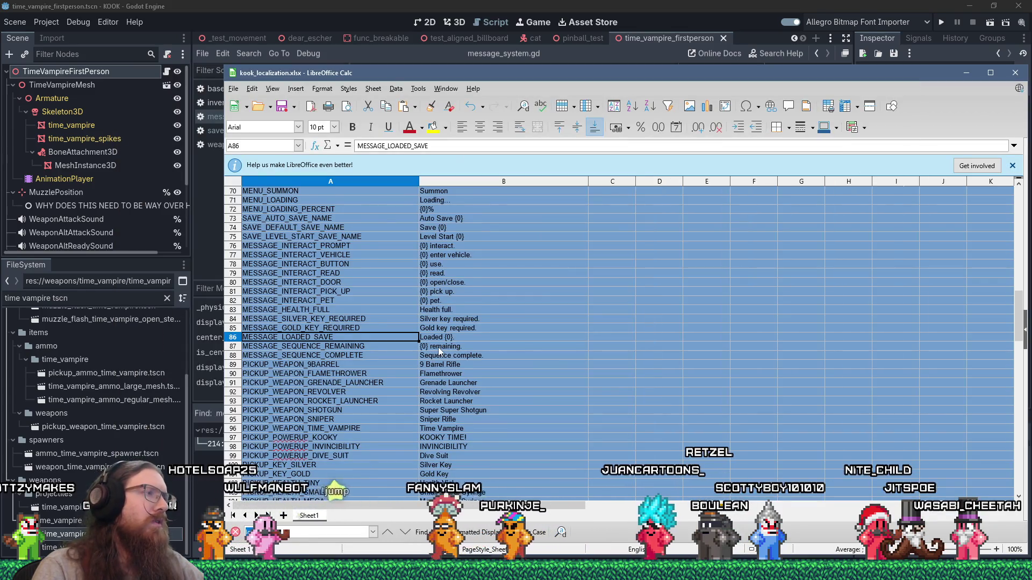
Find the MESSAGE_KEY_TO_QUICK_SAVE row with 'key_to_quick' in the sheet, then return to Godot
scroll(439, 351, "down", 2)
type("key_to_qu")
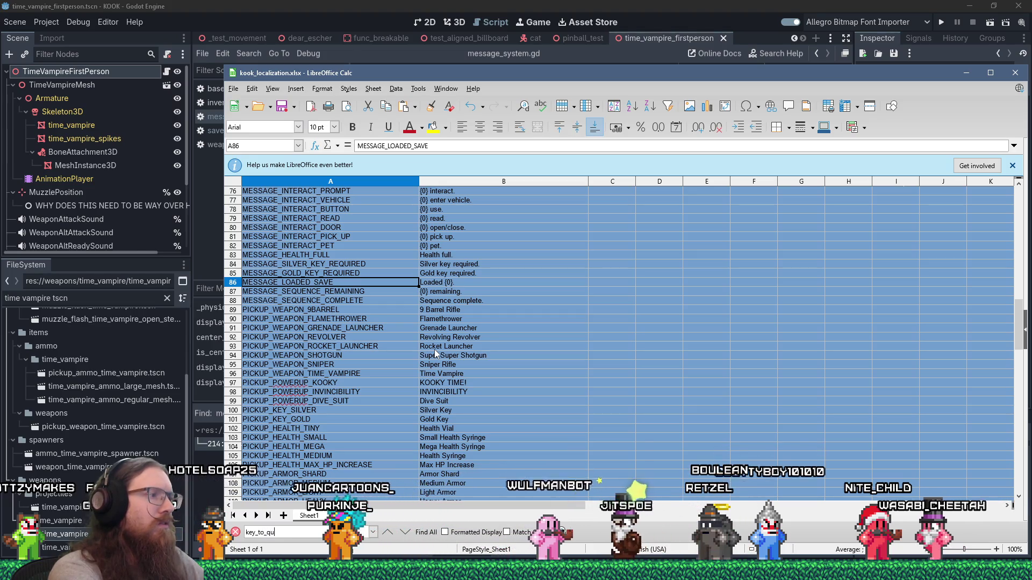
type("ick")
key("Return")
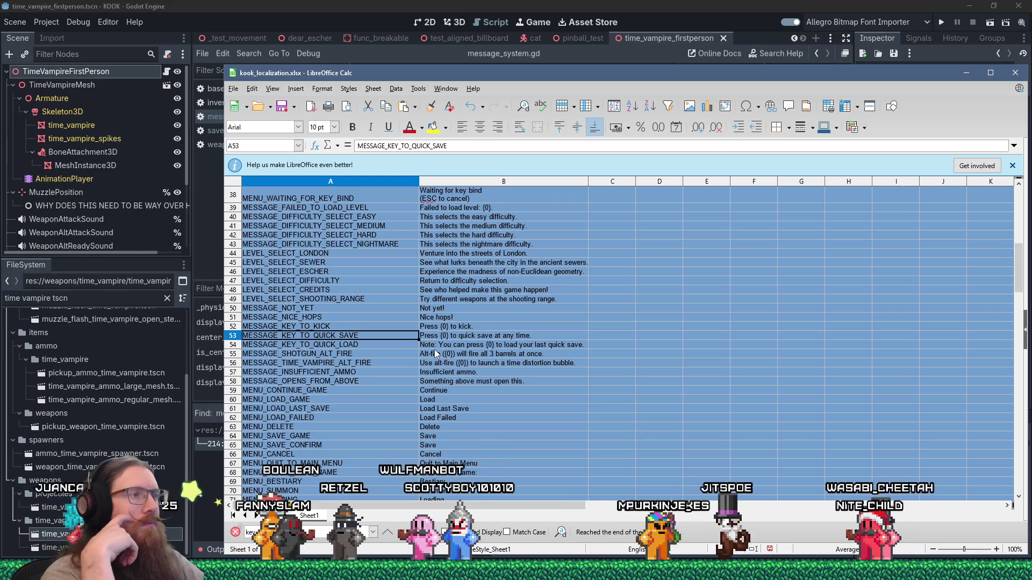
key("alt+Tab")
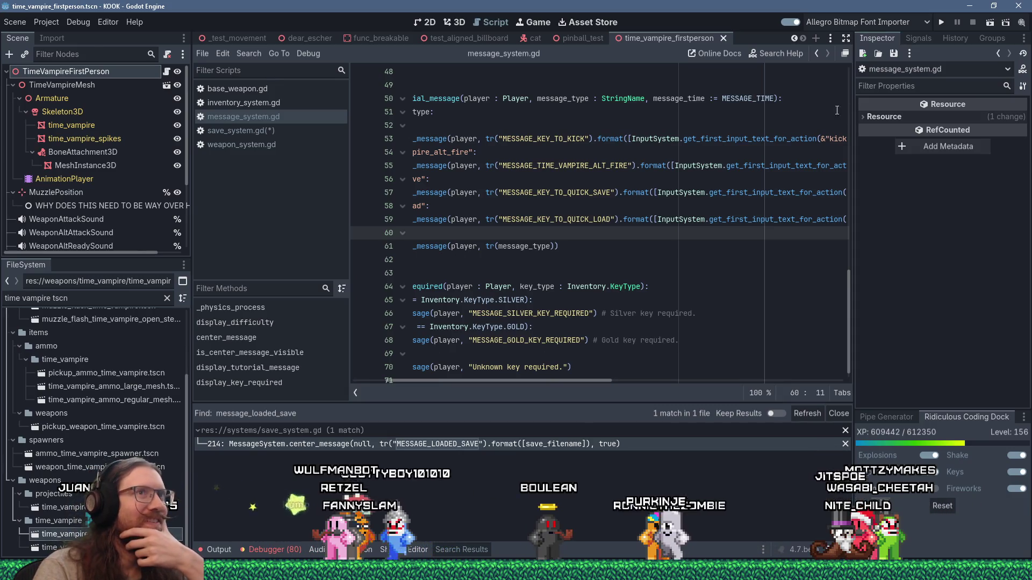
left_click(846, 37)
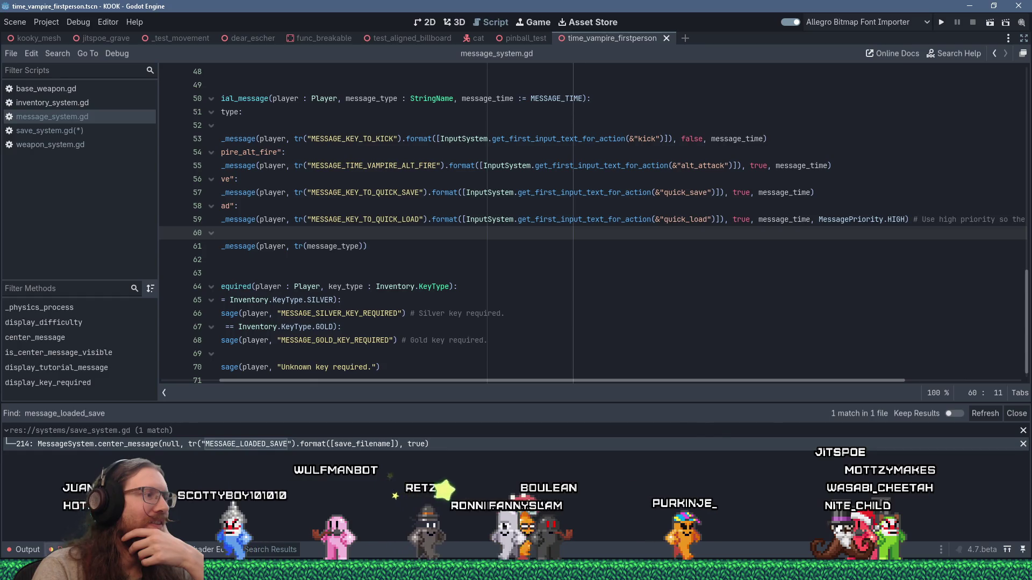
Select the quick_load case on line 58 and search all project files for it
key("ctrl+j")
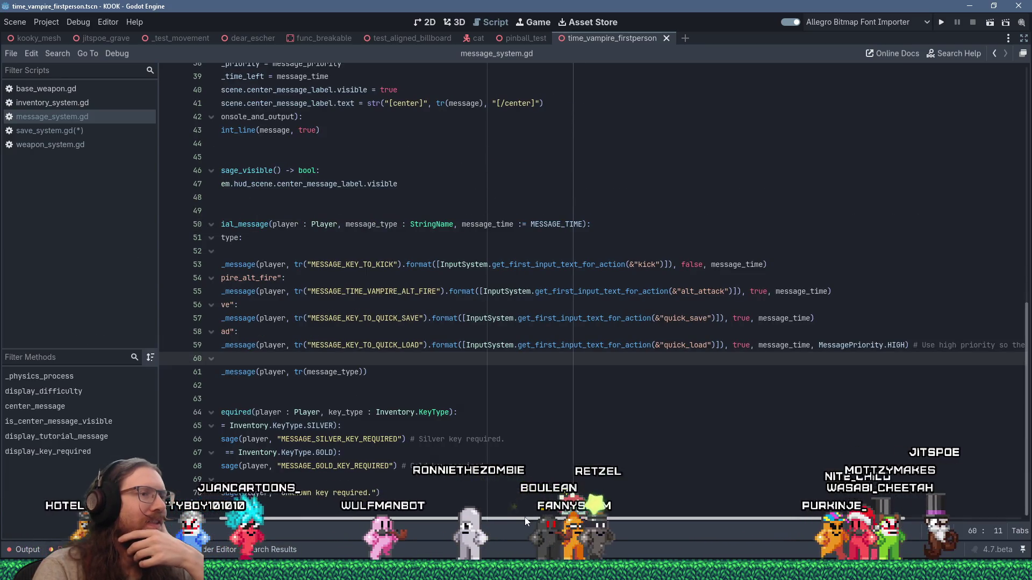
scroll(525, 520, "left", 3)
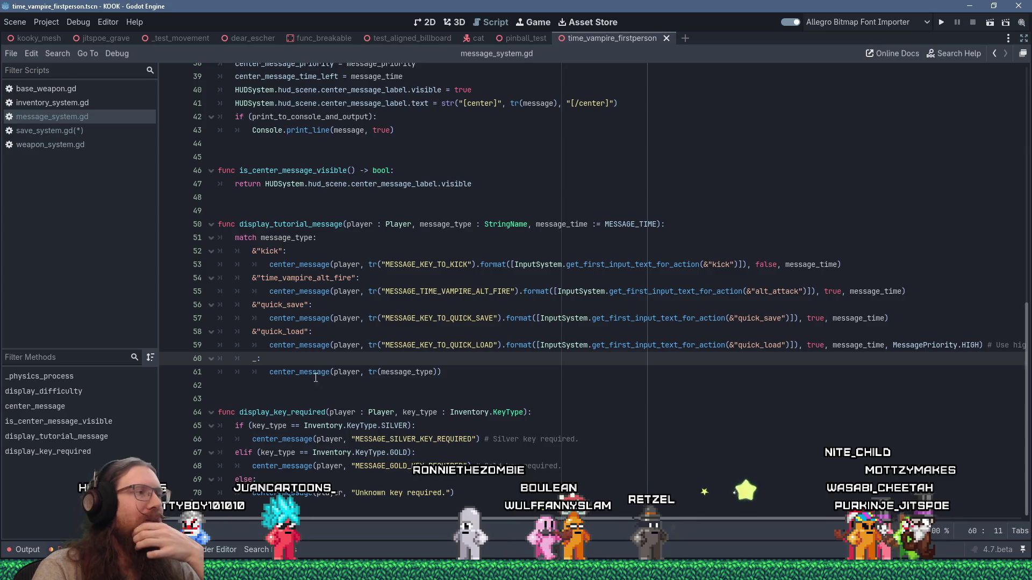
left_click(270, 332)
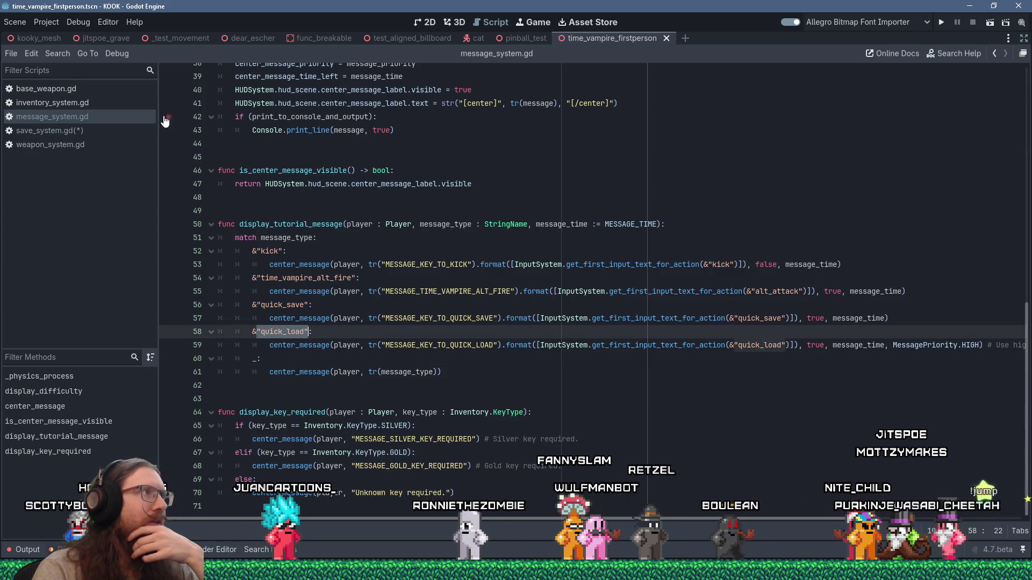
left_click(61, 54)
left_click(86, 132)
left_click(523, 344)
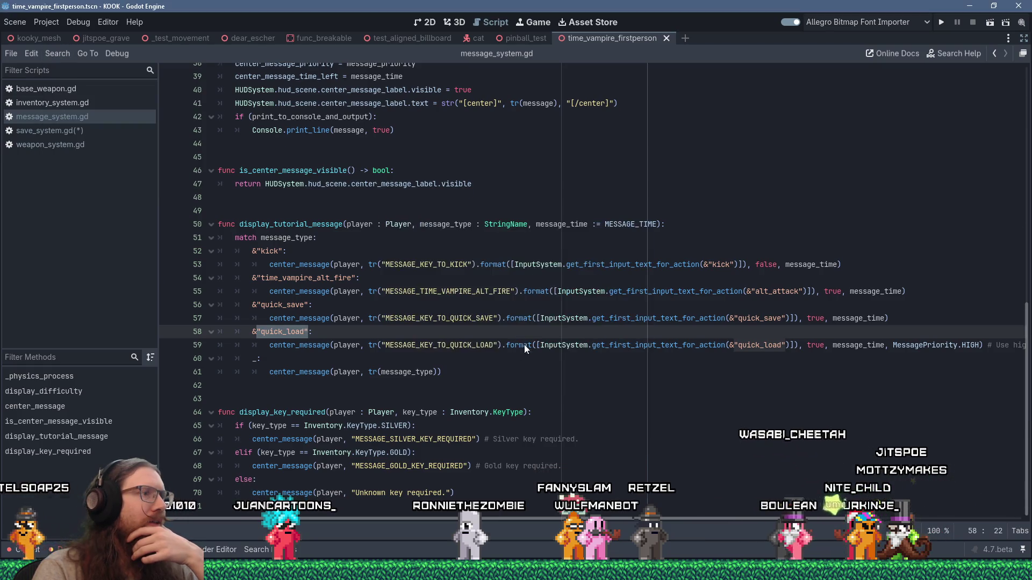
Open the load_game.gd line 97 quick_load result, then return to save_system.gd
mouse_move(501, 401)
left_mouse_down()
mouse_move(502, 350)
mouse_move(502, 359)
left_mouse_up()
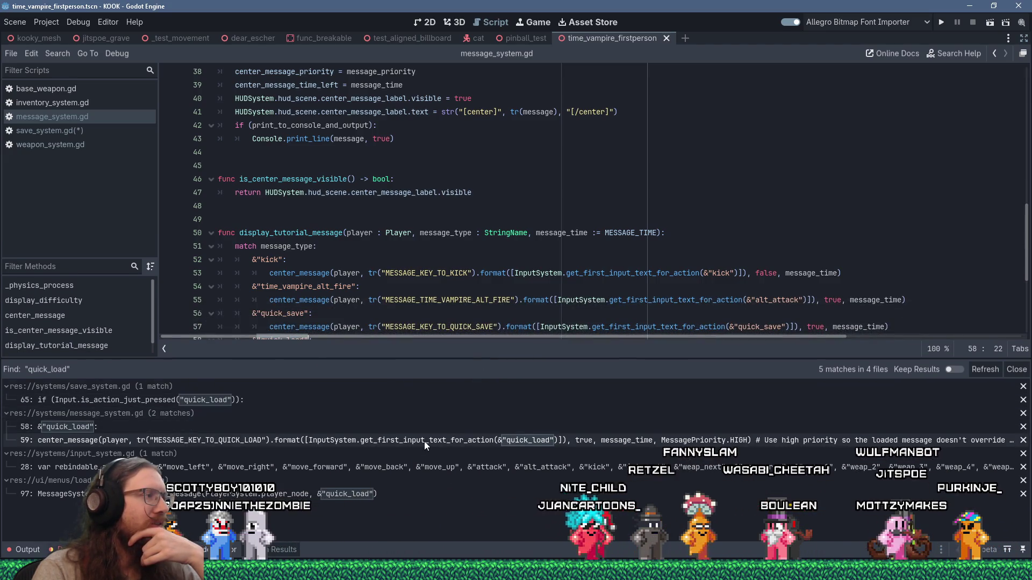
left_click(412, 494)
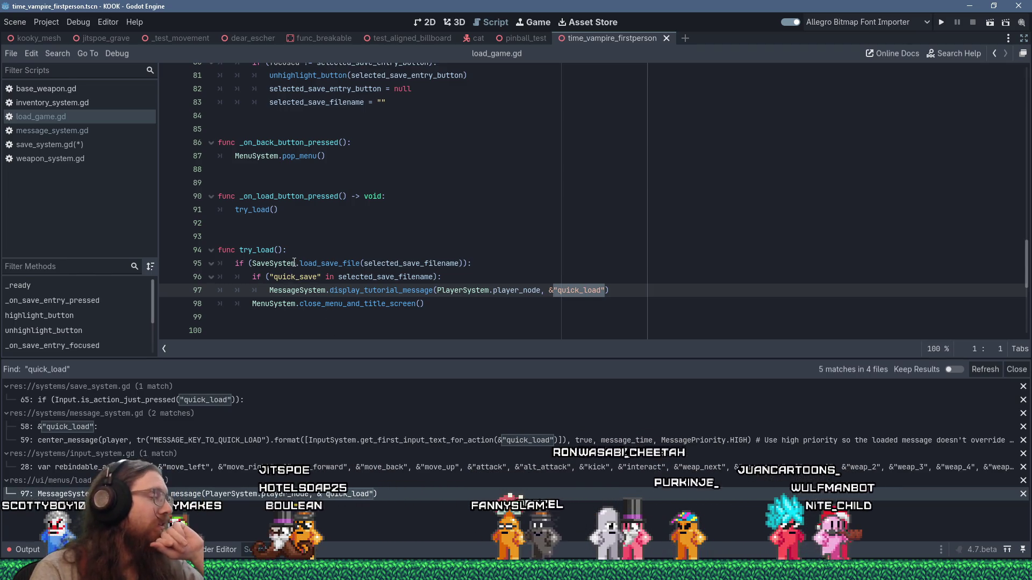
mouse_move(294, 263)
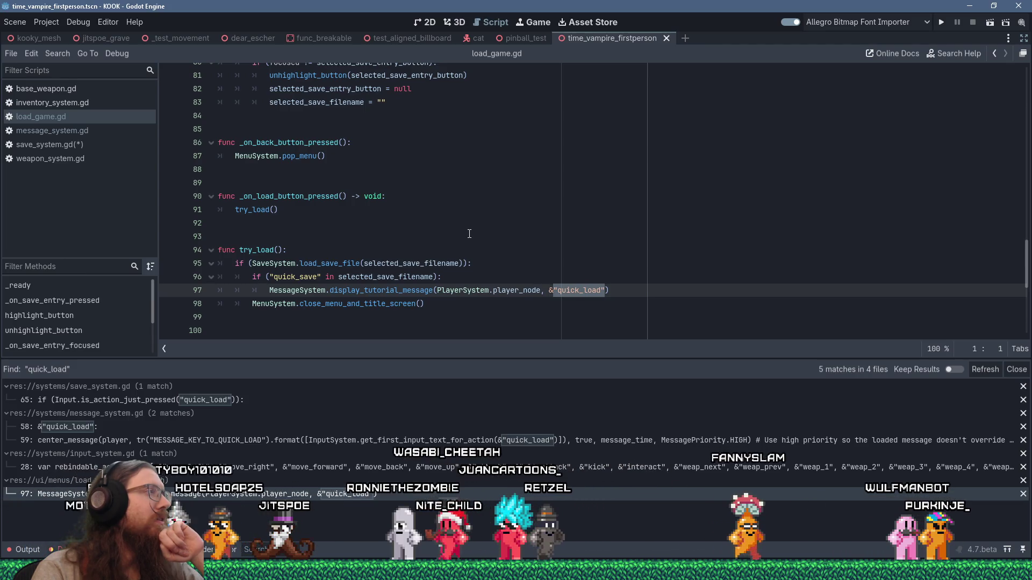
left_click(82, 143)
Delete ', MessageSystem.MessagePriority.LOW' from line 214 of save_system.gd and save
left_click(509, 191)
scroll(510, 191, "down", 3)
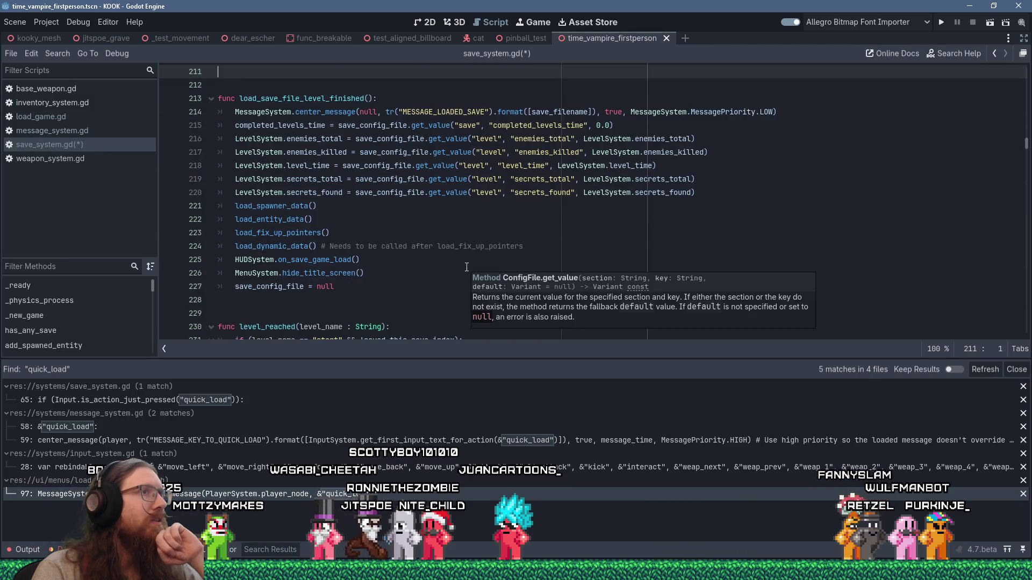
scroll(466, 267, "up", 2)
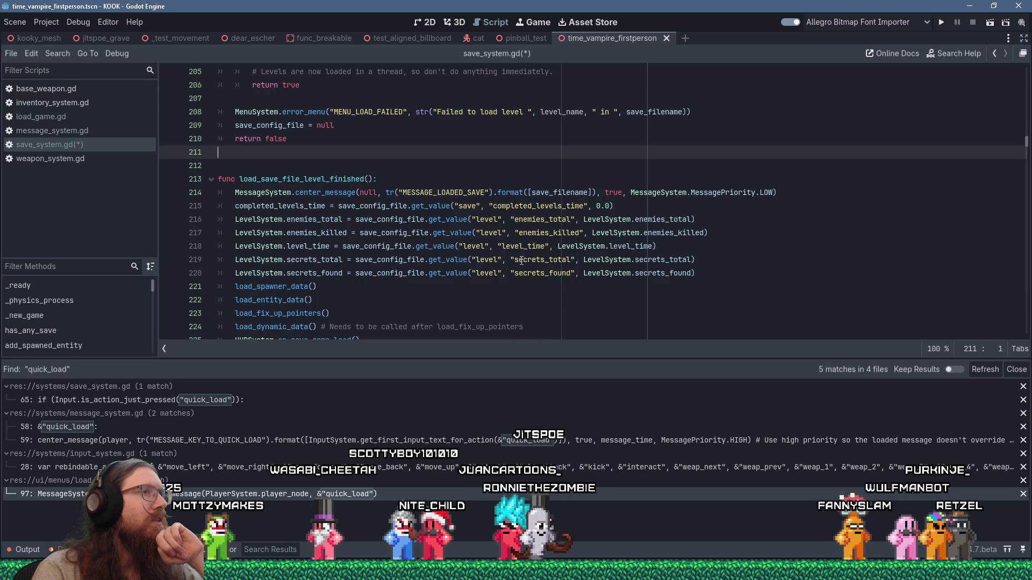
left_click_drag(622, 192, 774, 193)
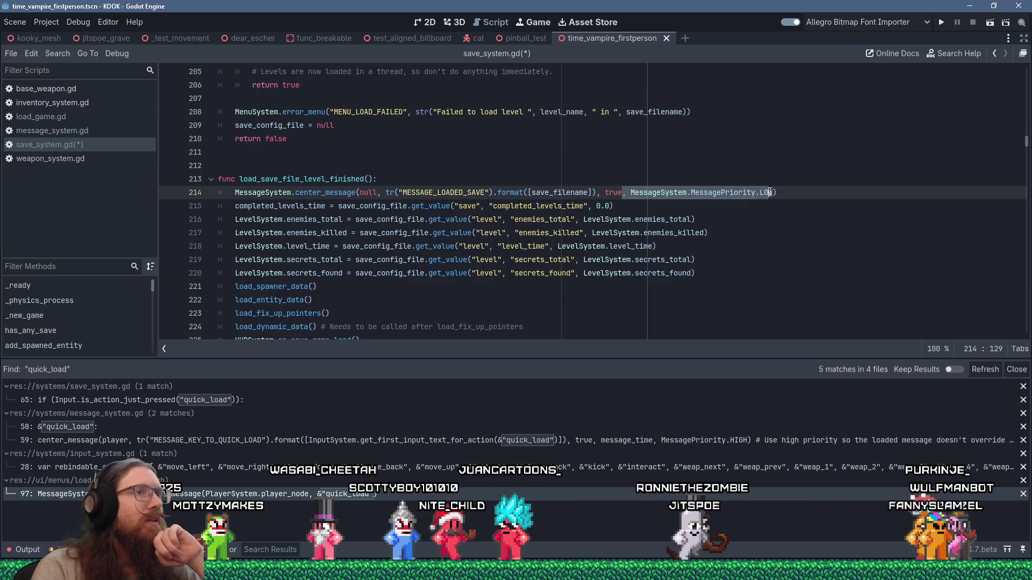
key("Delete")
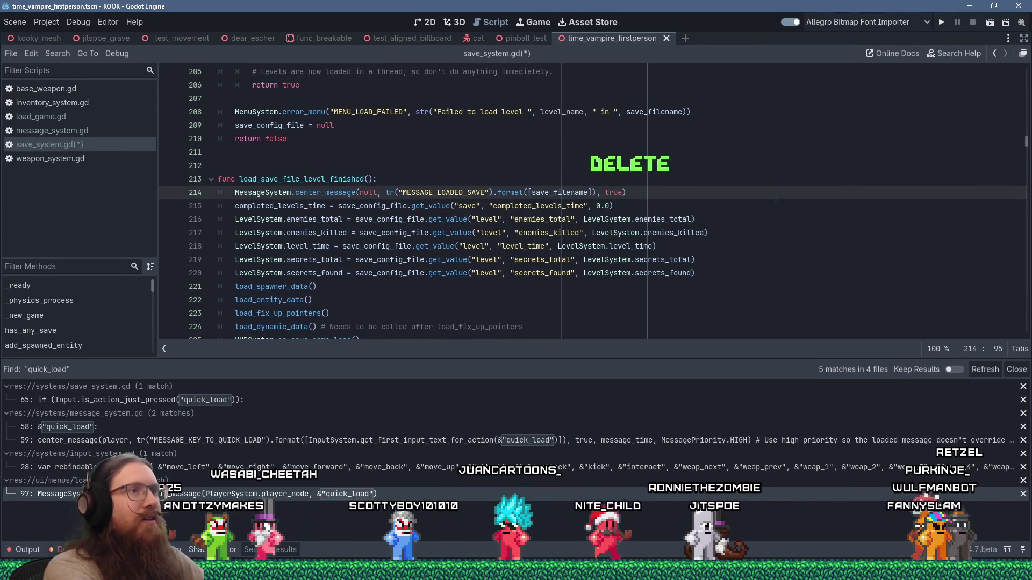
key("ctrl+s")
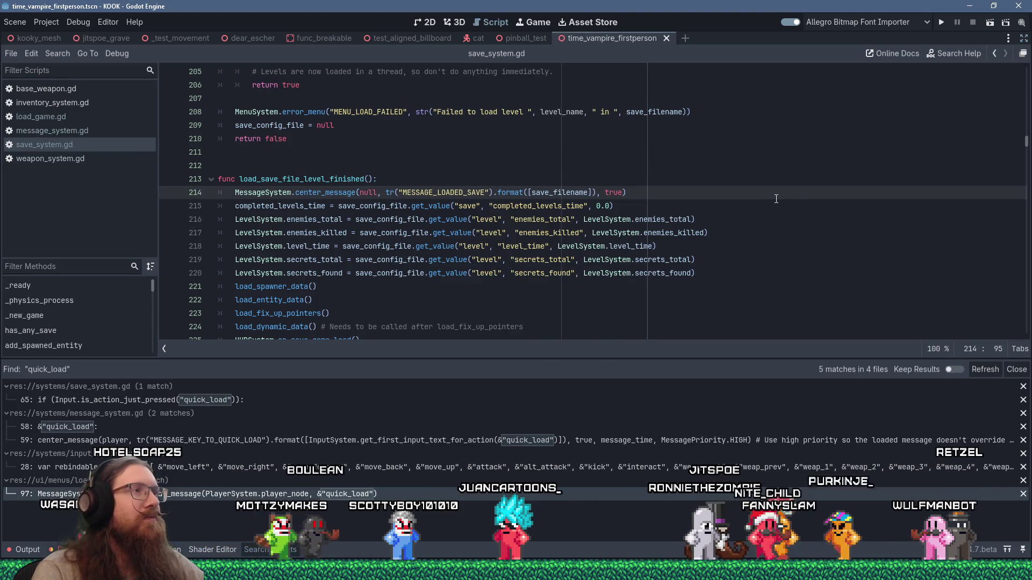
Glance at the localization spreadsheet, then return to Godot and restore the side docks
key("alt+Tab")
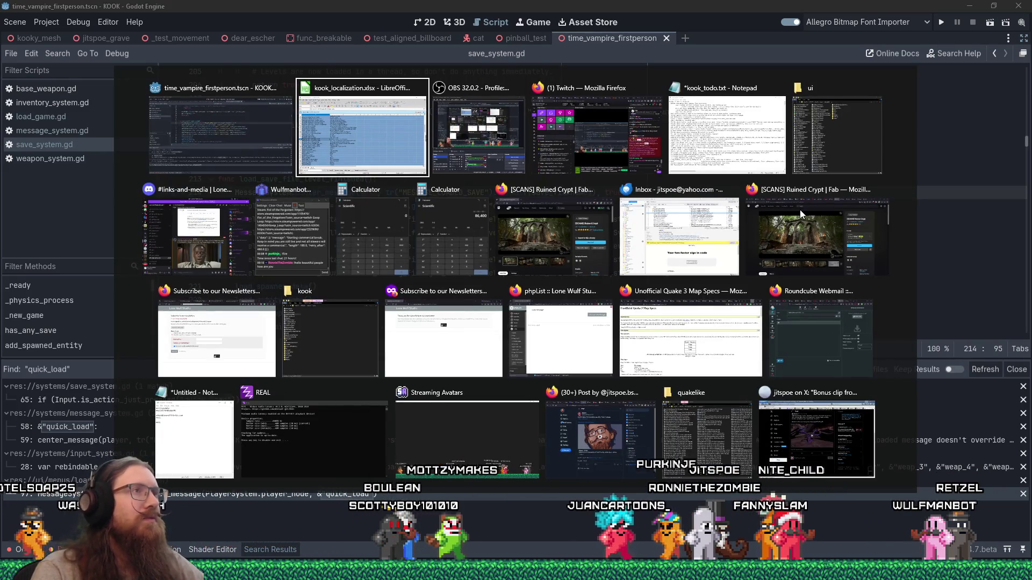
scroll(567, 266, "up", 10)
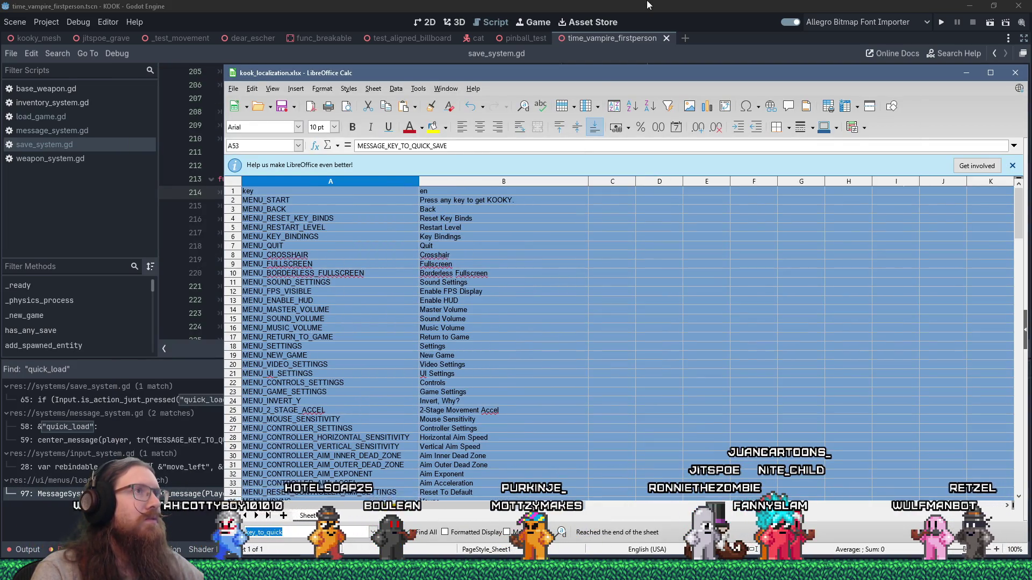
left_click(529, 53)
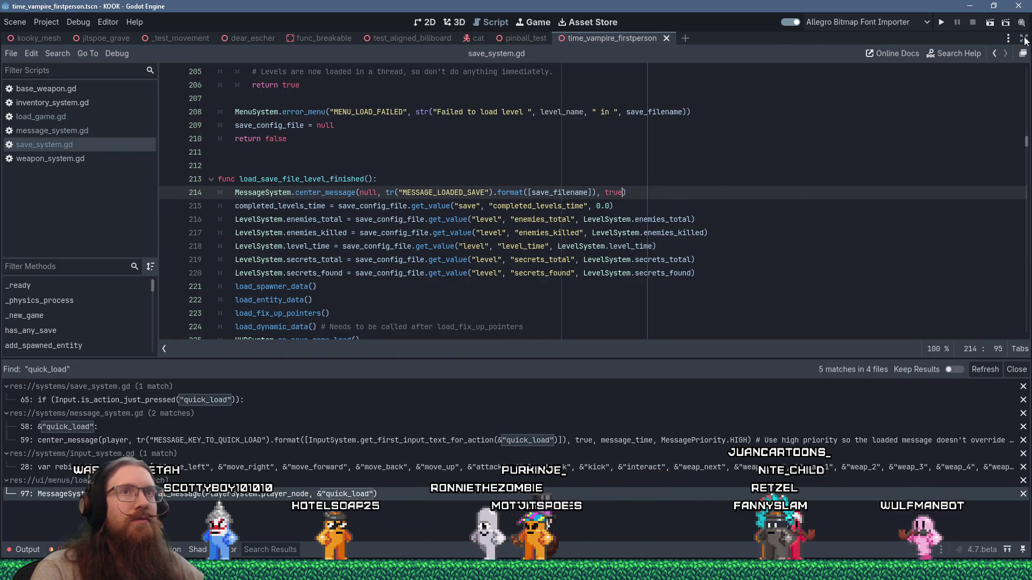
key("ctrl+shift+F11")
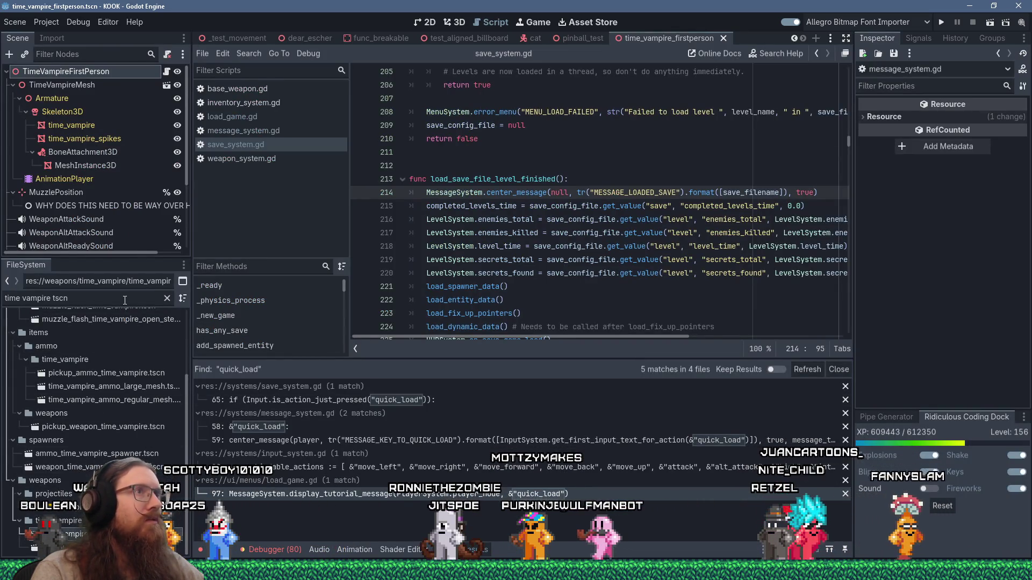
Close time_vampire_firstperson, launch a test run, and bring weapon_system.gd into view
left_click(723, 40)
left_click(941, 23)
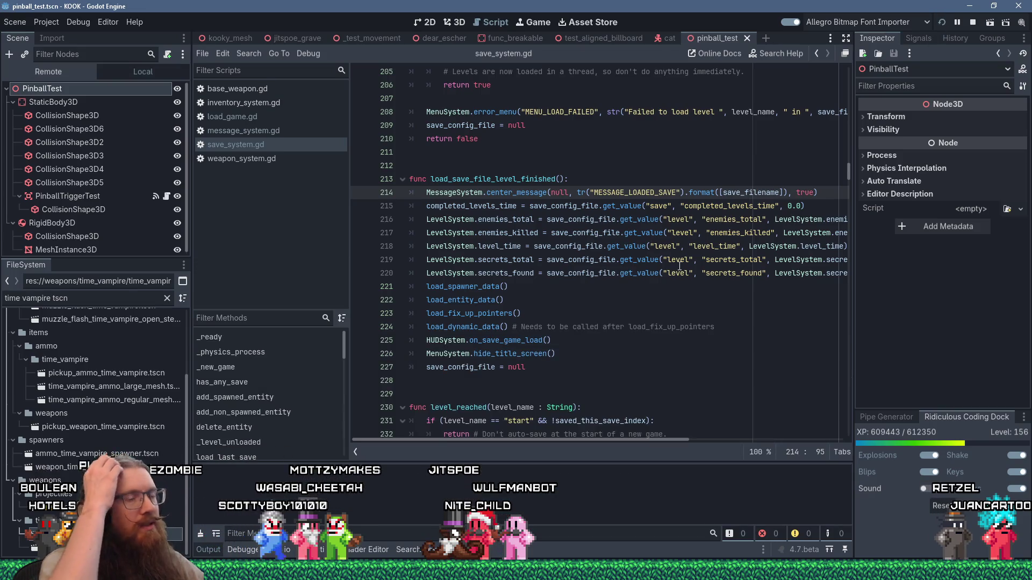
left_click(686, 5)
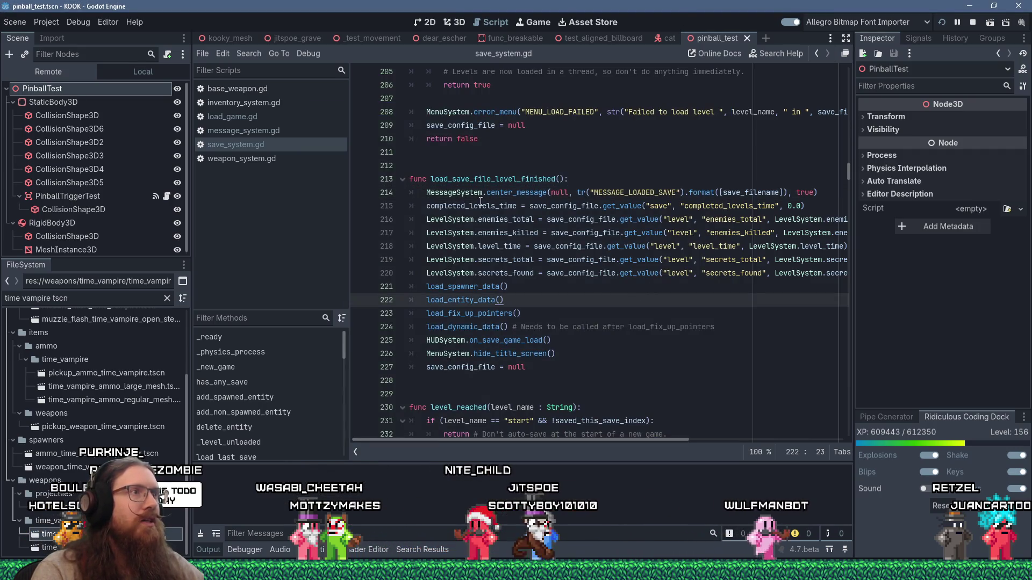
scroll(480, 202, "up", 1)
left_click(254, 161)
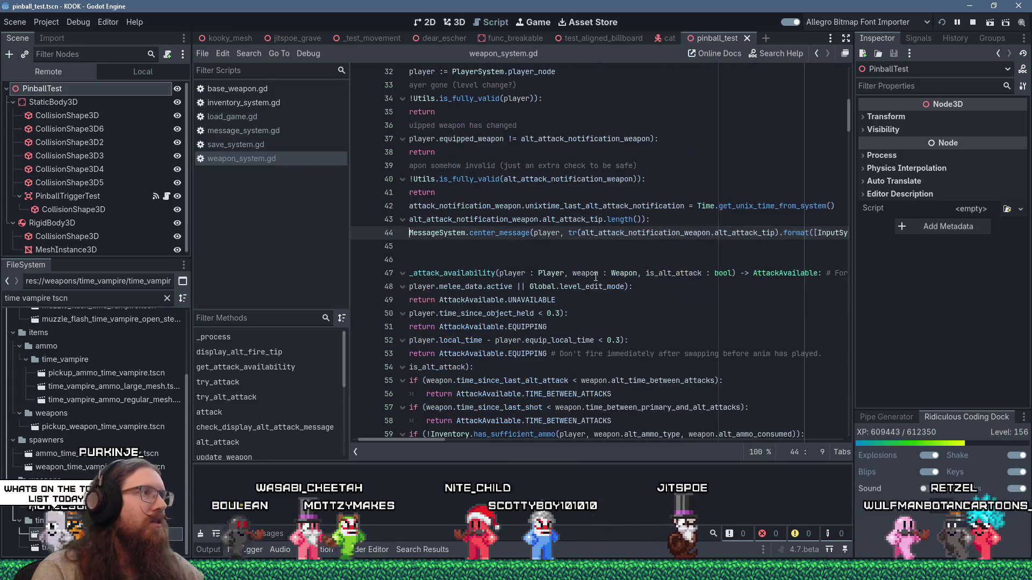
scroll(552, 336, "up", 5)
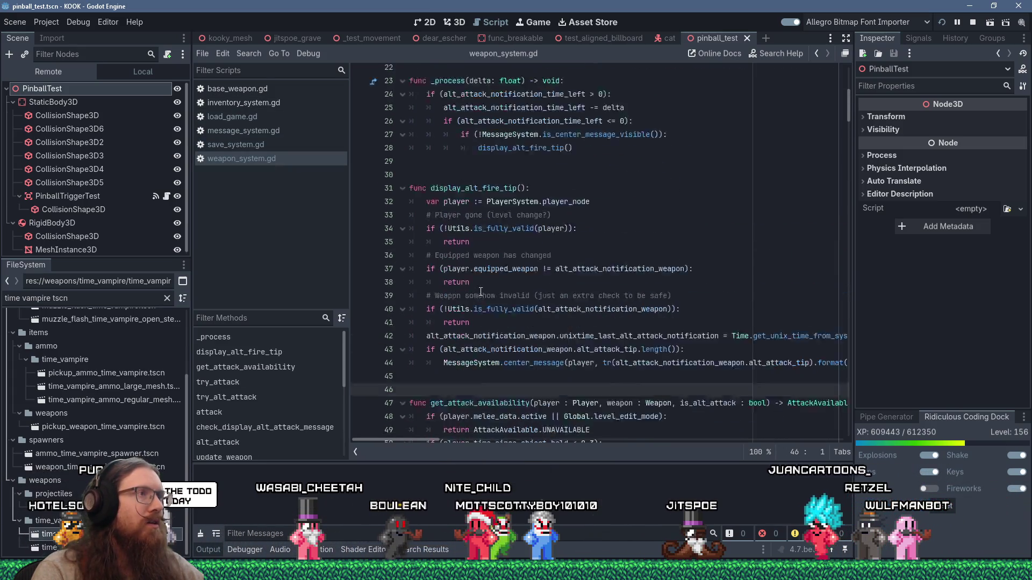
Search weapon_system.gd for alt_attack starting from the top of the script
scroll(552, 336, "up", 5)
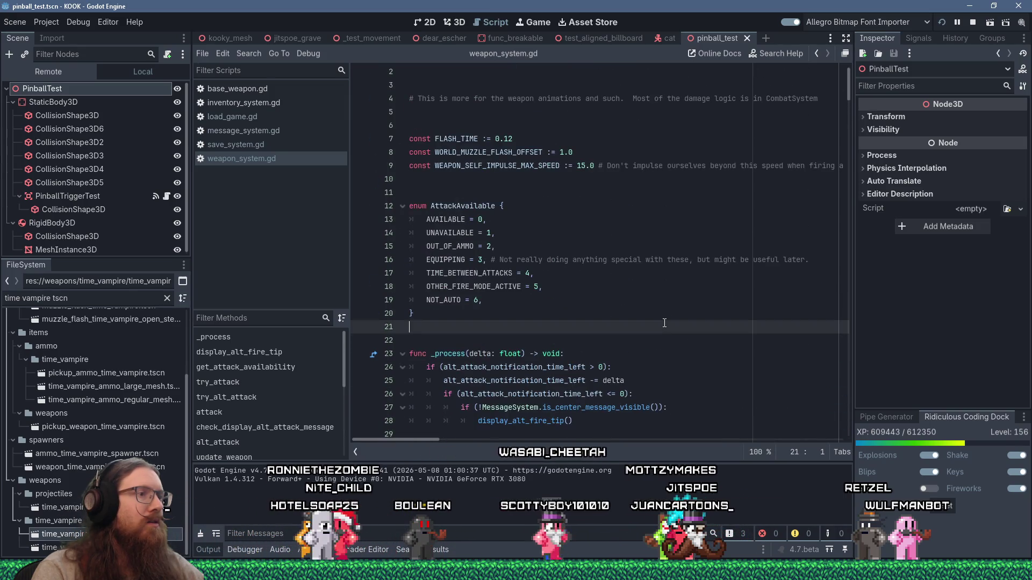
key("ctrl+f")
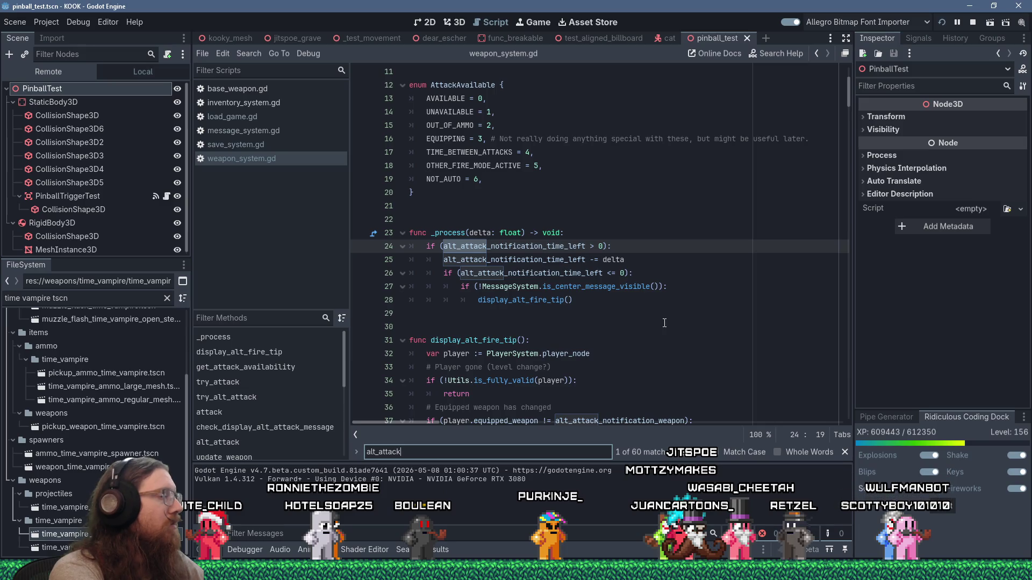
key("alt+Tab")
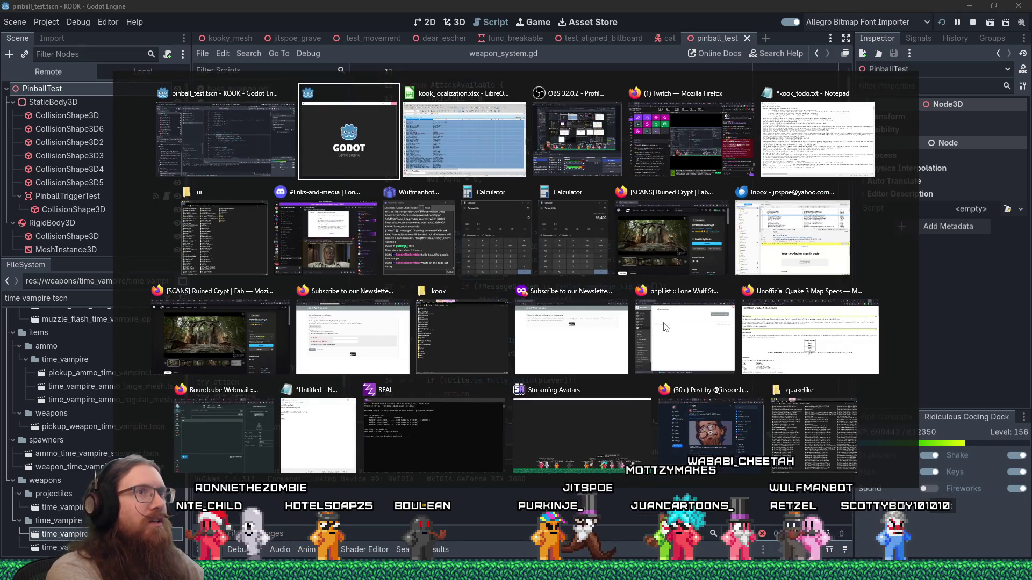
Review the kook_todo.txt task list in Notepad, then bring the Traduora site forward in Firefox
key("Tab")
key("Tab")
key("Tab")
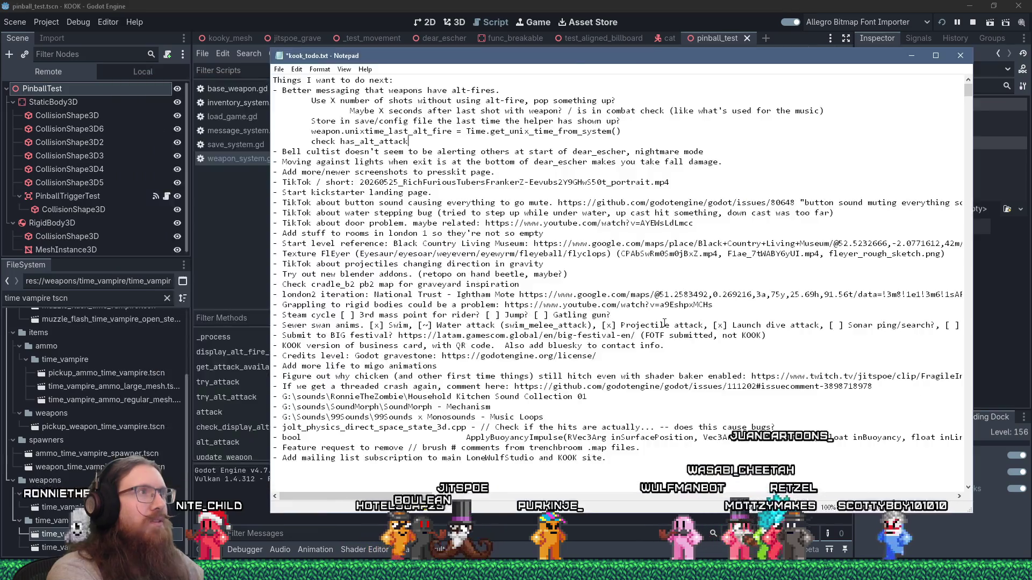
key("alt+Tab")
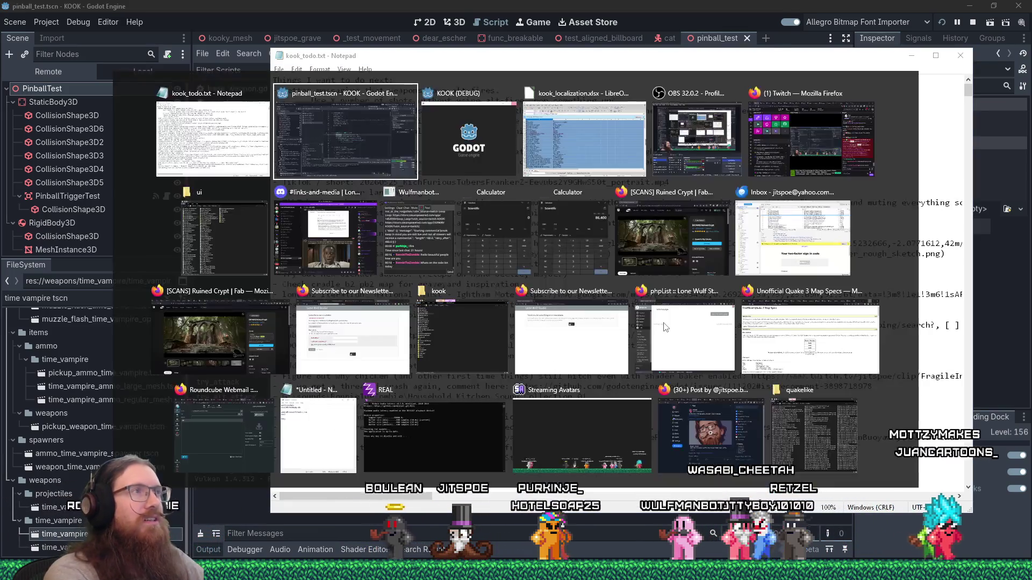
key("Tab")
key("Tab")
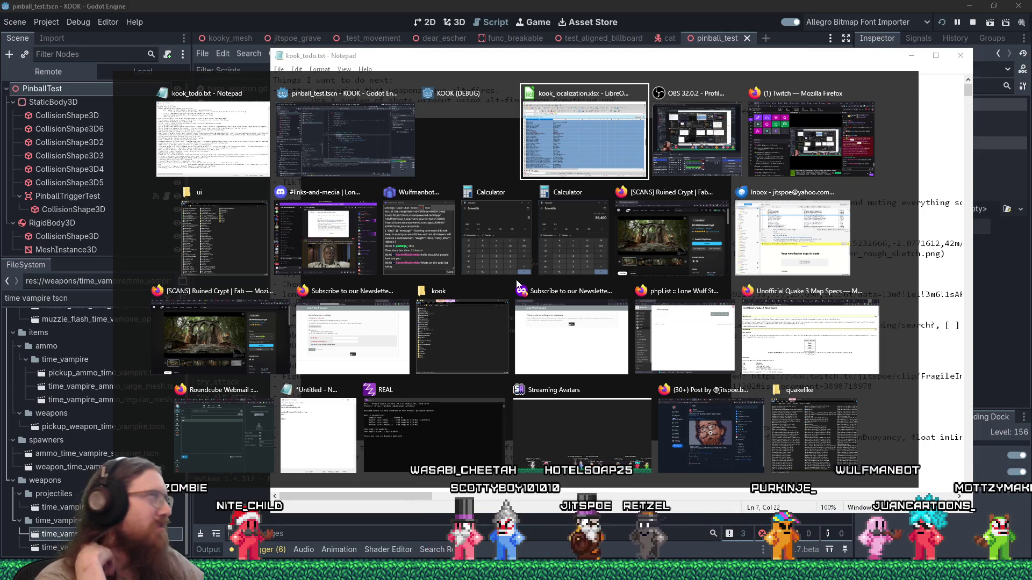
key("shift+Tab")
key("shift+Tab")
key("shift+Tab")
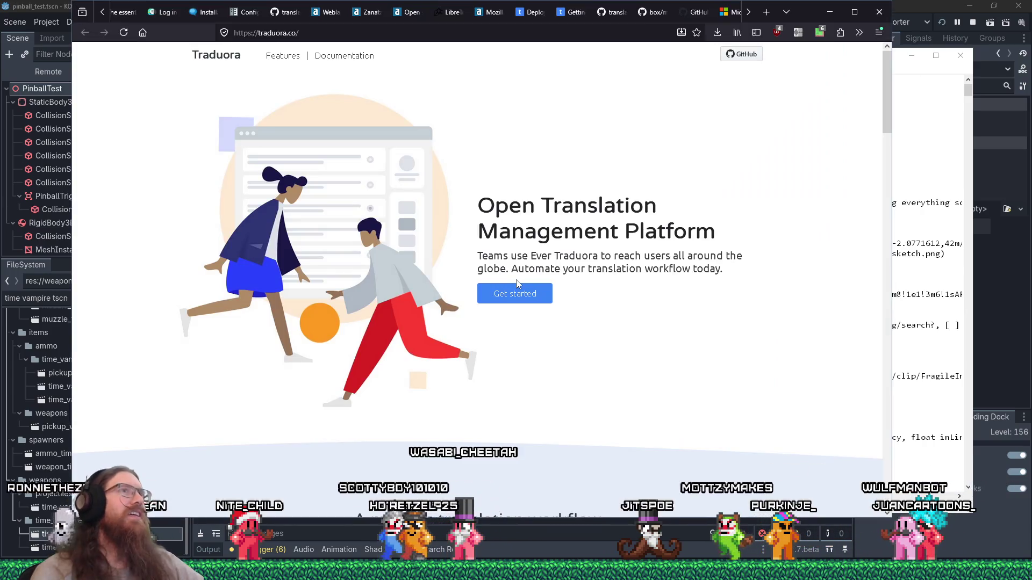
Switch from Firefox back to the weapon_system.gd script in the Godot editor
key("alt+Tab")
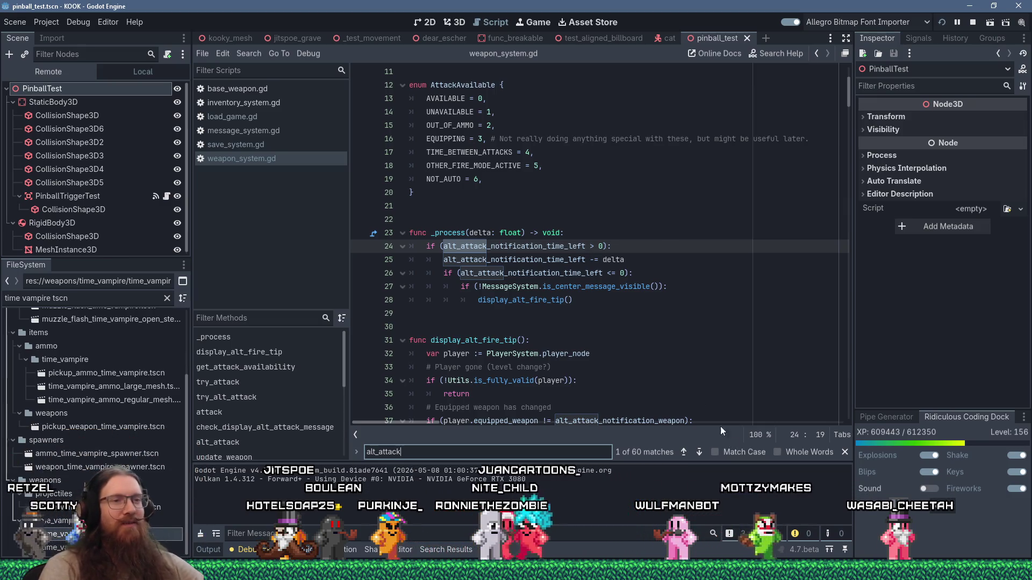
In the KOOK debug game, walk the dock, pick up the revolver and shoot enemies
key("alt+Tab")
key("alt+Tab")
key("alt+Tab")
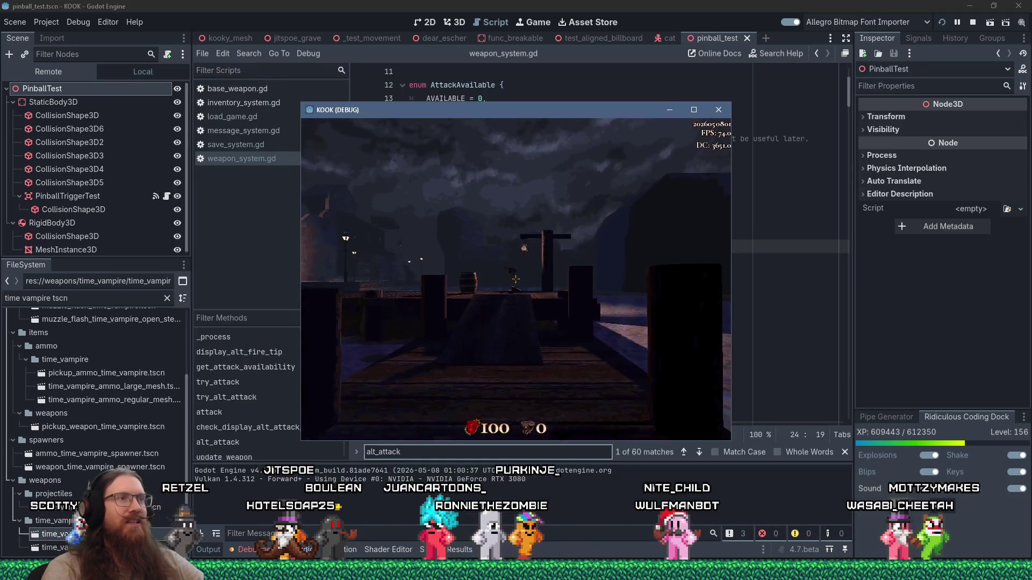
key("w")
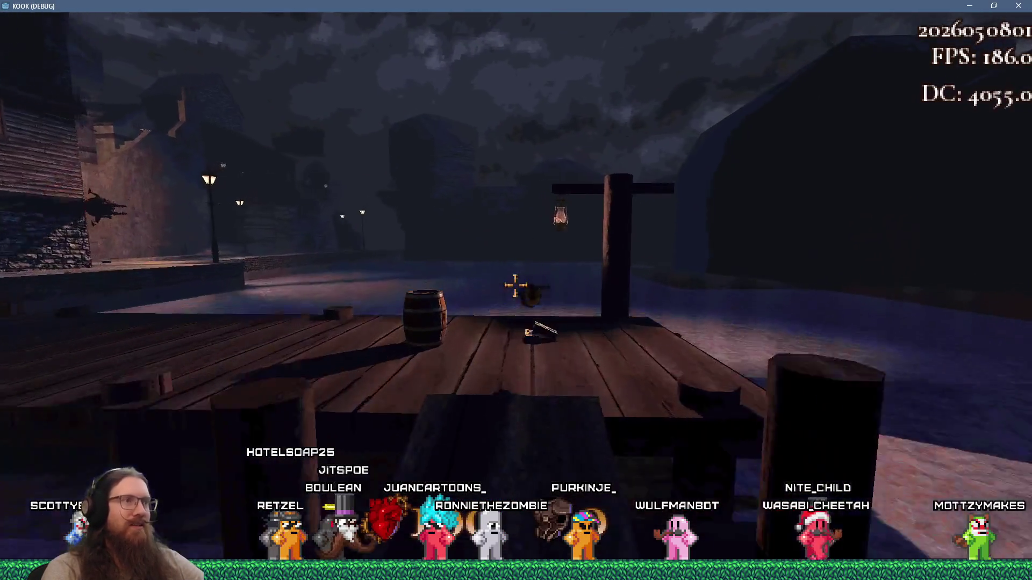
left_click(515, 285)
left_click(515, 286)
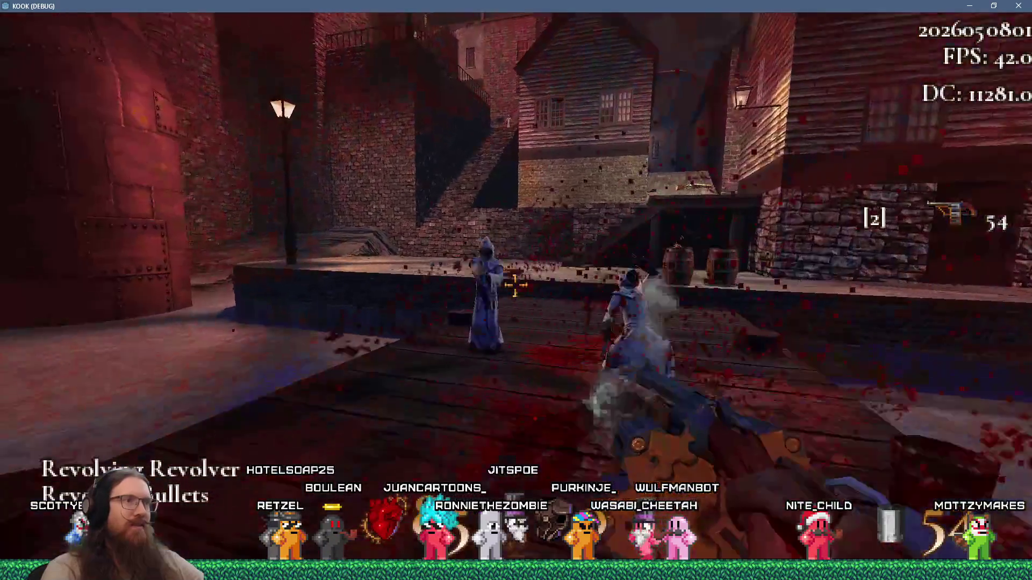
key("w")
left_click(514, 286)
Climb the stairs for the Super Super Shotgun and blast the hooded cultists while collecting ammo
key("w")
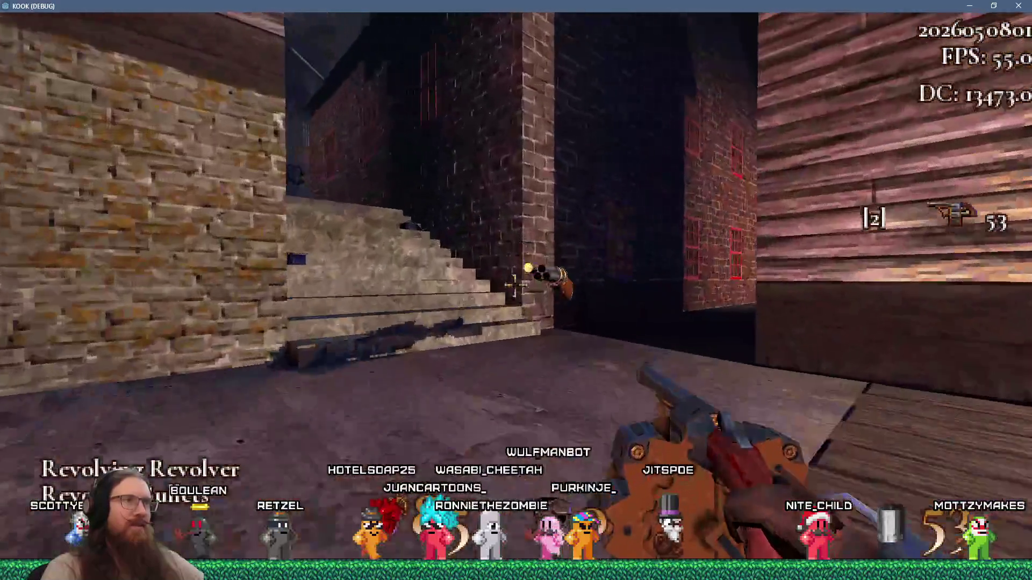
key("w")
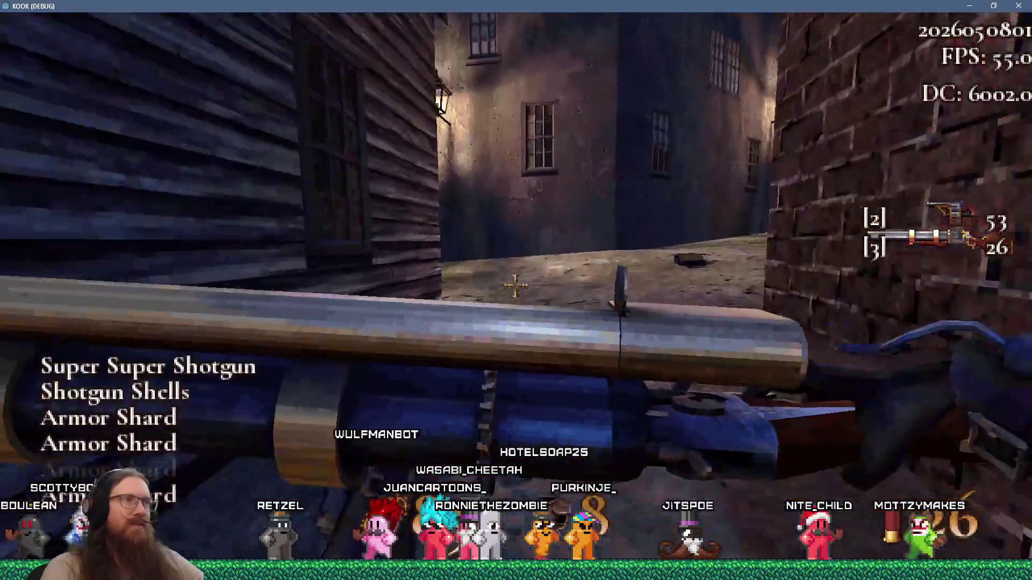
left_click(514, 286)
left_click(514, 286)
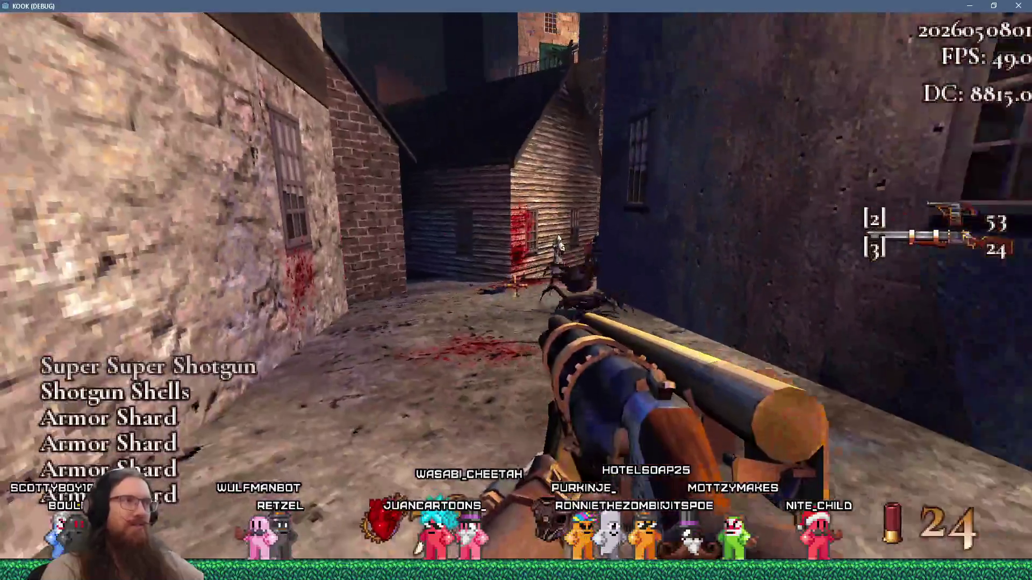
left_click(515, 285)
key("w")
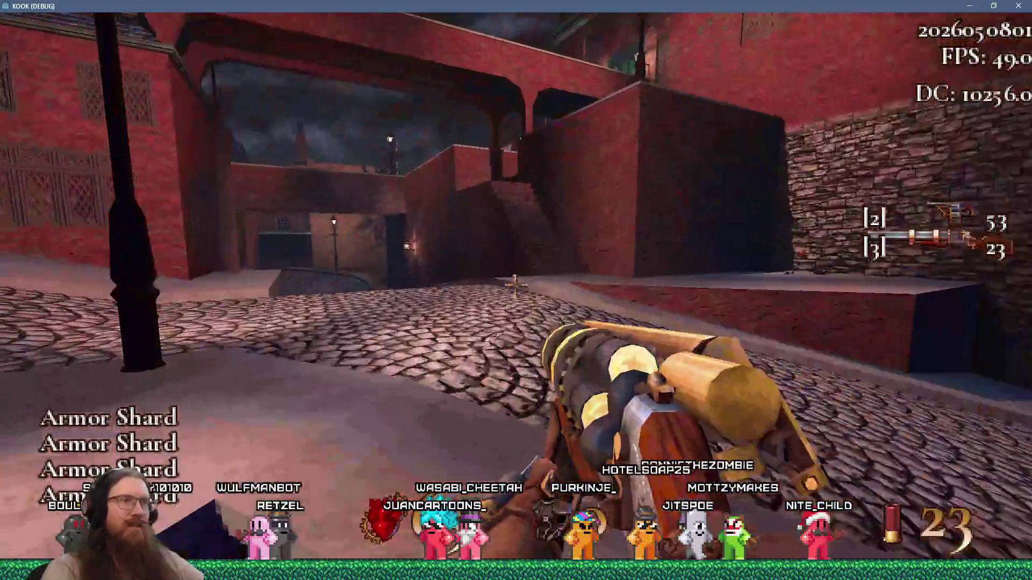
key("w")
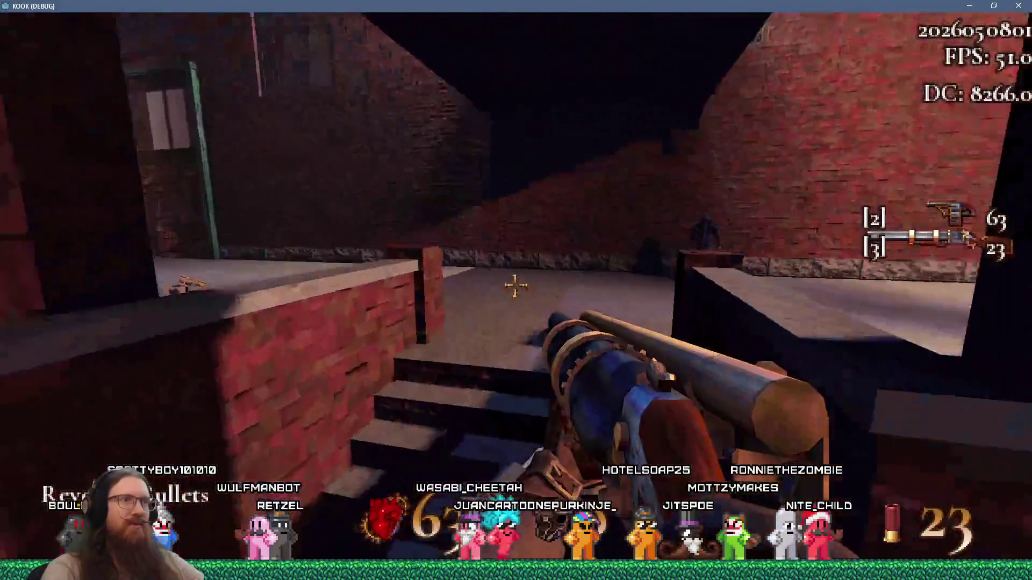
Shotgun the rooftop, walkway and courtyard enemies in the next courtyard
left_click(515, 285)
left_click(515, 285)
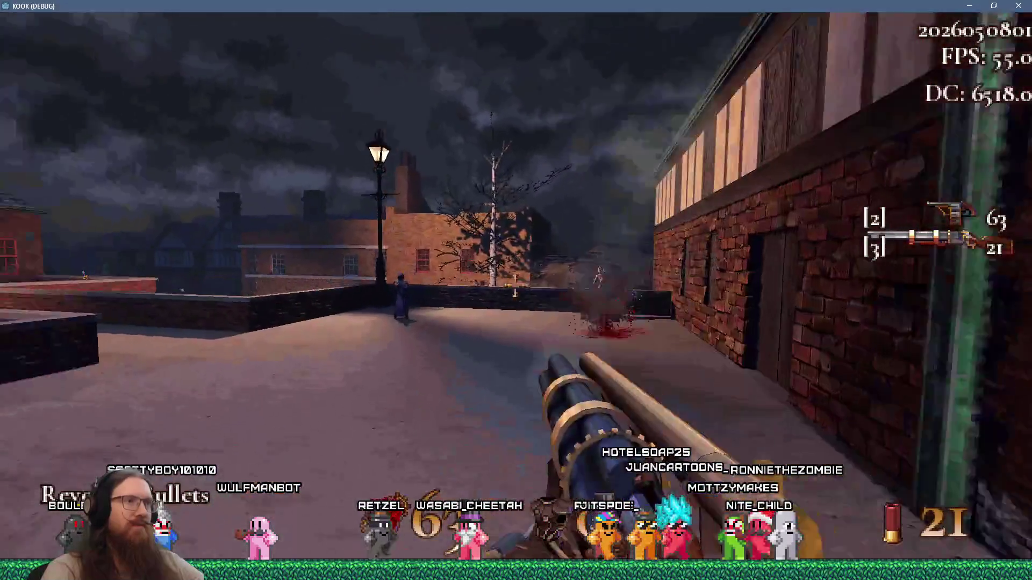
left_click(515, 285)
left_click(515, 286)
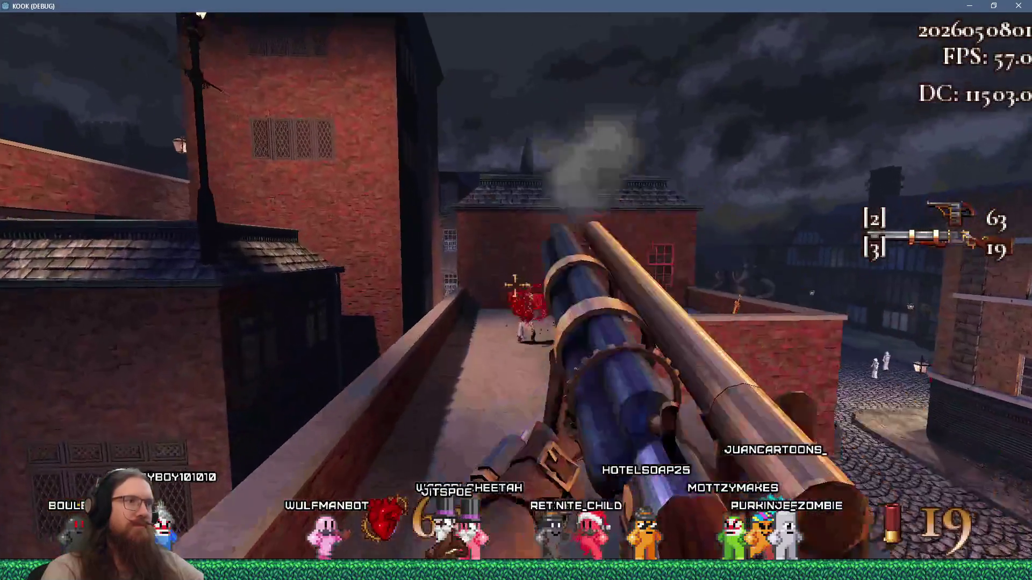
left_click(515, 285)
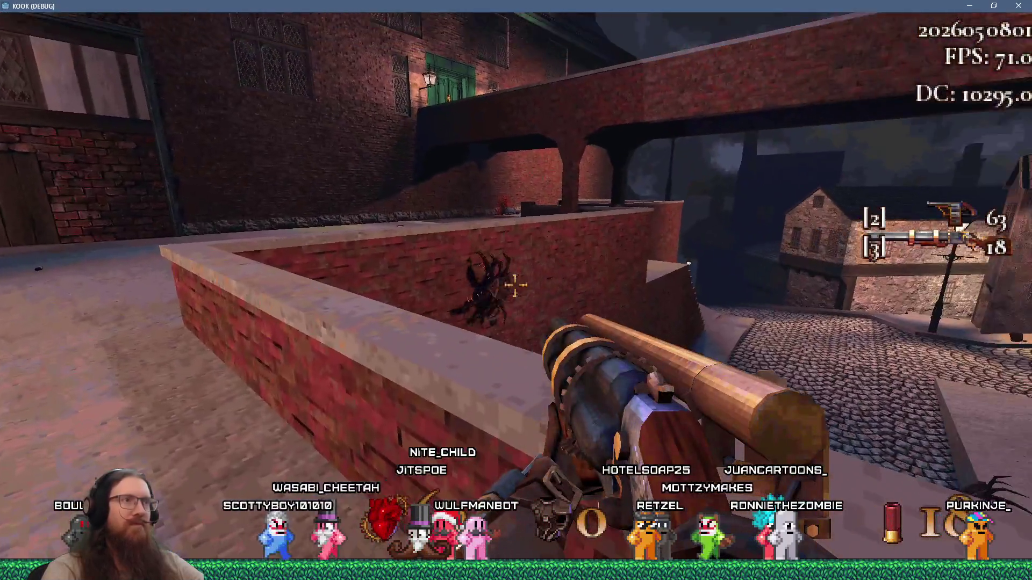
left_click(514, 285)
left_click(514, 286)
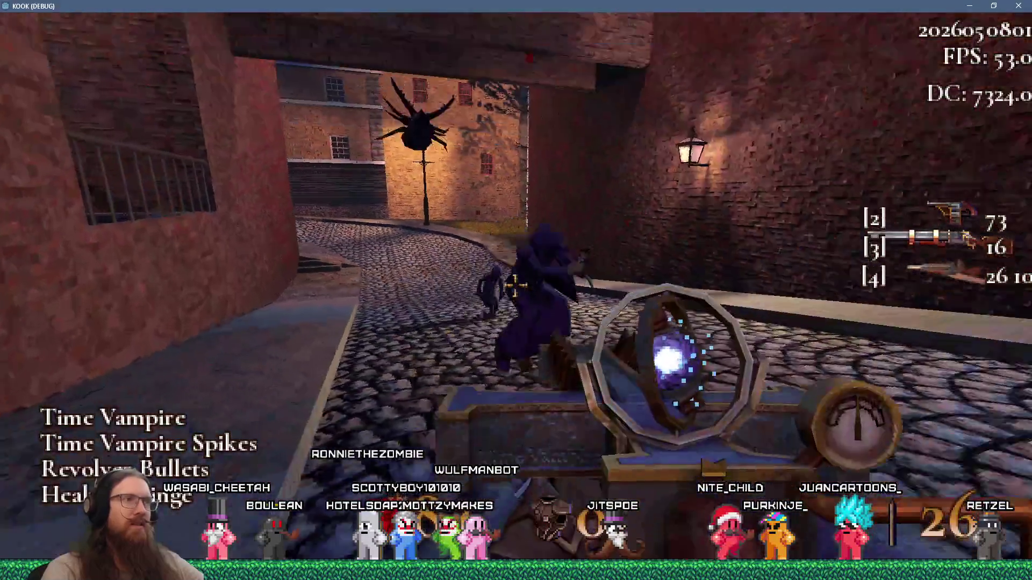
Fire the Time Vampire at enemies, then alt-fire a time-distortion bubble into the street
left_click(516, 290)
left_click(516, 290)
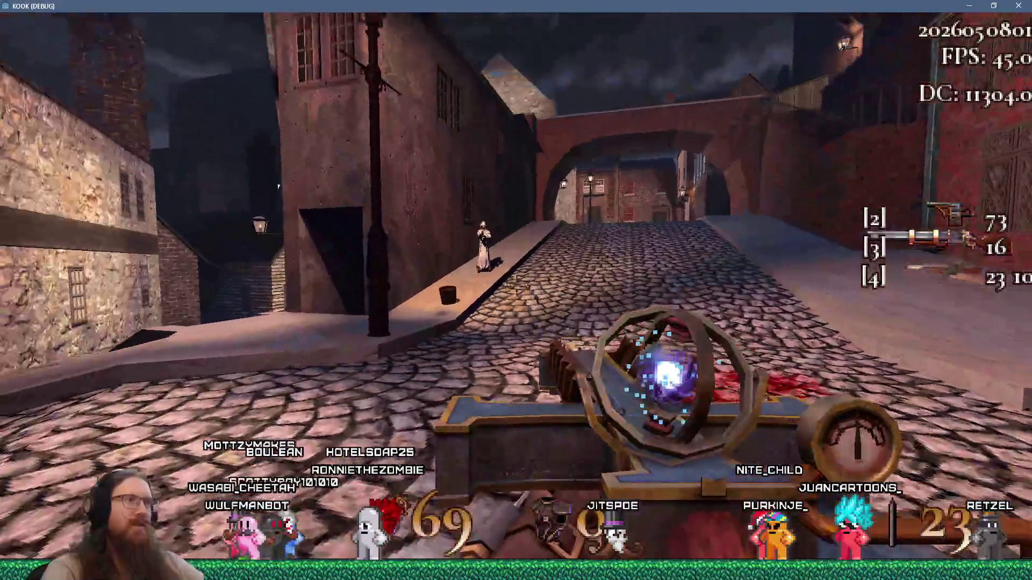
left_click(516, 290)
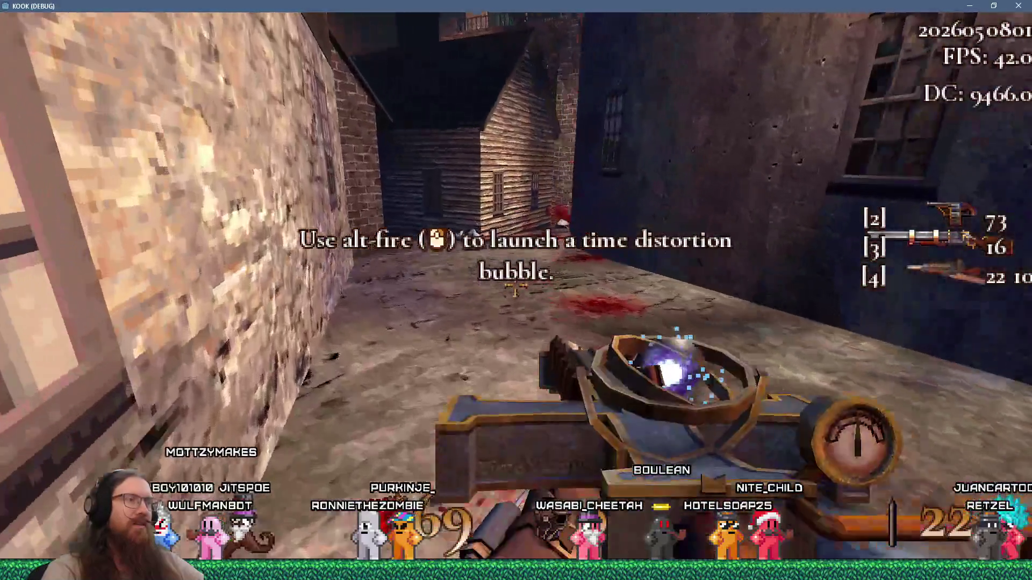
right_click(516, 290)
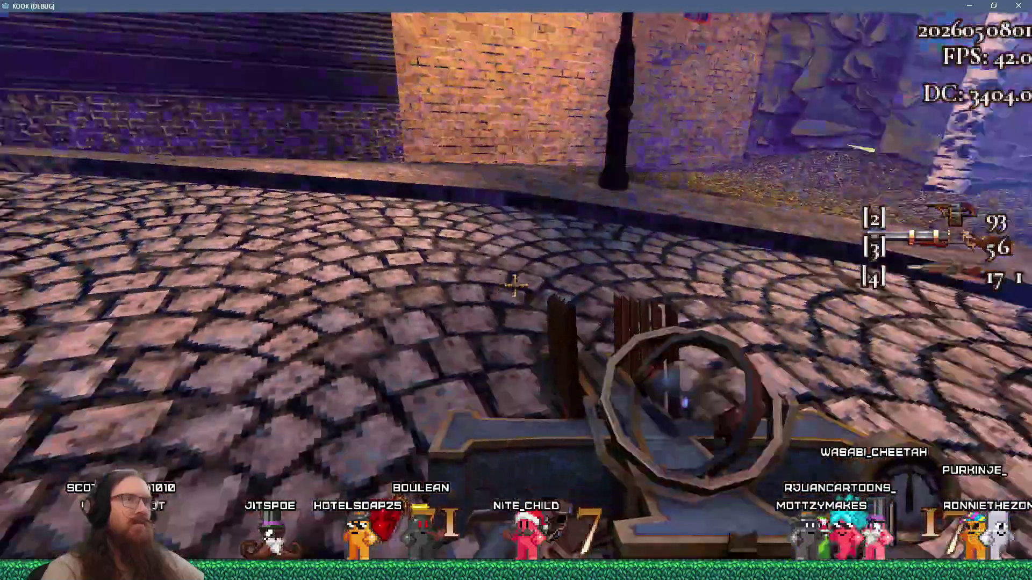
key("4")
key("4")
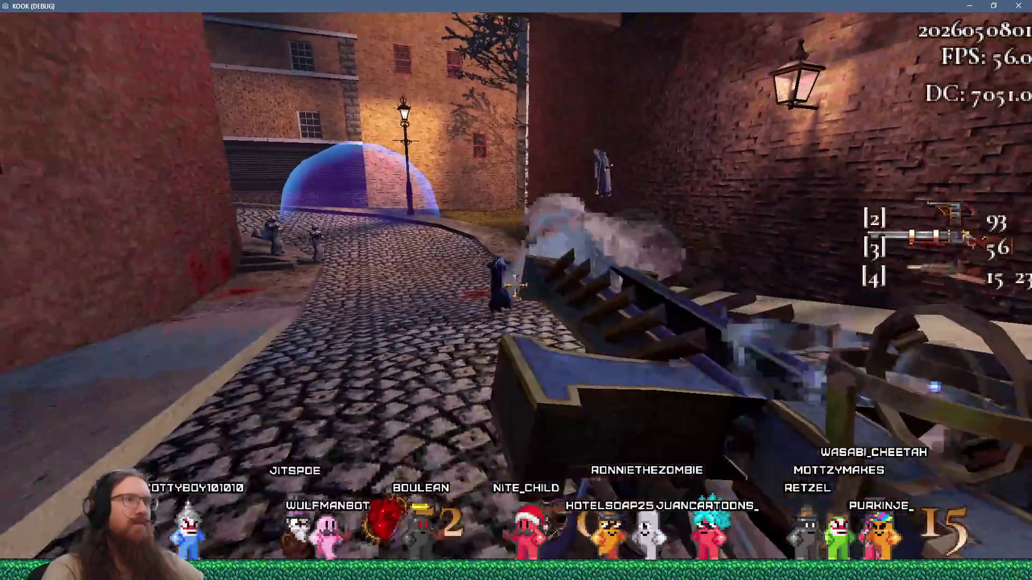
Swap back to the Time Vampire, fire it, and send a time bubble toward the balcony
key("f")
left_click(514, 286)
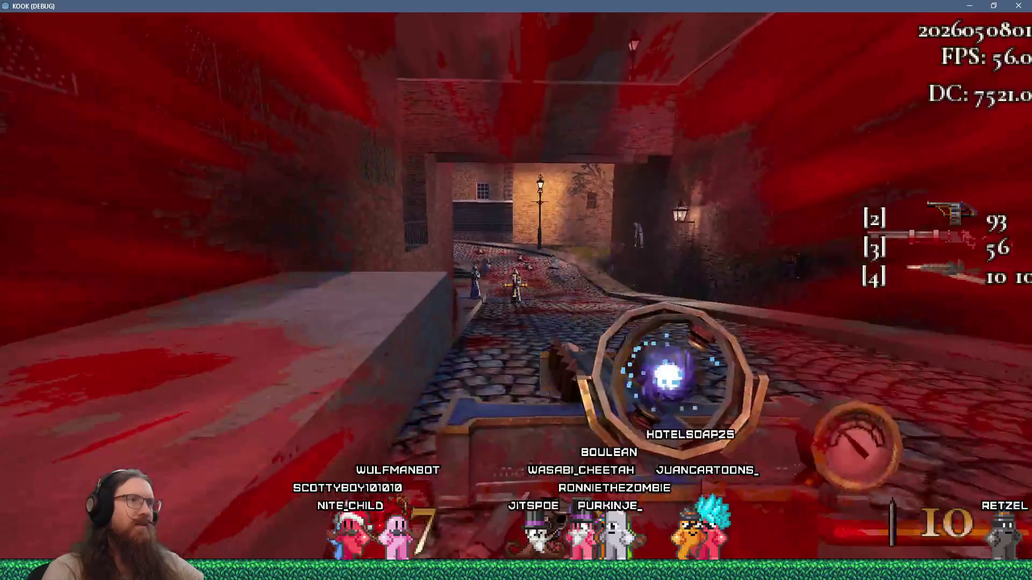
key("w")
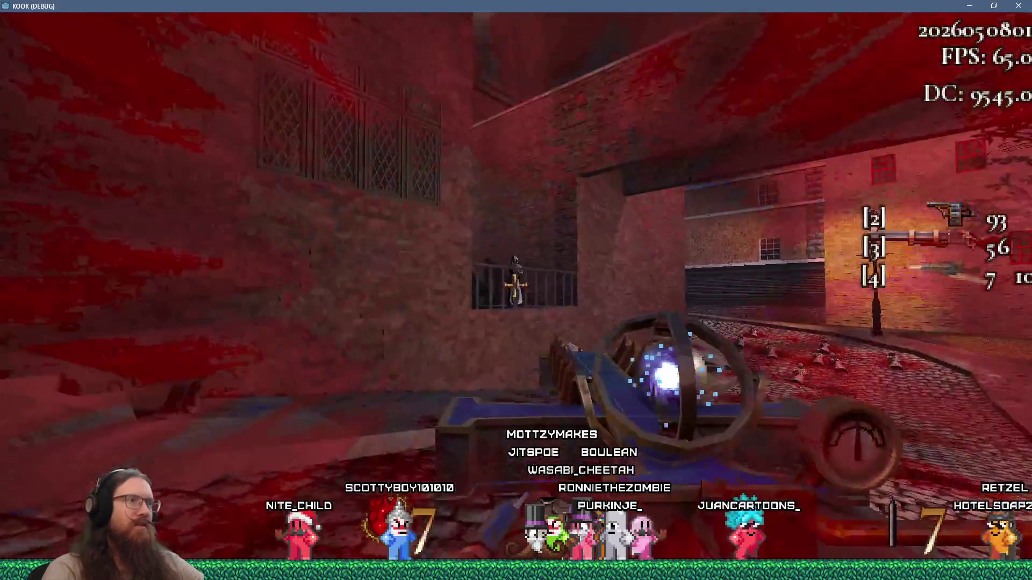
left_click(515, 286)
key("w")
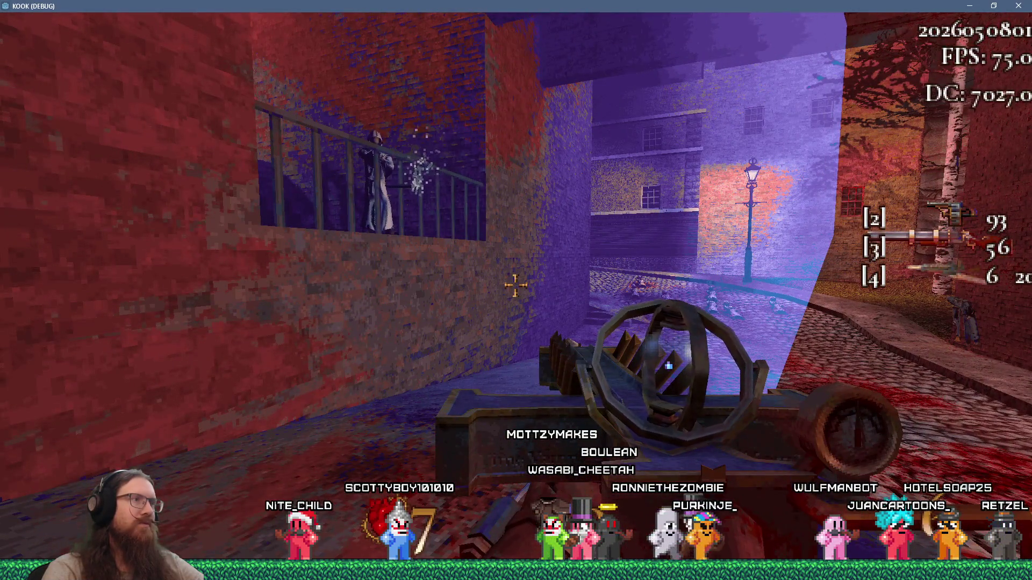
Walk along the street past the corpses and through the square, collecting health syringes
key("w")
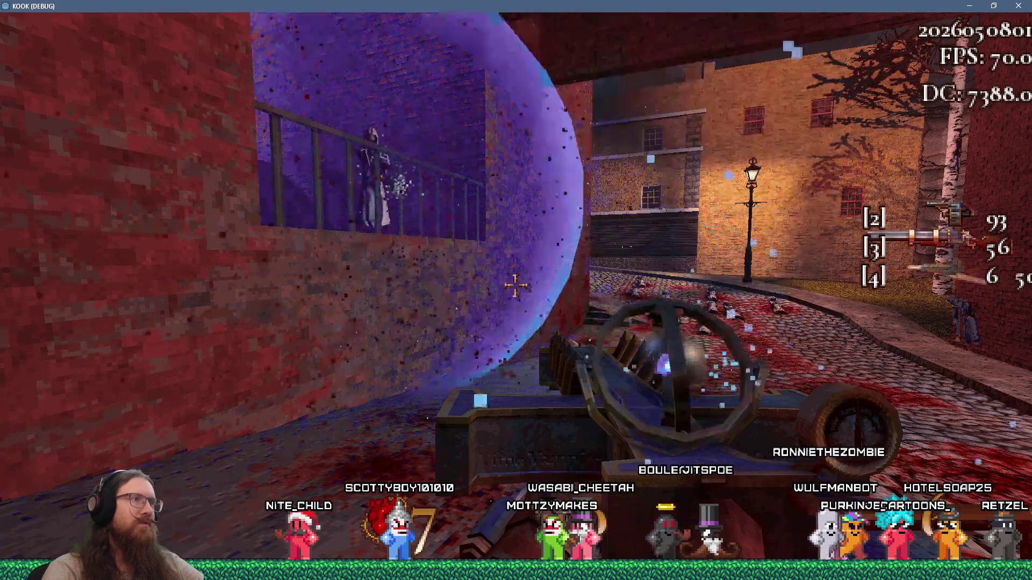
key("w")
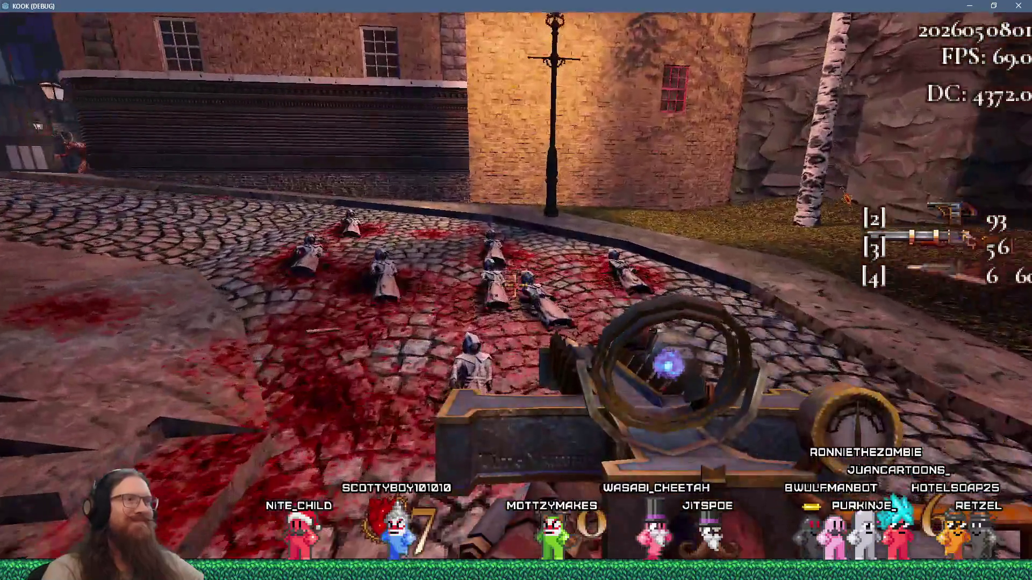
key("w")
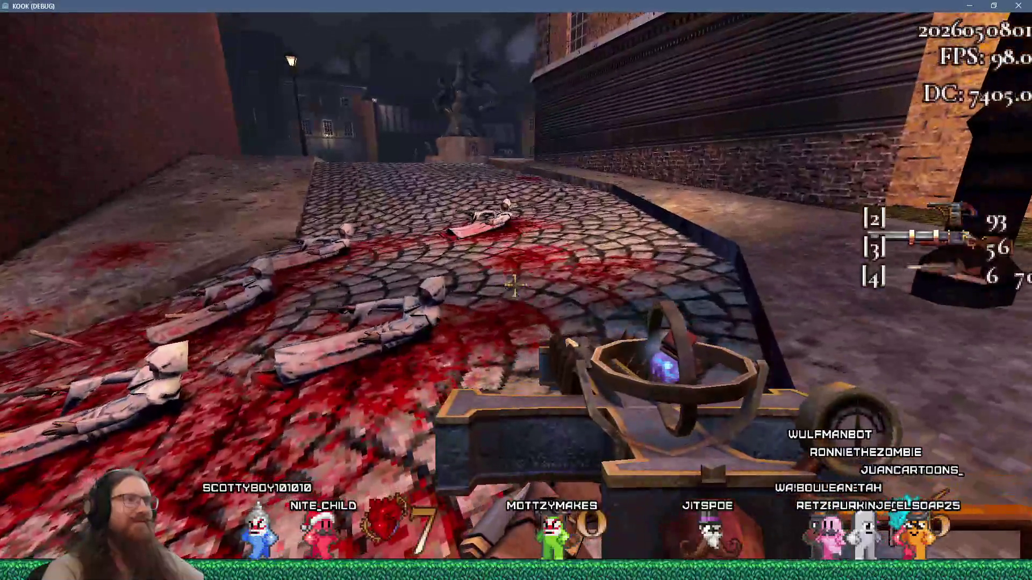
key("w")
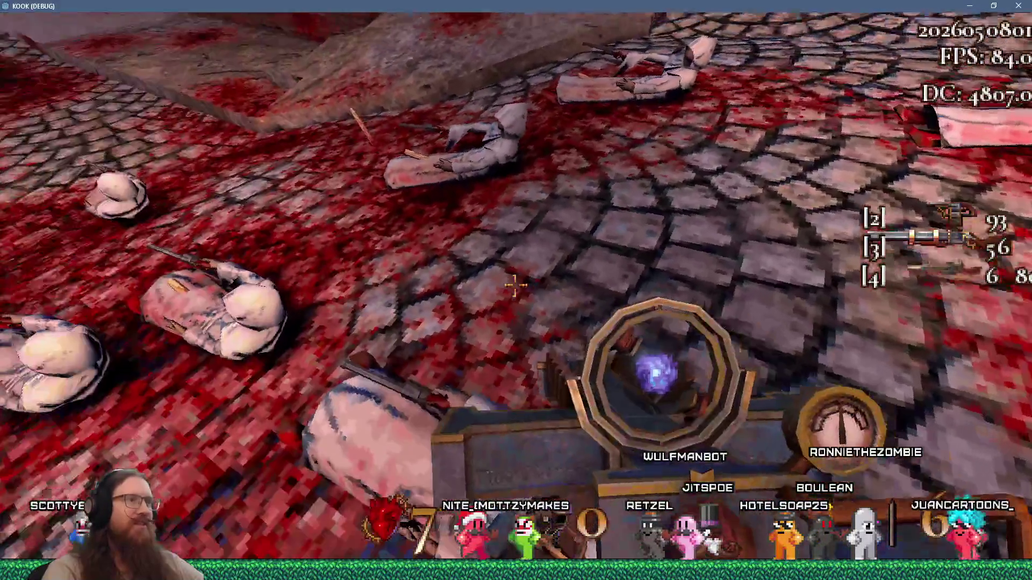
key("w")
key("w")
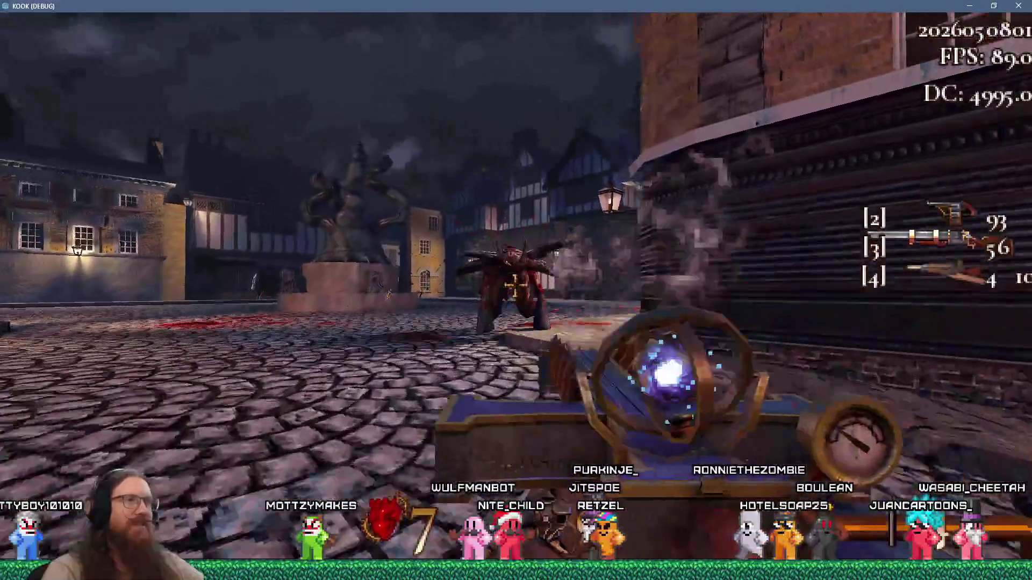
key("w")
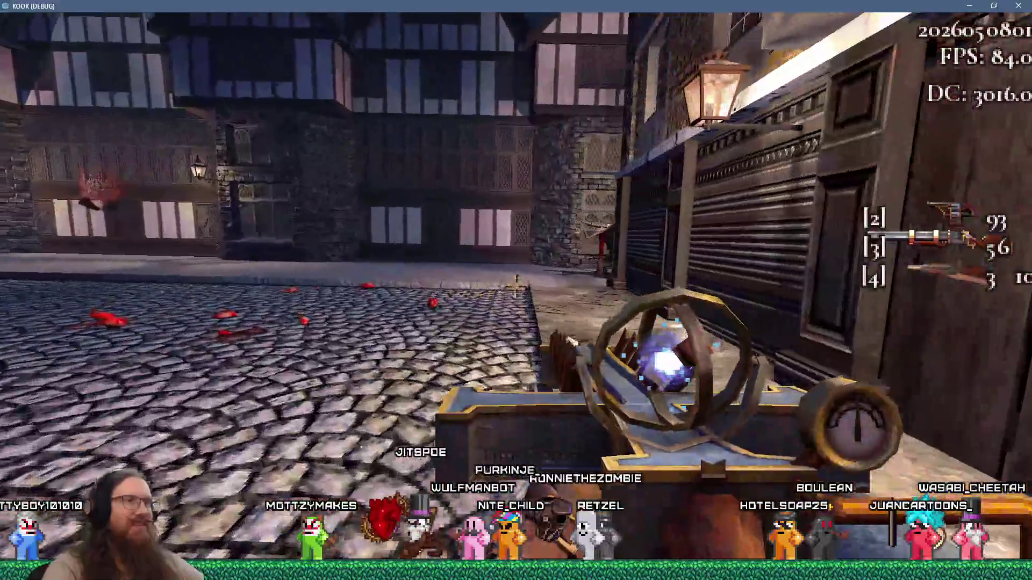
key("w")
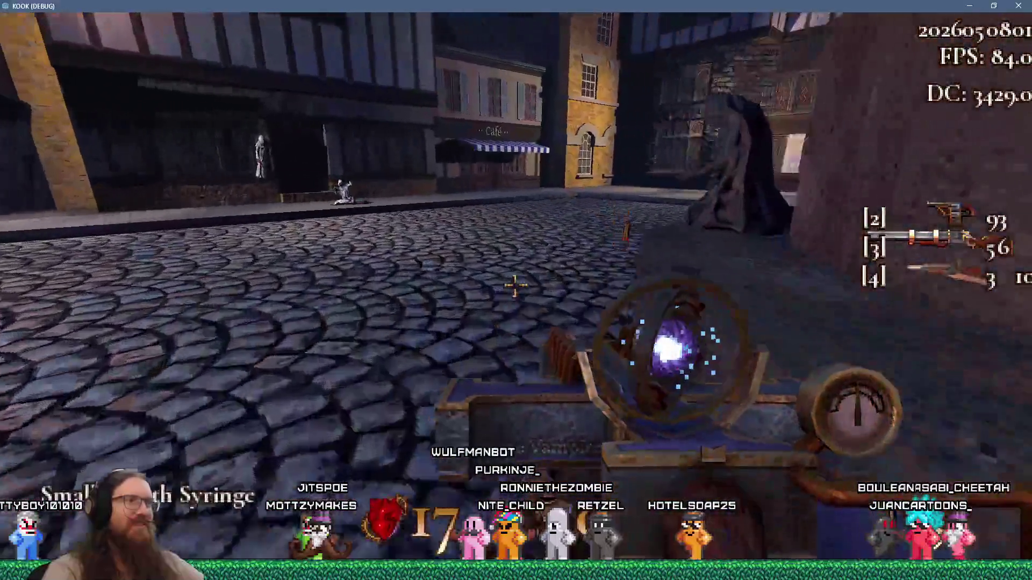
key("w")
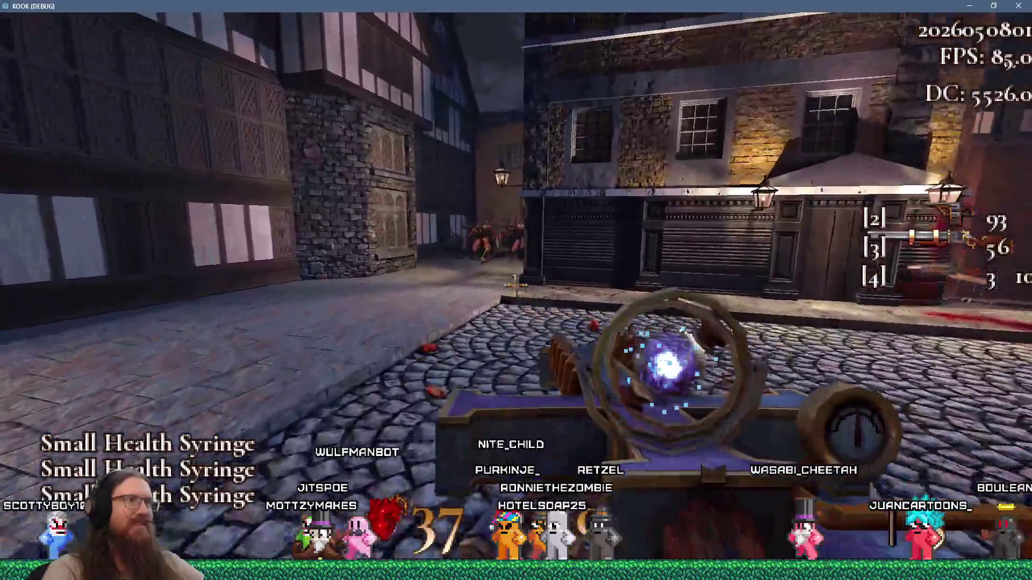
Fight the red winged demon near the purple shield dome, shotgun a distant figure, and walk down the alley
key("w")
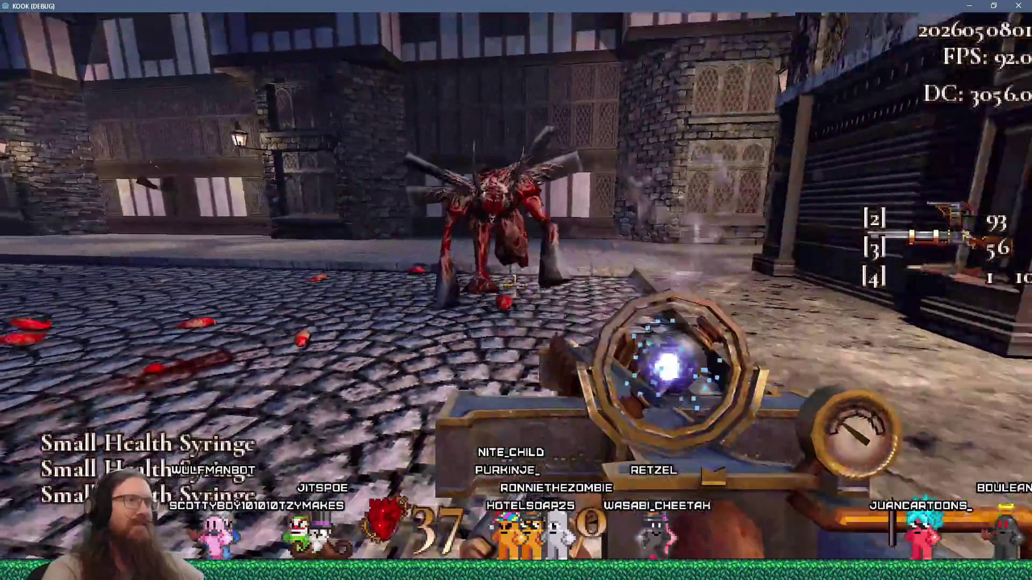
key("w")
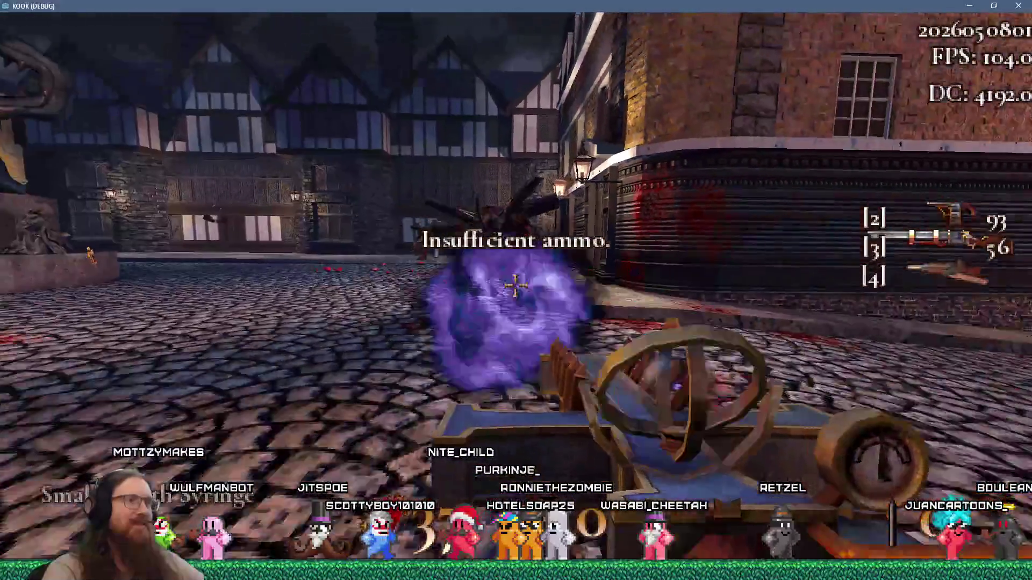
key("w")
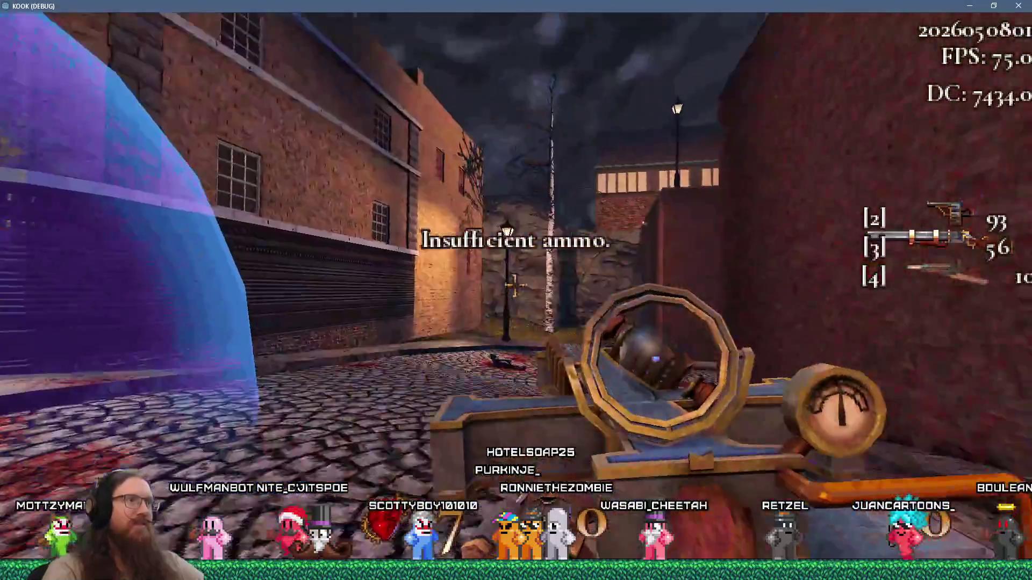
key("w")
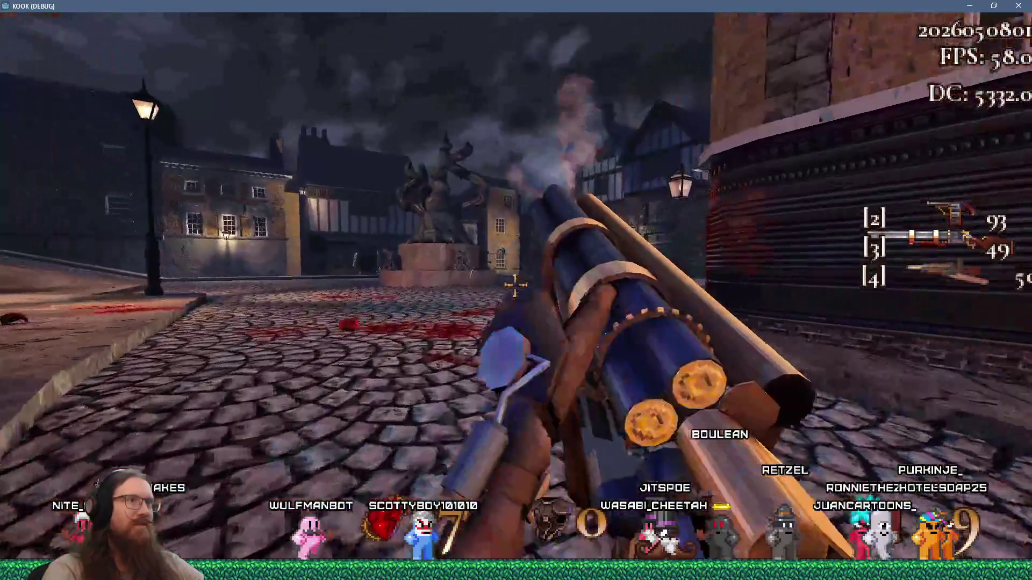
key("w")
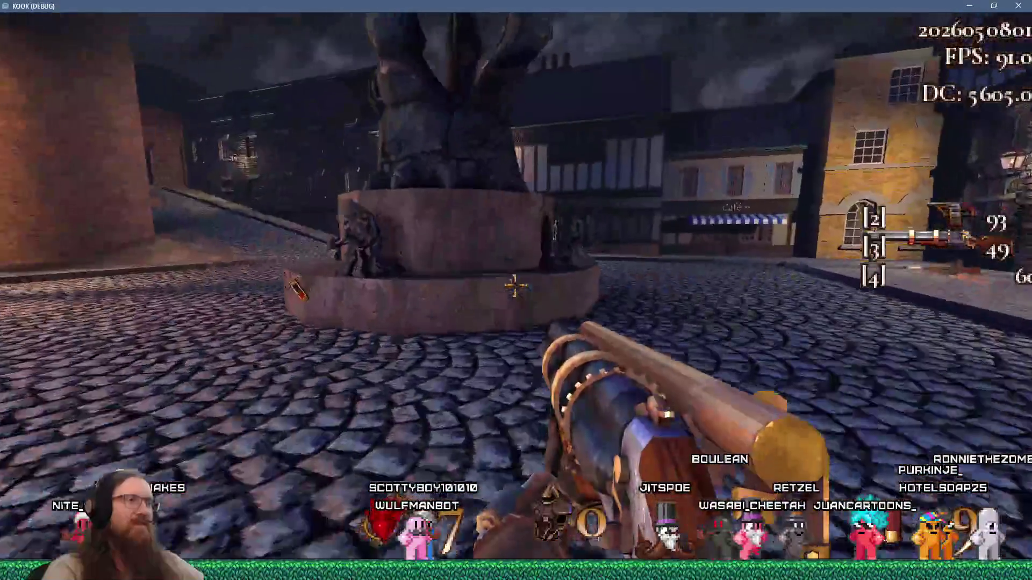
key("w")
left_click(515, 285)
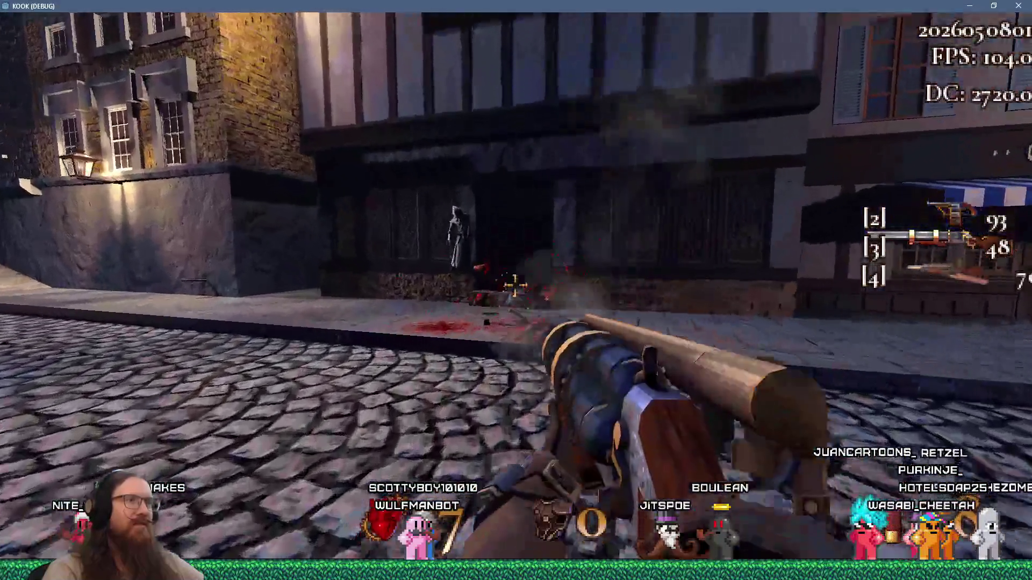
key("w")
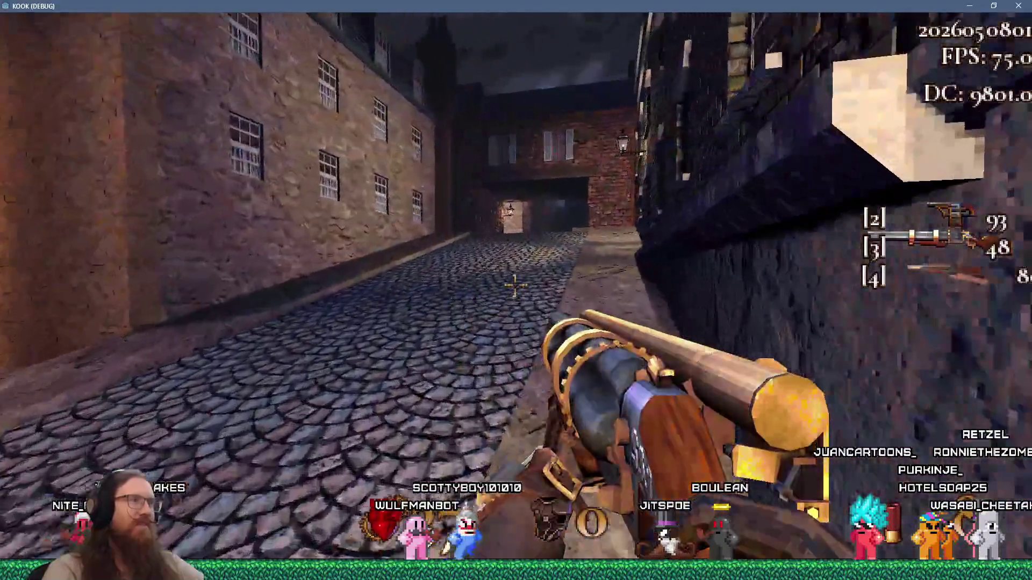
key("w")
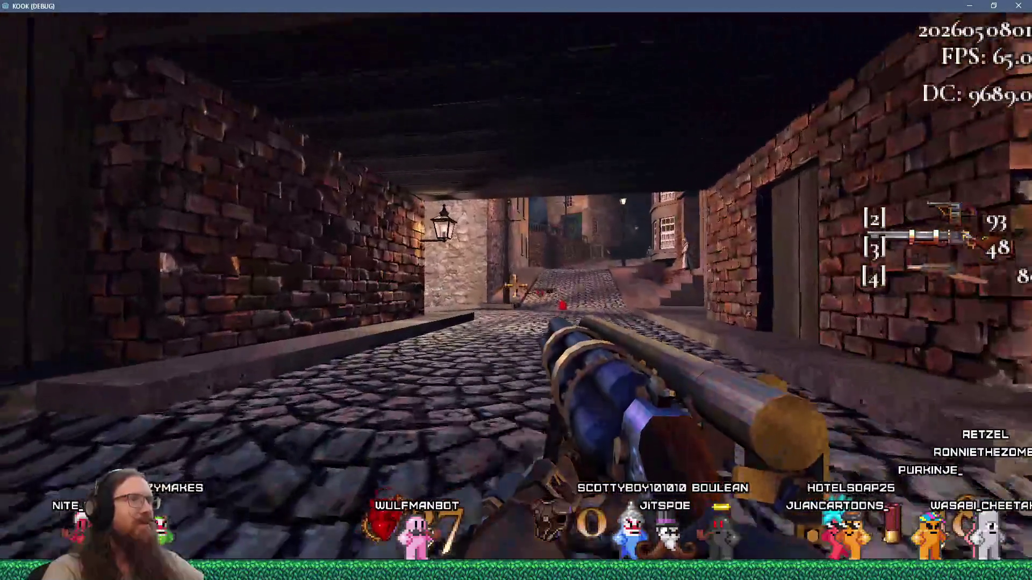
key("w")
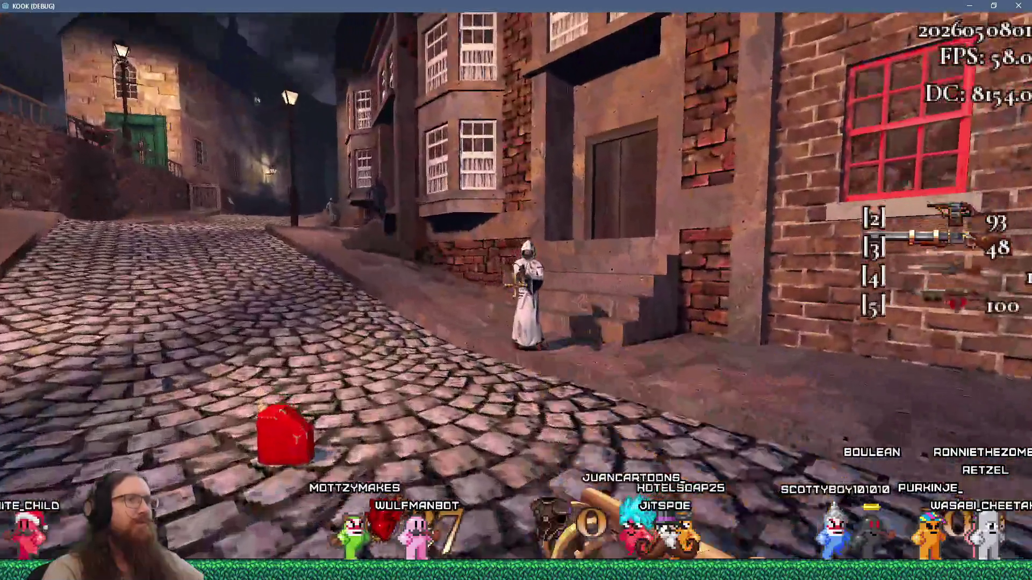
Flame the demon on the balcony, then stop the game with F8 and return to the script
left_click(515, 287)
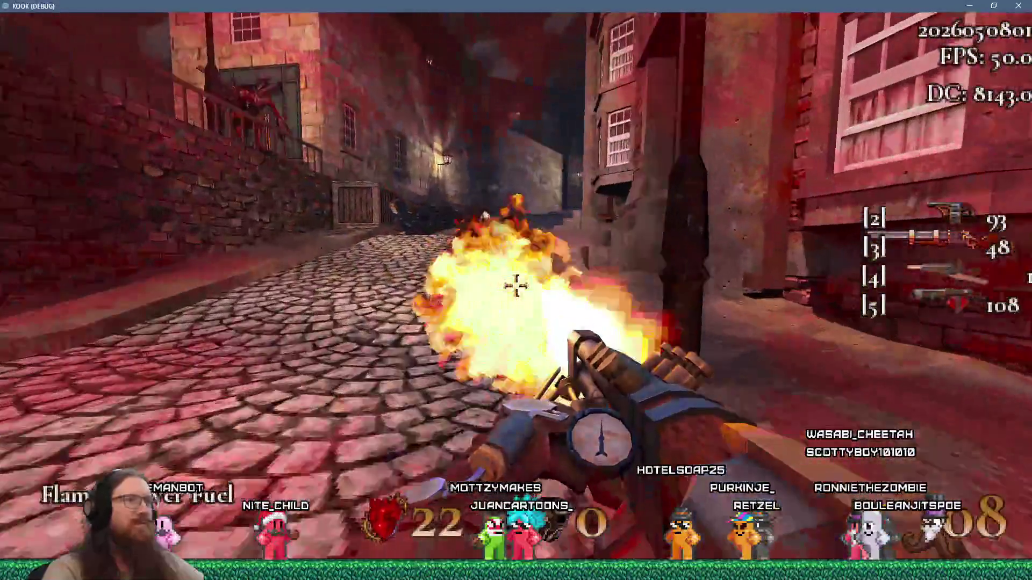
left_click_drag(516, 286, 516, 287)
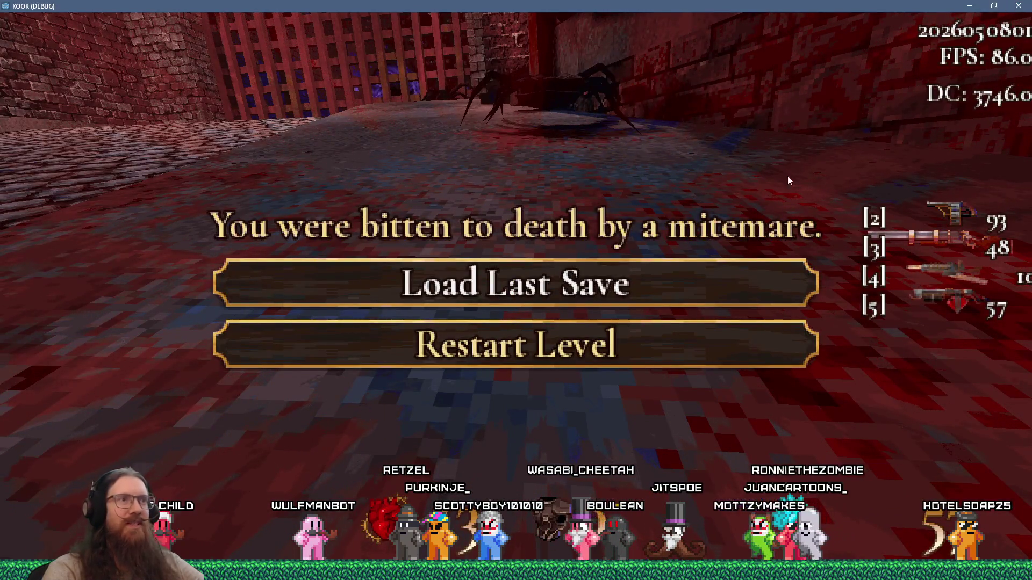
key("F8")
left_click(568, 314)
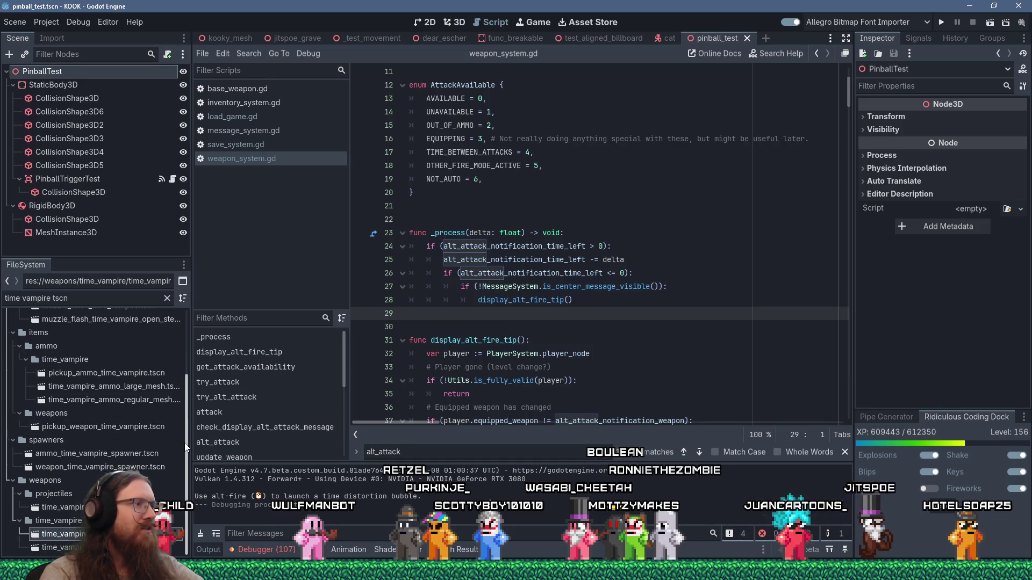
key("alt+Tab")
key("alt+Tab")
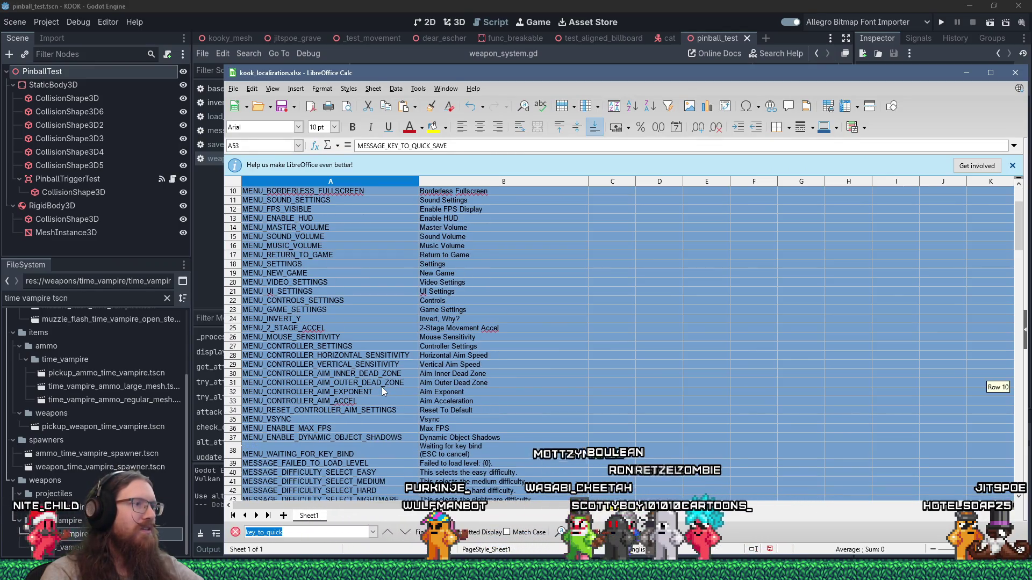
left_click(383, 308)
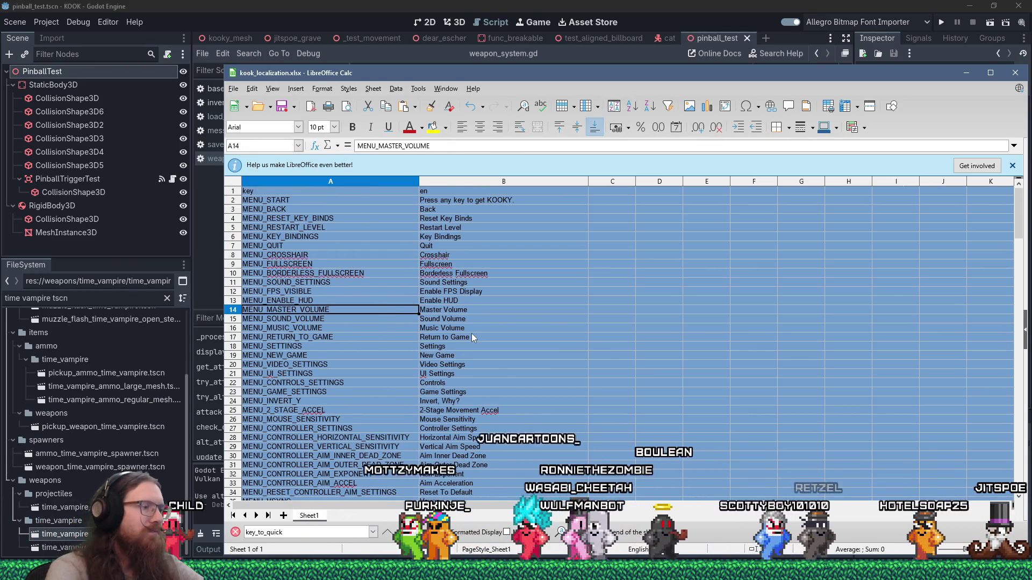
key("ctrl+f")
type("time_vamp")
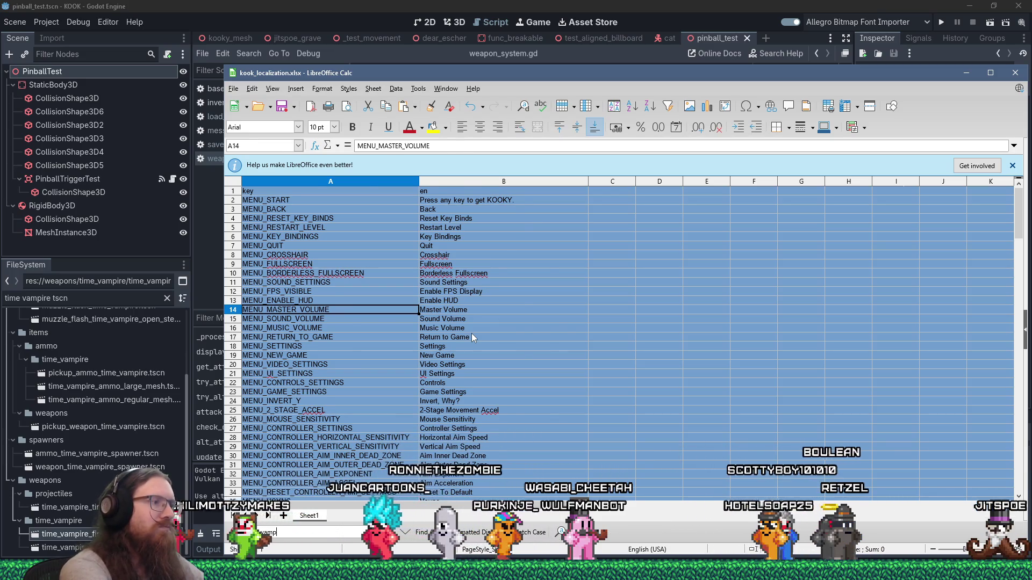
key("Return")
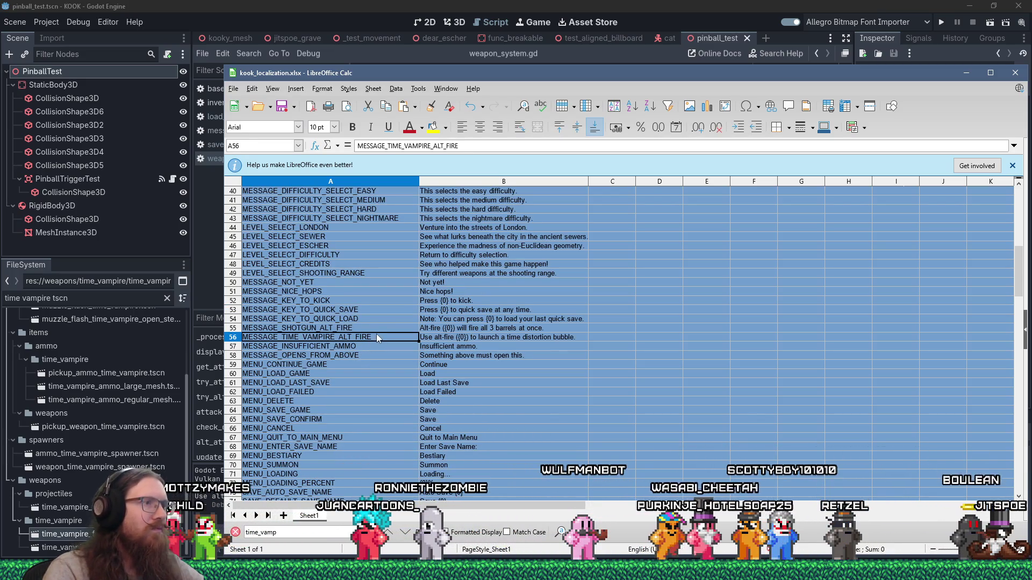
right_click(328, 331)
left_click(352, 353)
left_click(704, 41)
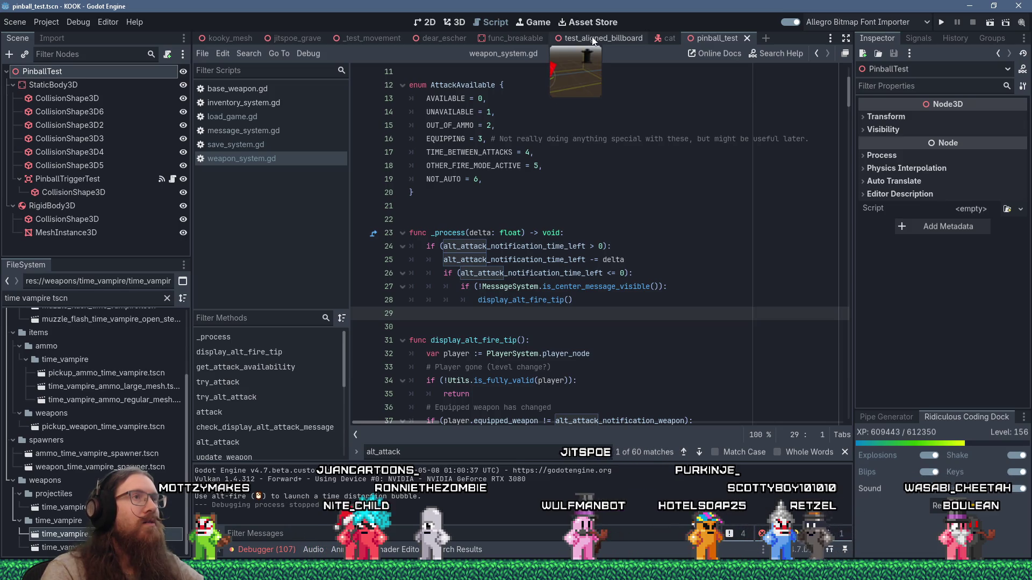
Close the cat and dear_escher tabs and open shotgun.tscn via a 'shotgun ts' file filter
middle_click(665, 37)
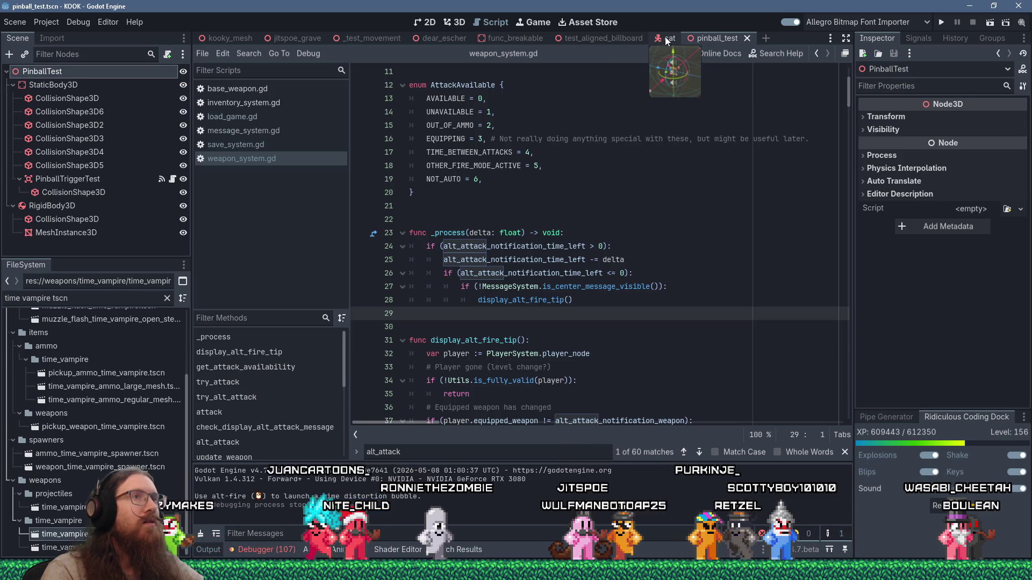
middle_click(450, 37)
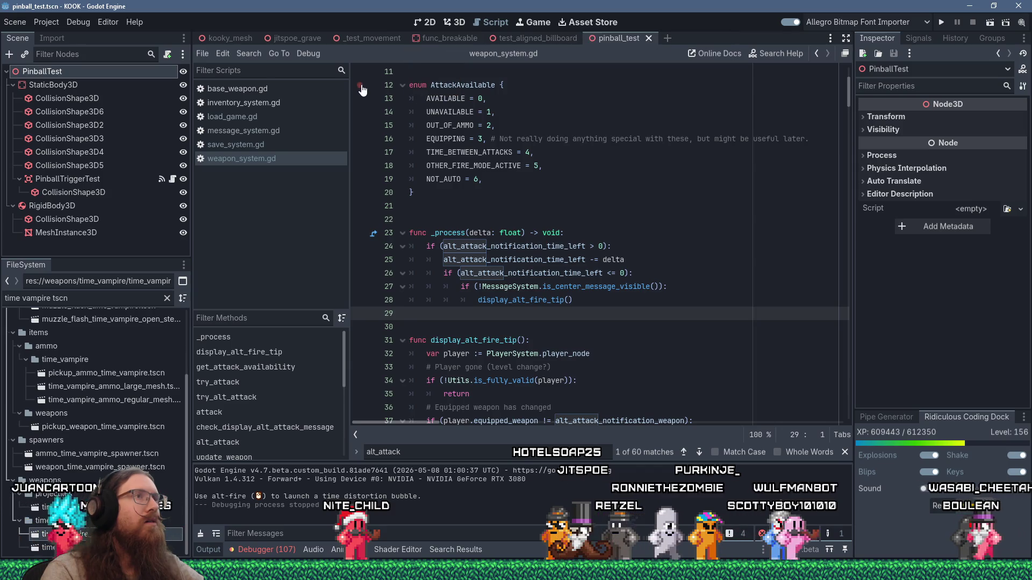
triple_click(109, 298)
type("shotgun")
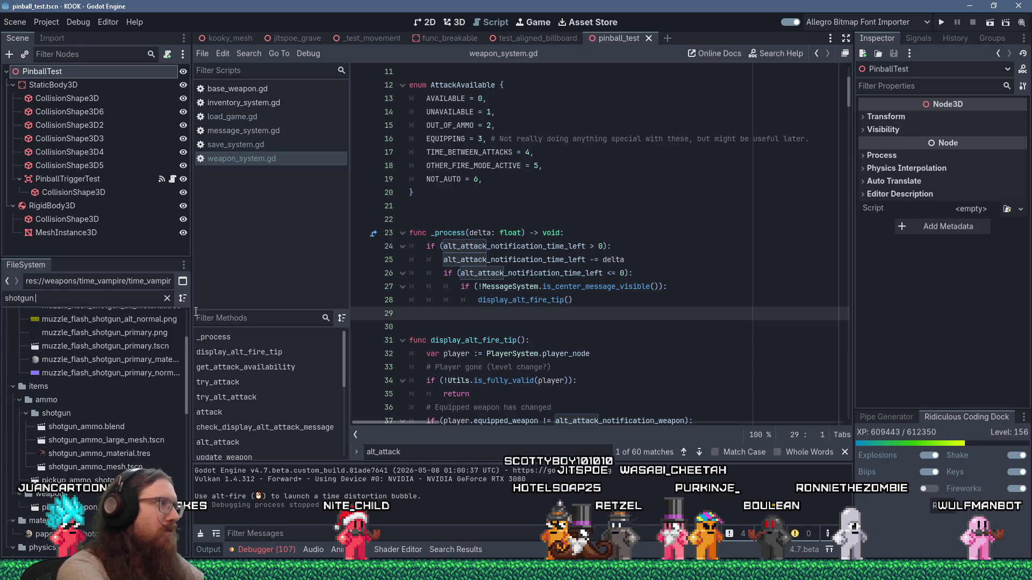
type(" tscn")
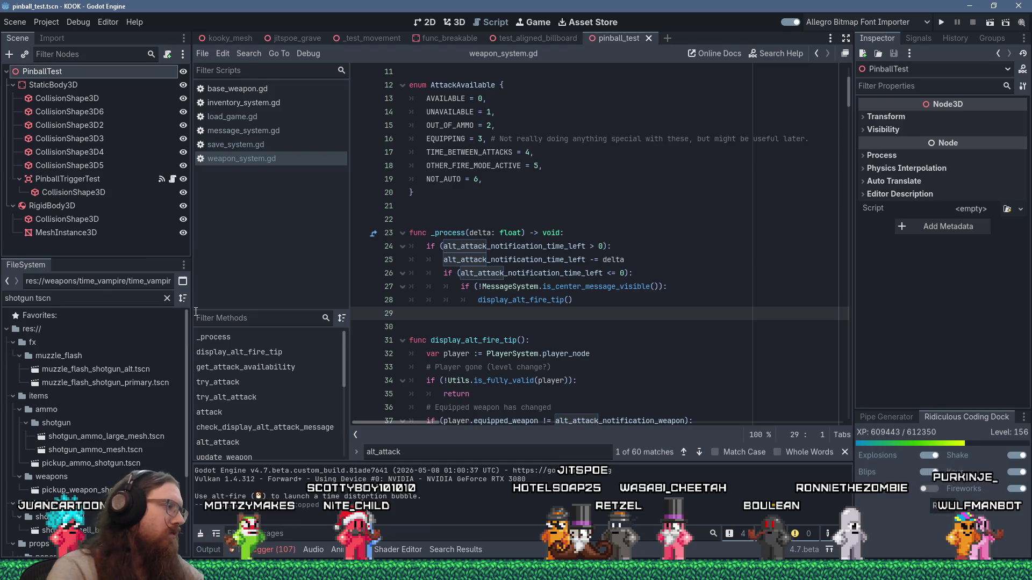
scroll(106, 479, "down", 4)
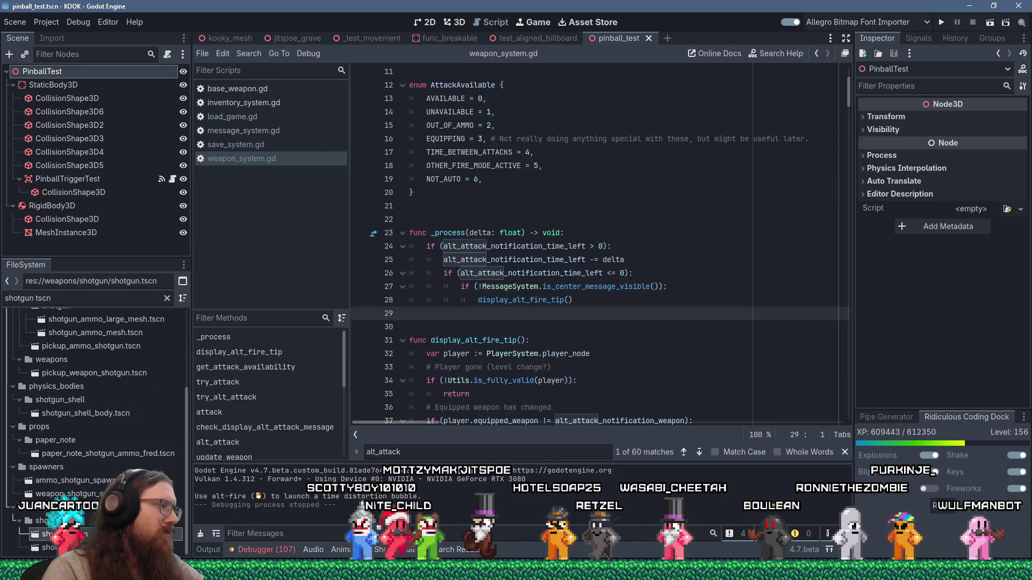
double_click(59, 534)
Set the Shotgun's Alt Attack Tip to SHOTGUN_ALT_FIRE and save the scene
left_click(37, 71)
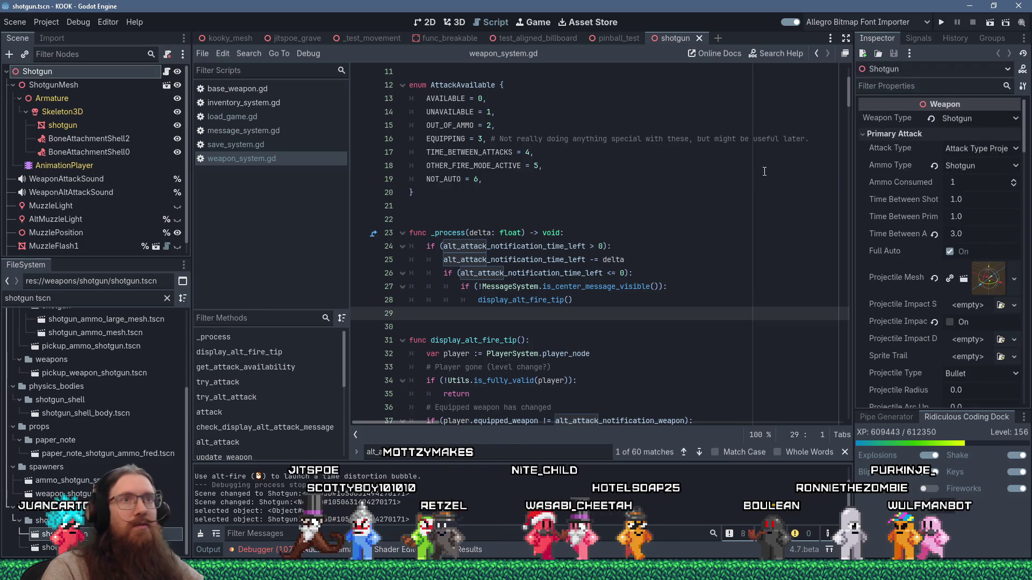
left_click(906, 87)
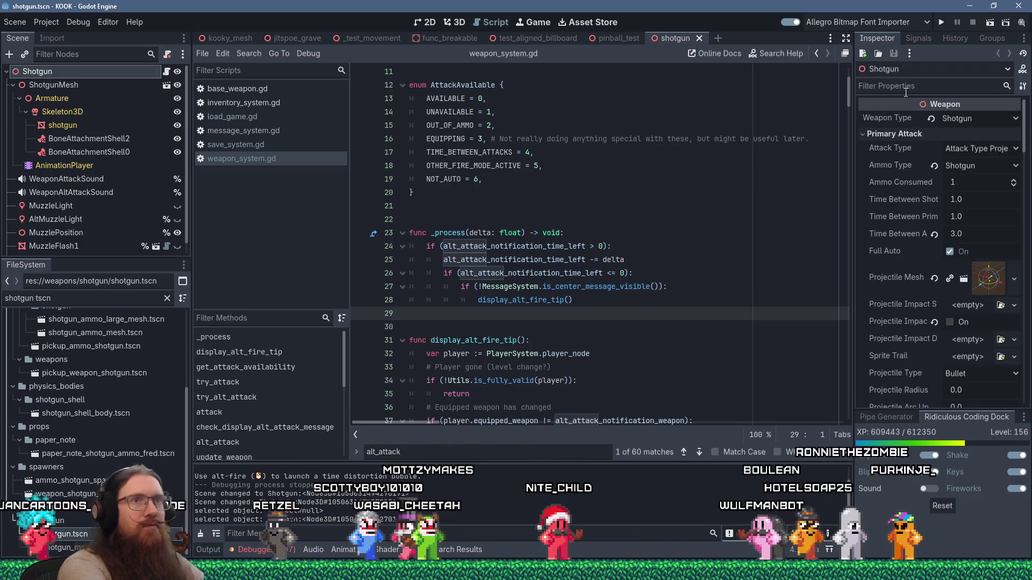
type("tip")
scroll(956, 280, "down", 1)
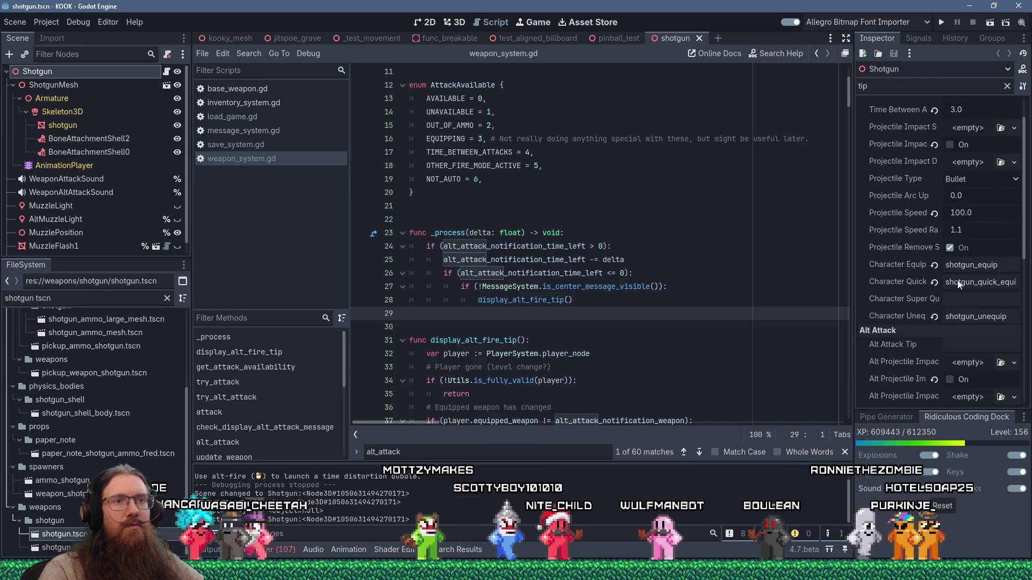
left_click(967, 347)
type("SHOTGUN_ALT_FIRE")
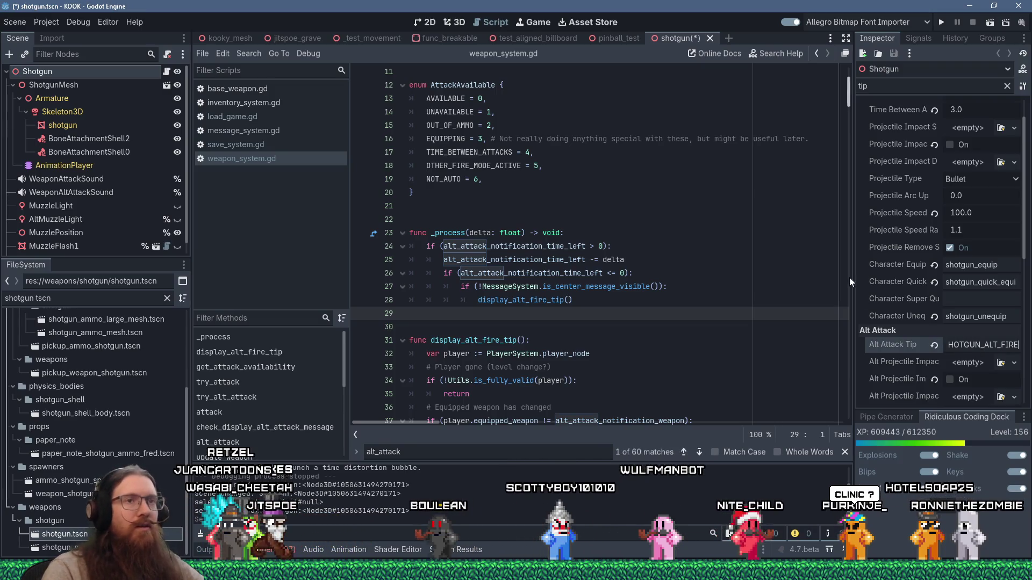
left_click(455, 24)
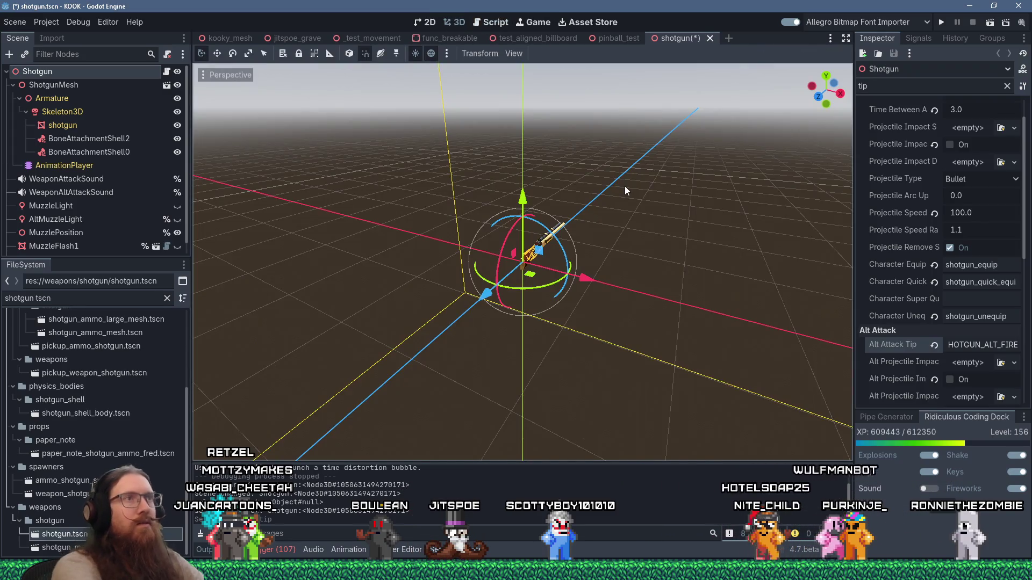
key("ctrl+s")
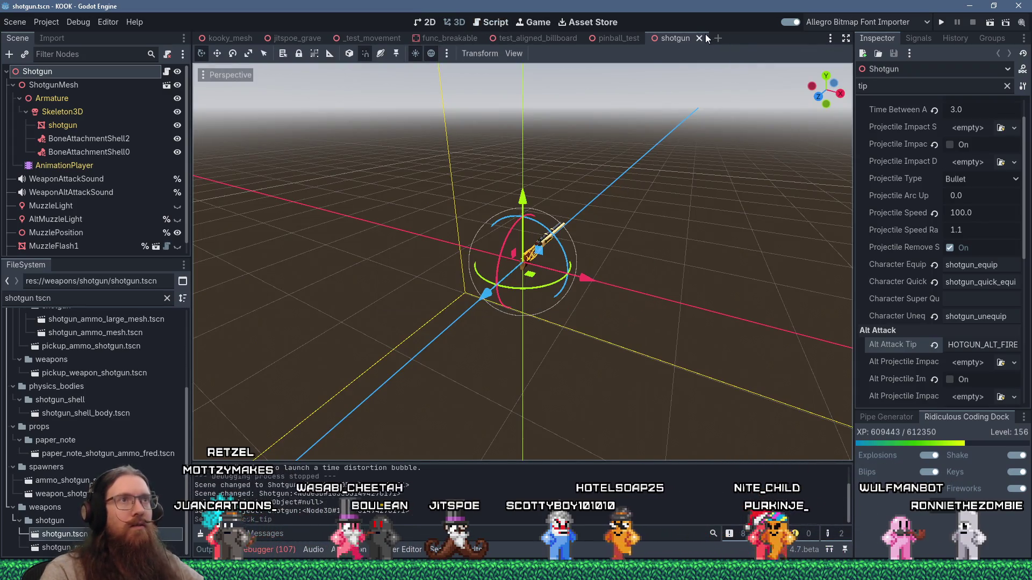
Close the shotgun scene, expand weapons/9barrel_rifle, and select the MESSAGE_TIME_VAMPIRE_ALT_FIRE cell in Calc
left_click(700, 38)
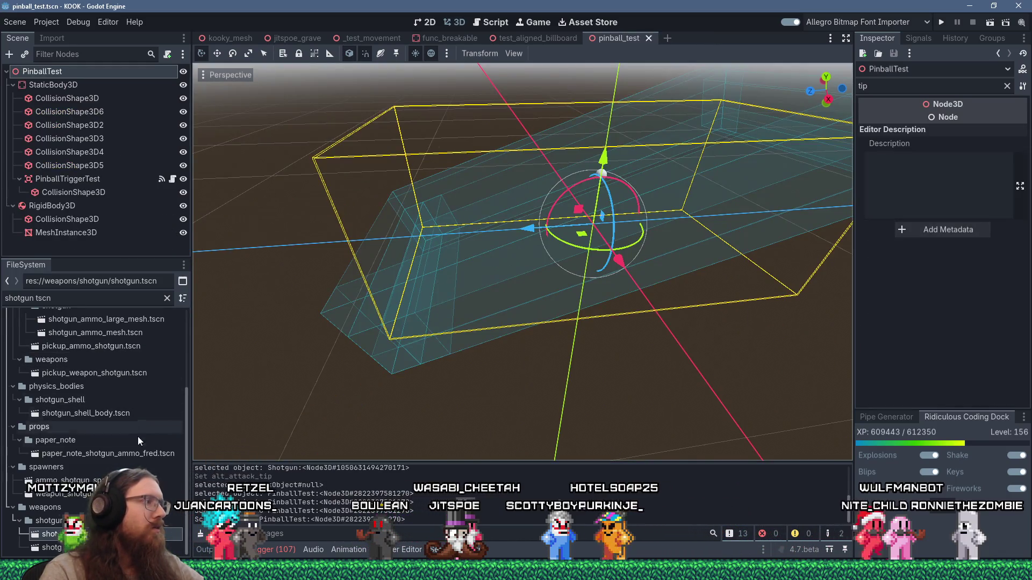
left_click(44, 508)
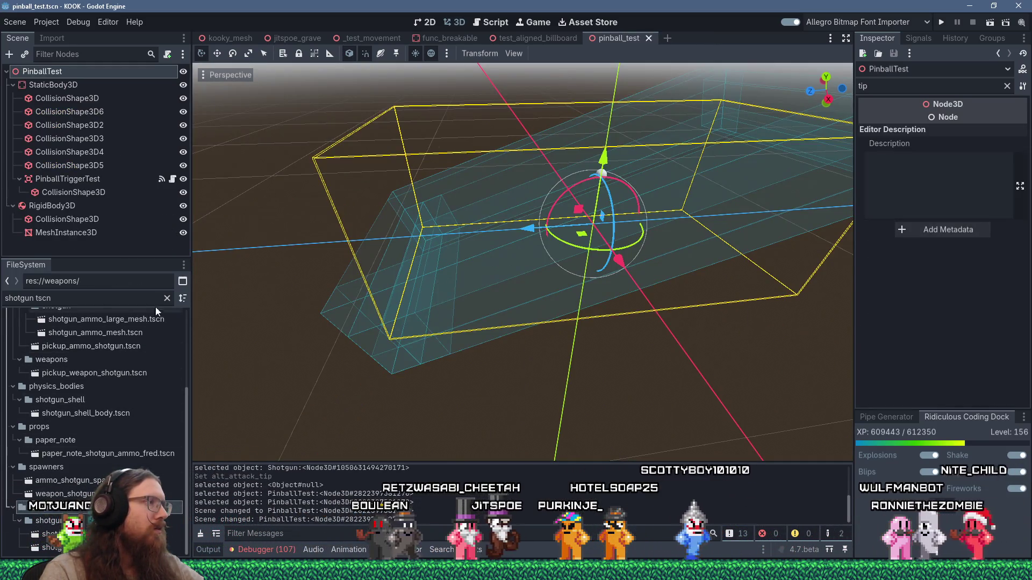
left_click(166, 299)
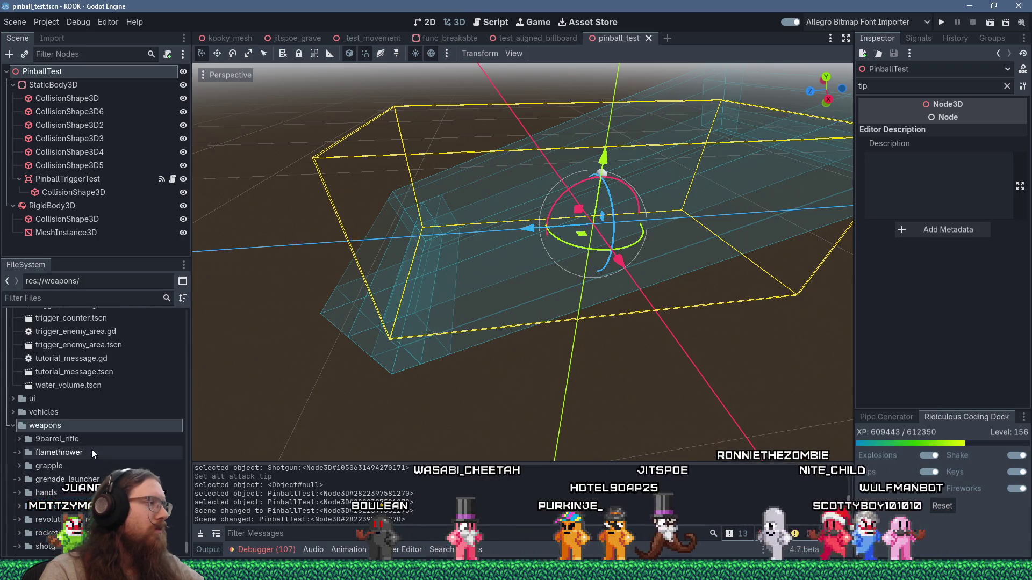
left_click(82, 440)
left_click(20, 439)
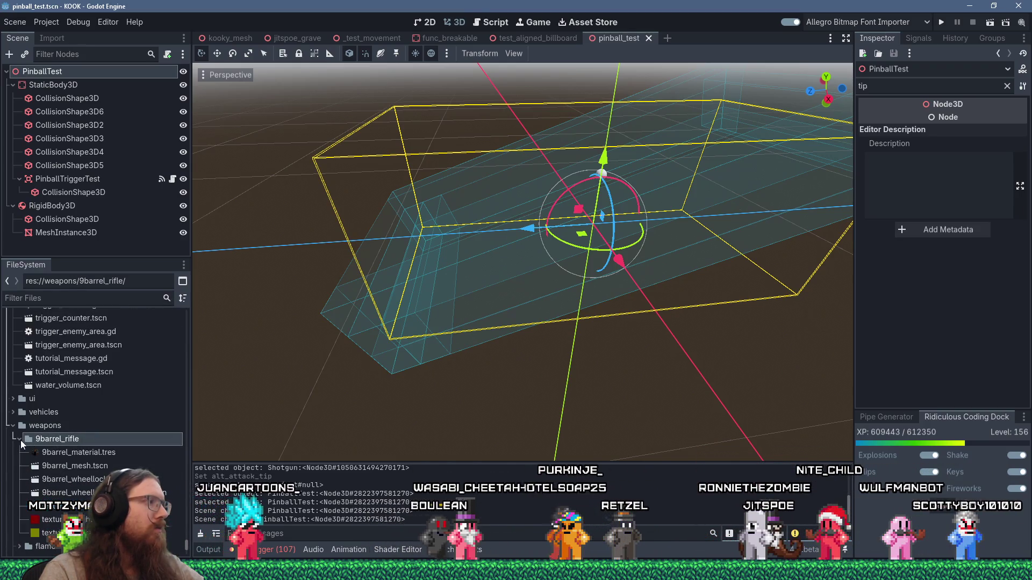
key("alt+Tab")
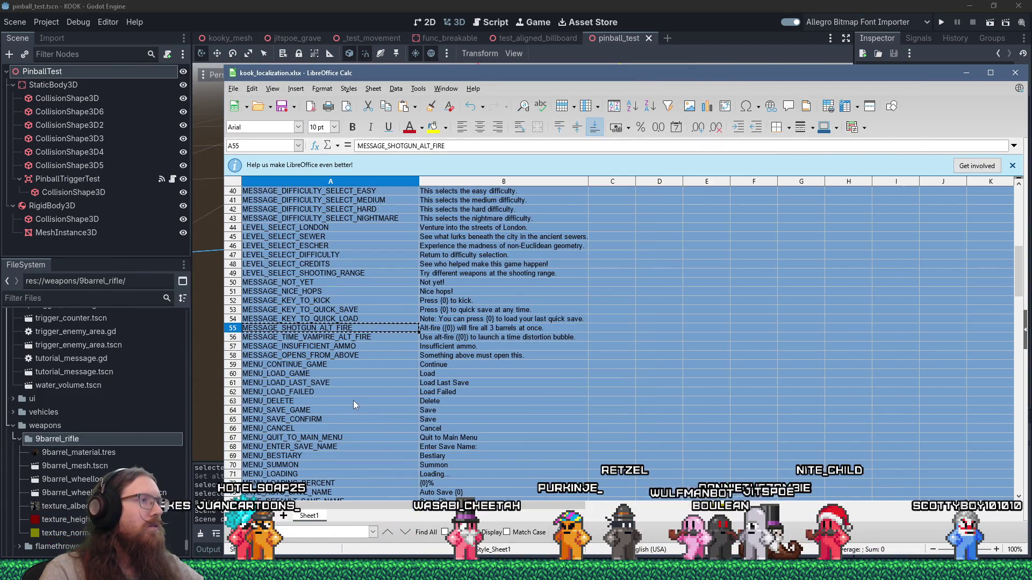
left_click(337, 339)
Insert an entire empty row at row 57 below the time vampire entry
right_click(340, 339)
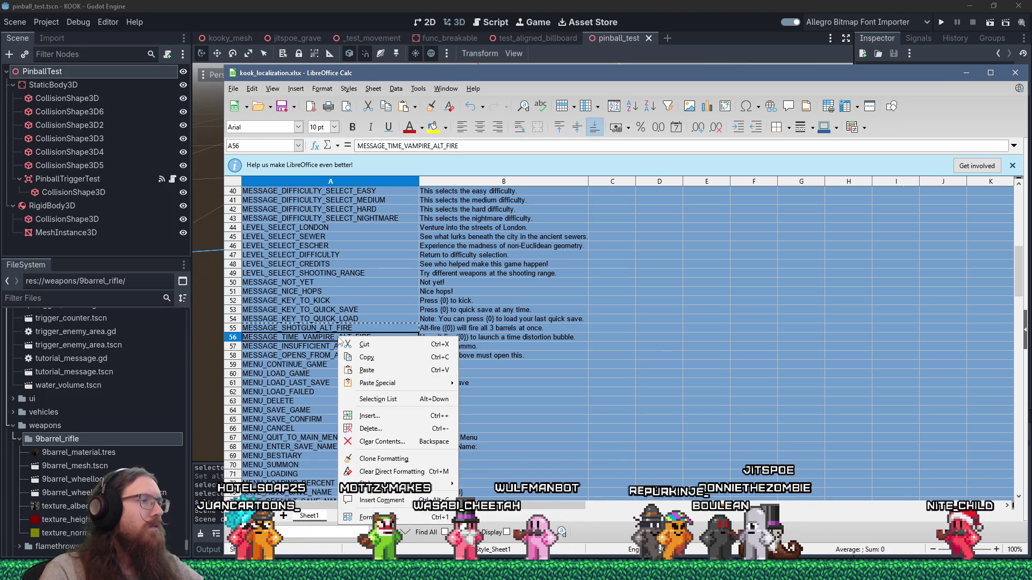
key("Escape")
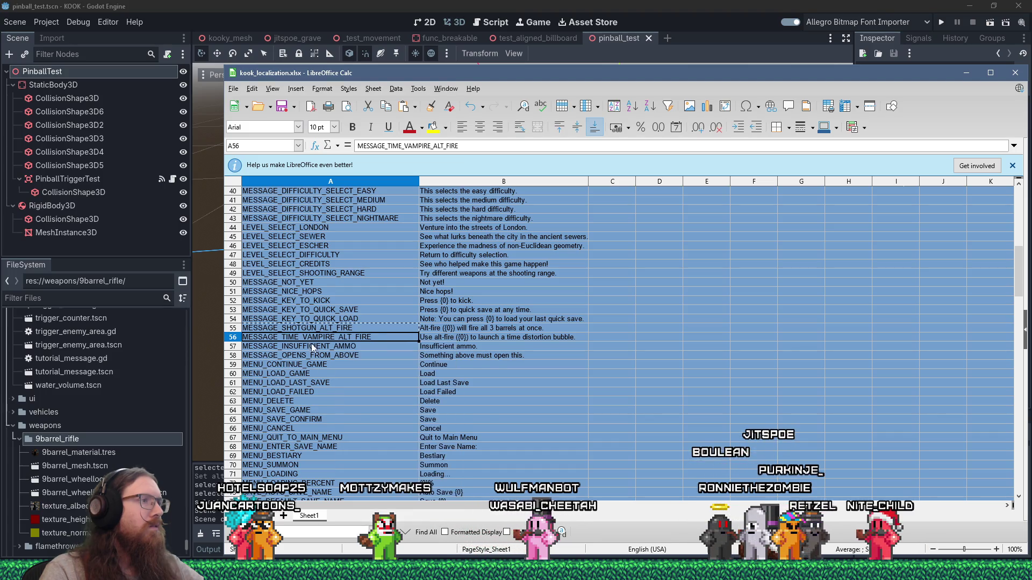
right_click(315, 350)
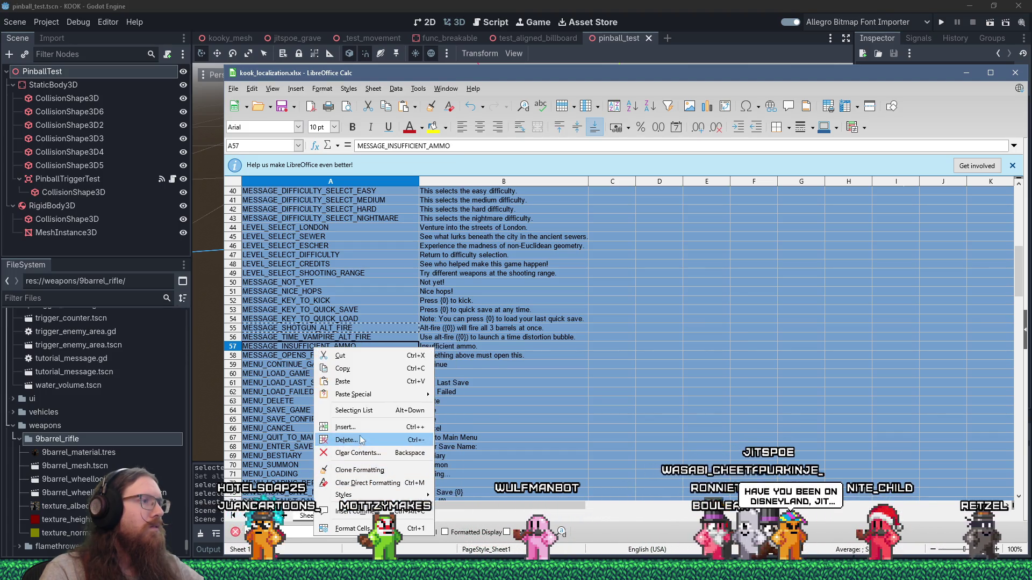
left_click(360, 428)
key("Return")
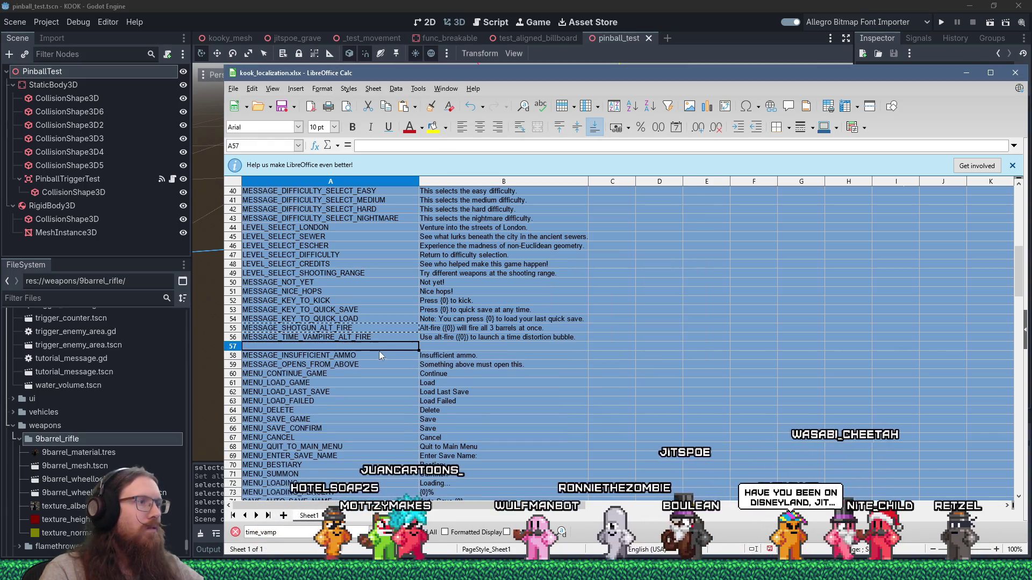
Enter key MESSAGE_9BARREL_ALT_FIRE in A57 and text 'use alt-attack ({0})' in B57
double_click(374, 345)
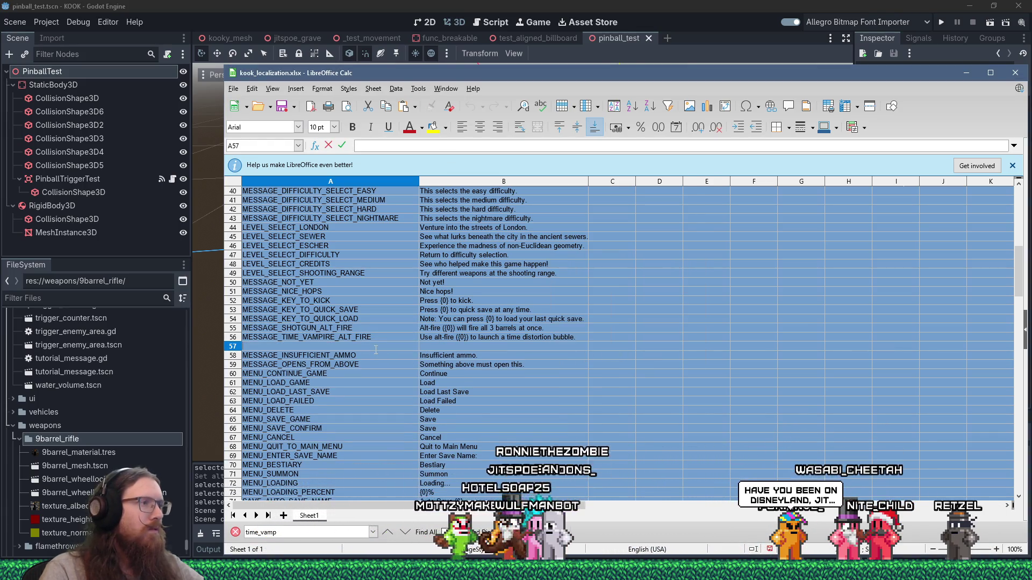
type("MESSAGE_")
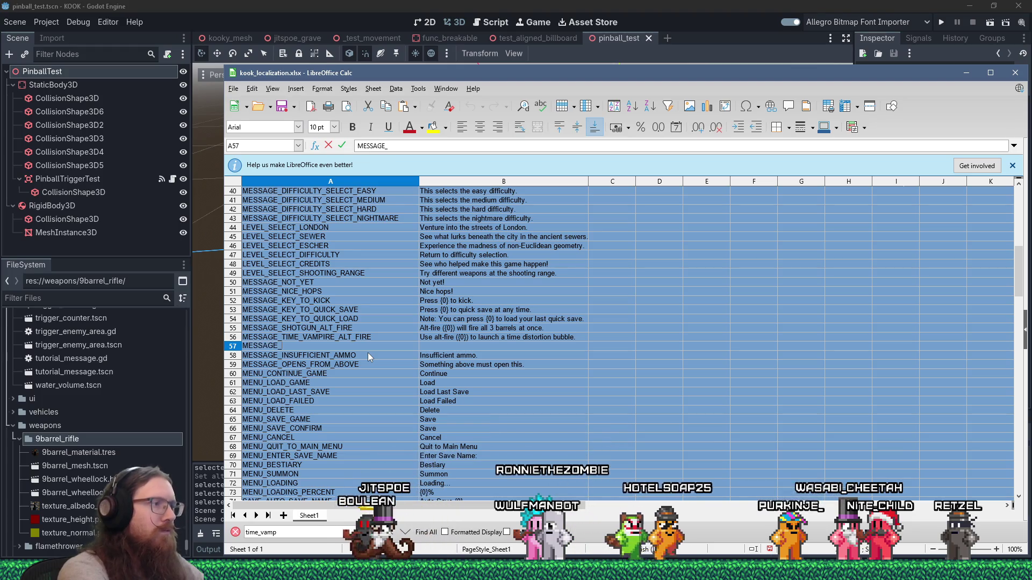
type("9")
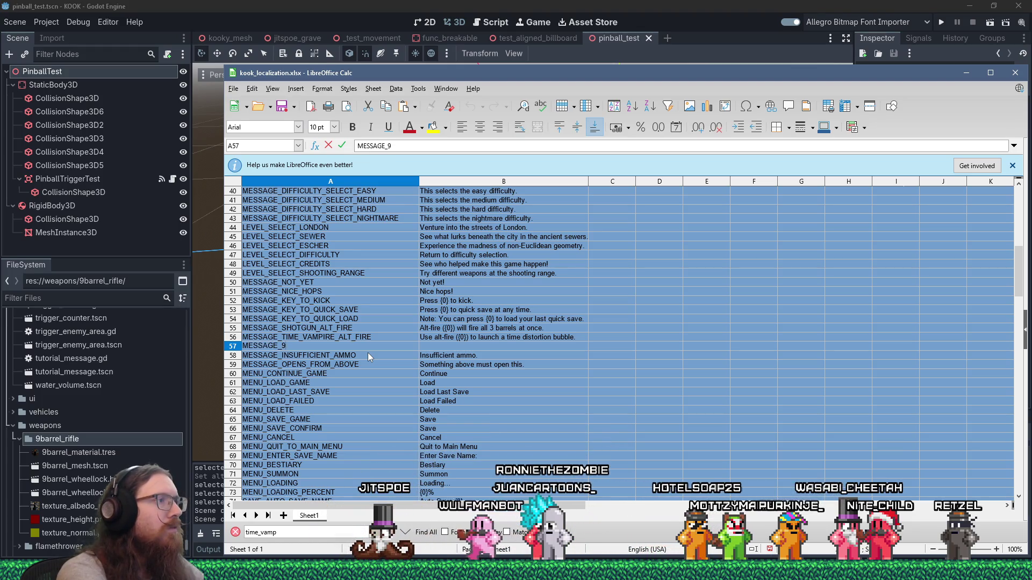
type("BARREL_ALT_A")
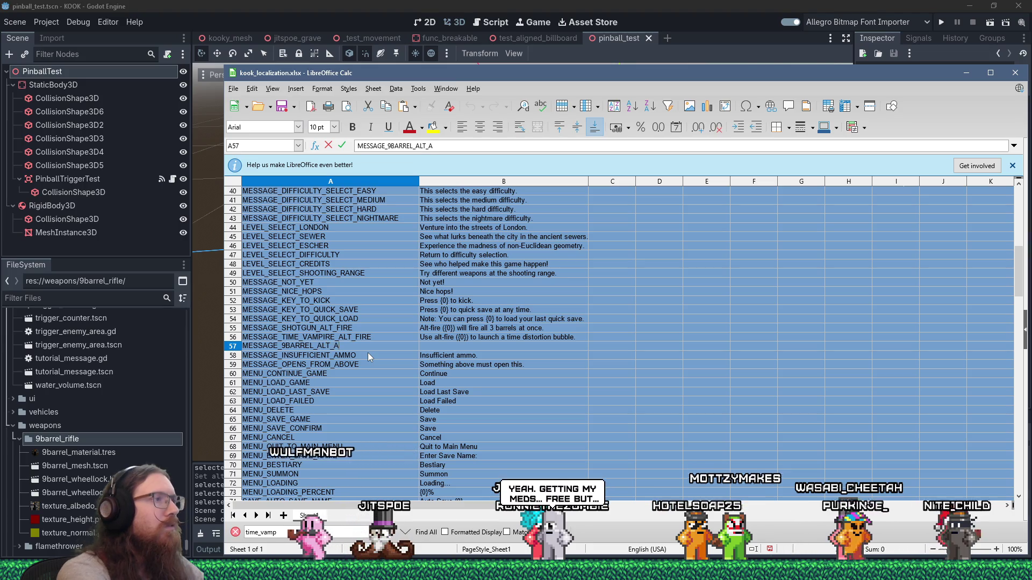
type("IRE")
key("Tab")
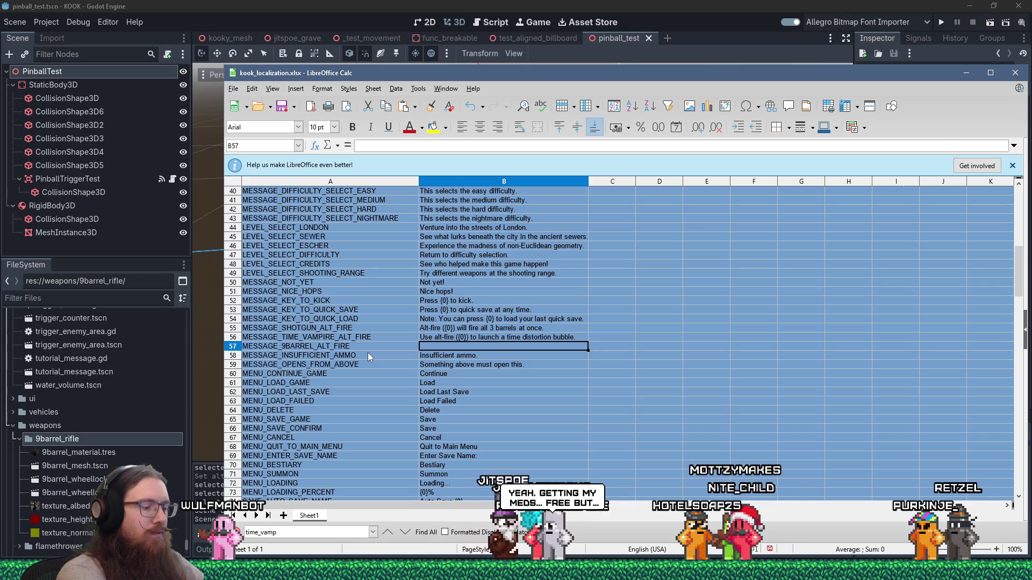
type("Al")
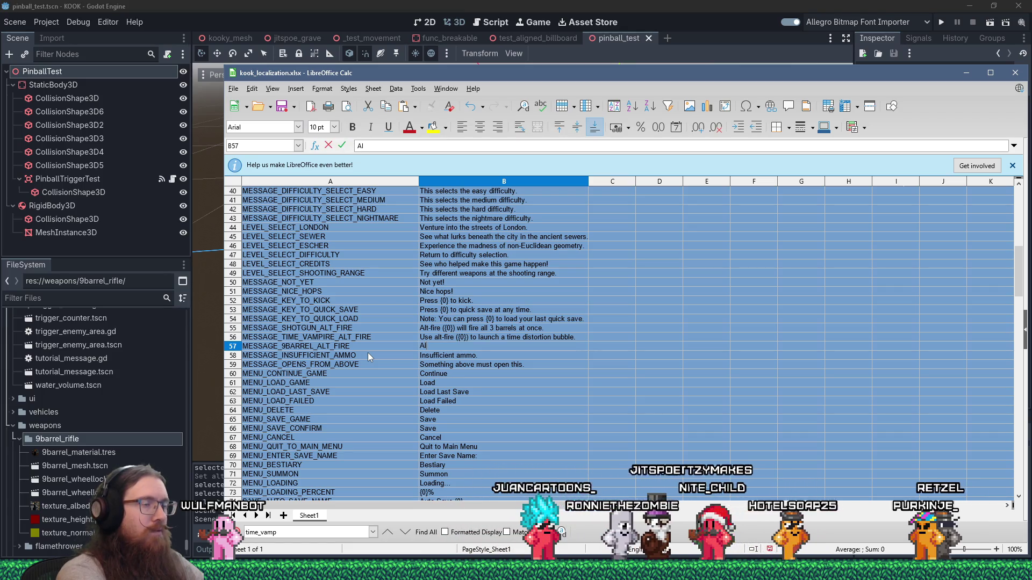
type("t-attack (")
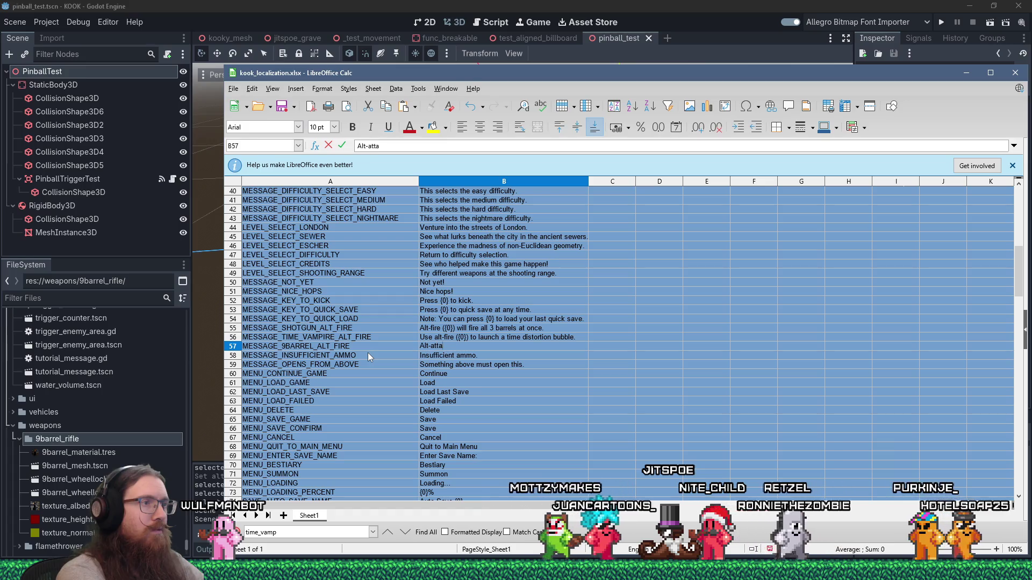
type("{9")
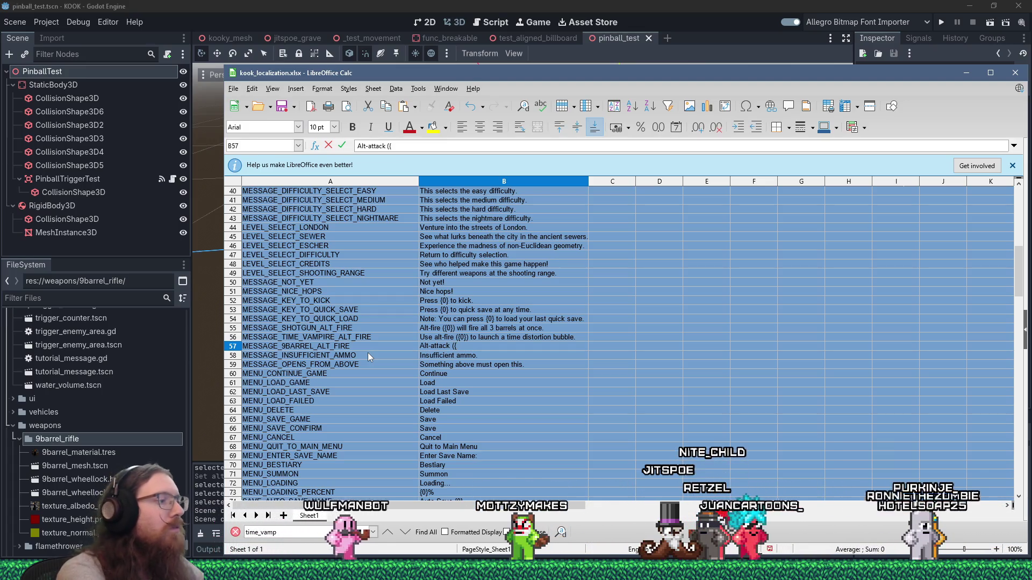
key("BackSpace")
type("0})")
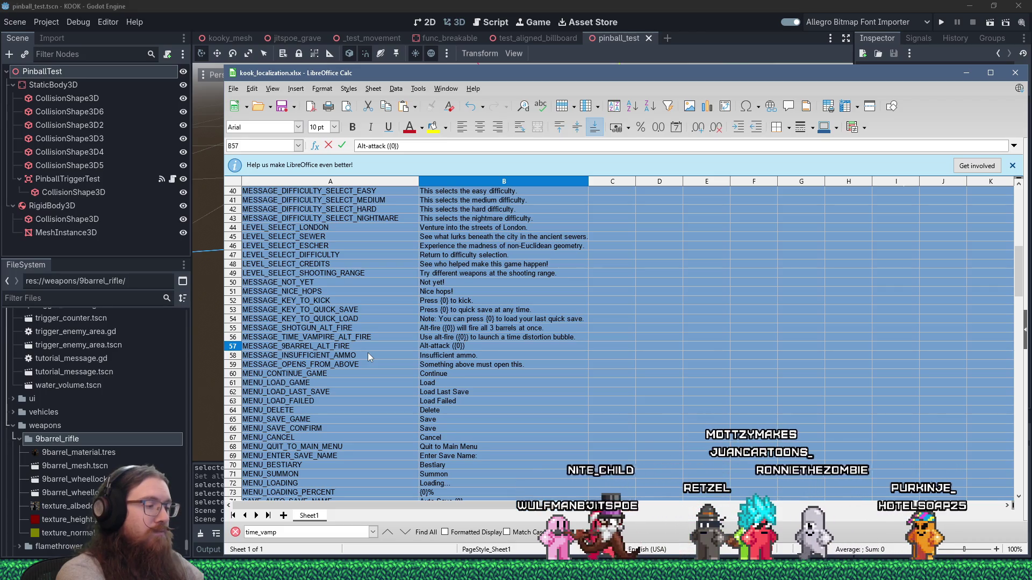
key("shift+Tab")
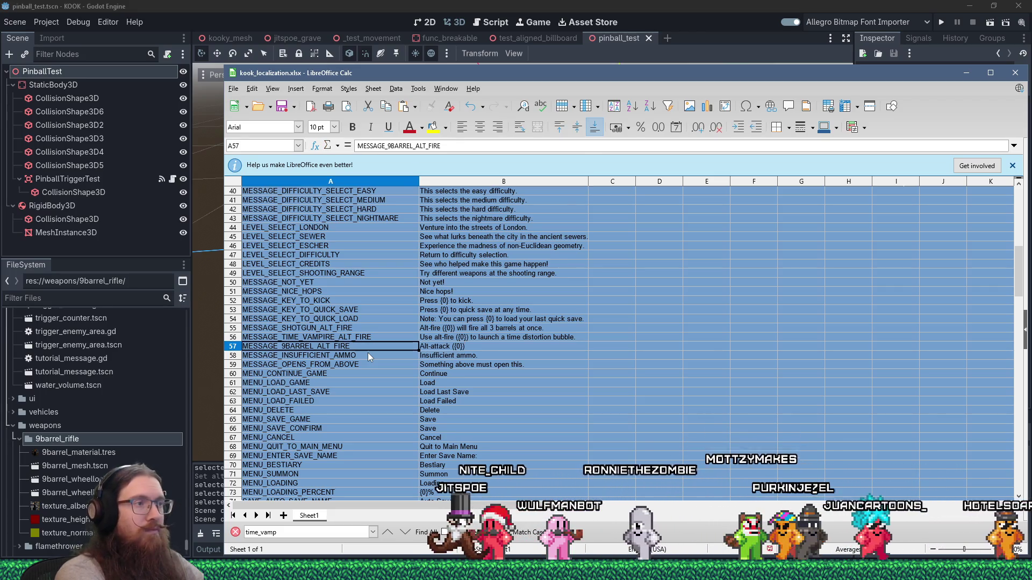
key("Tab")
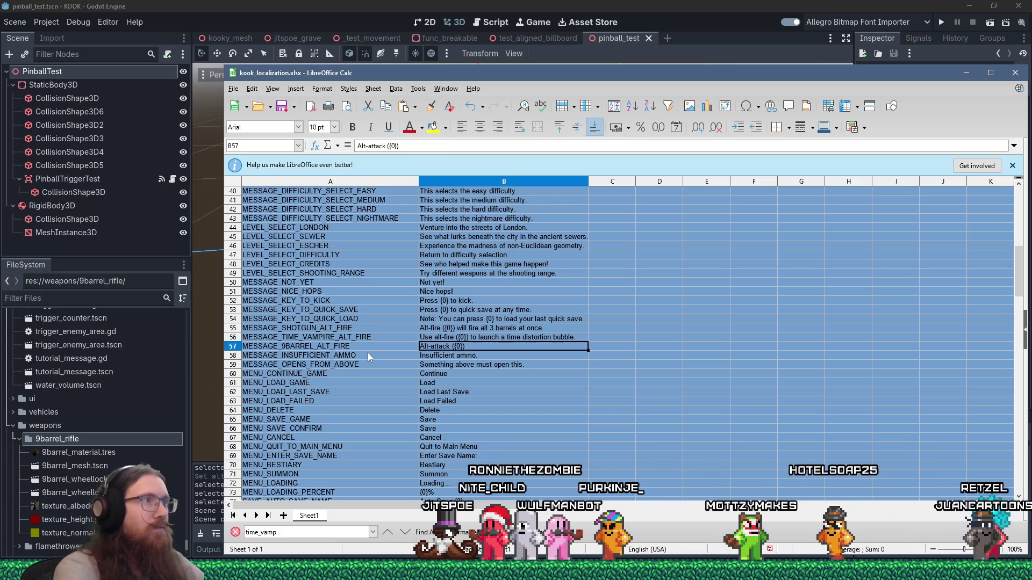
left_click(360, 145)
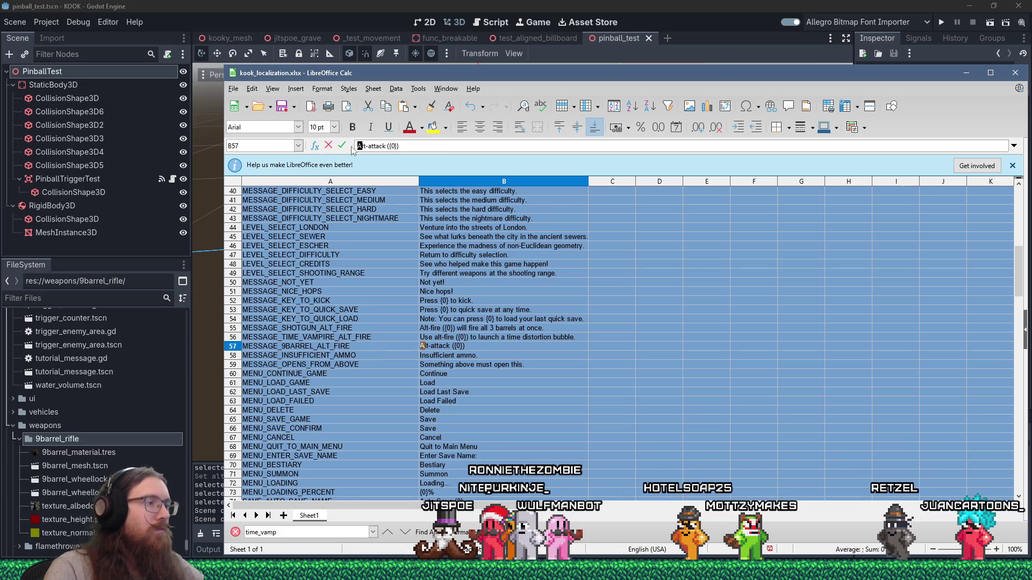
type("se a")
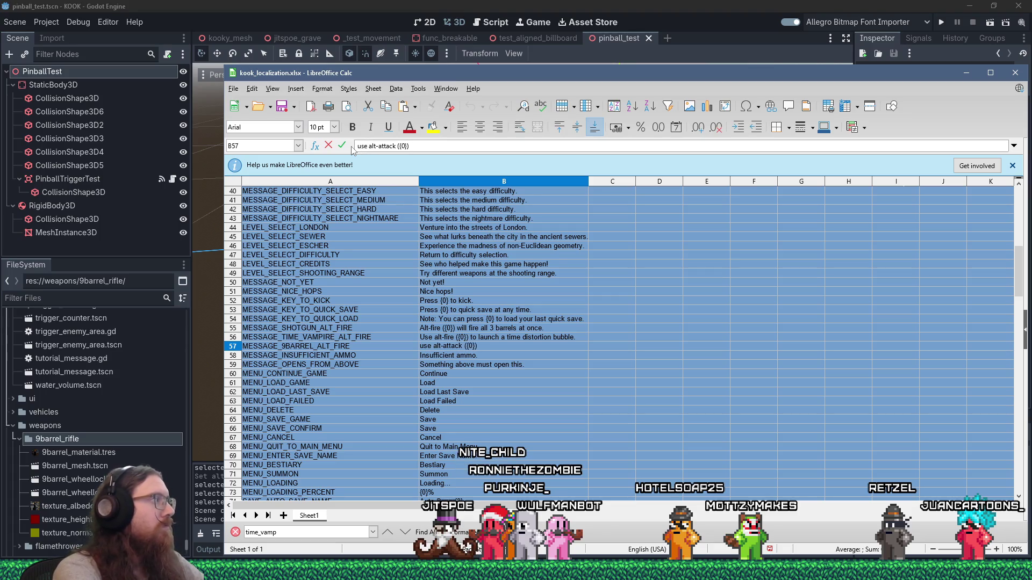
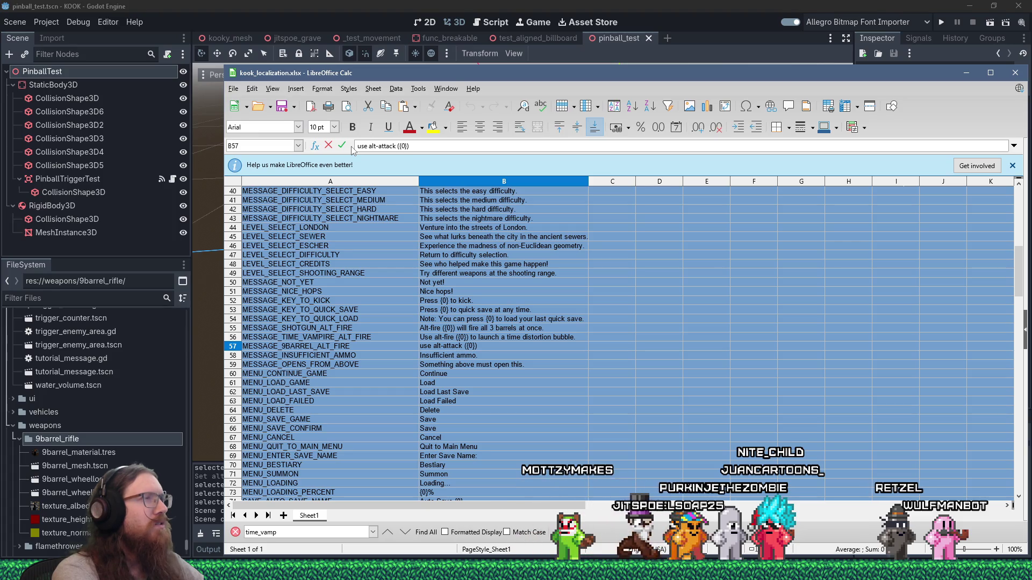
Capitalize the B57 message to 'Use' and append 'to stab enemies with 9 bayonettes.'
key("Delete")
type("U")
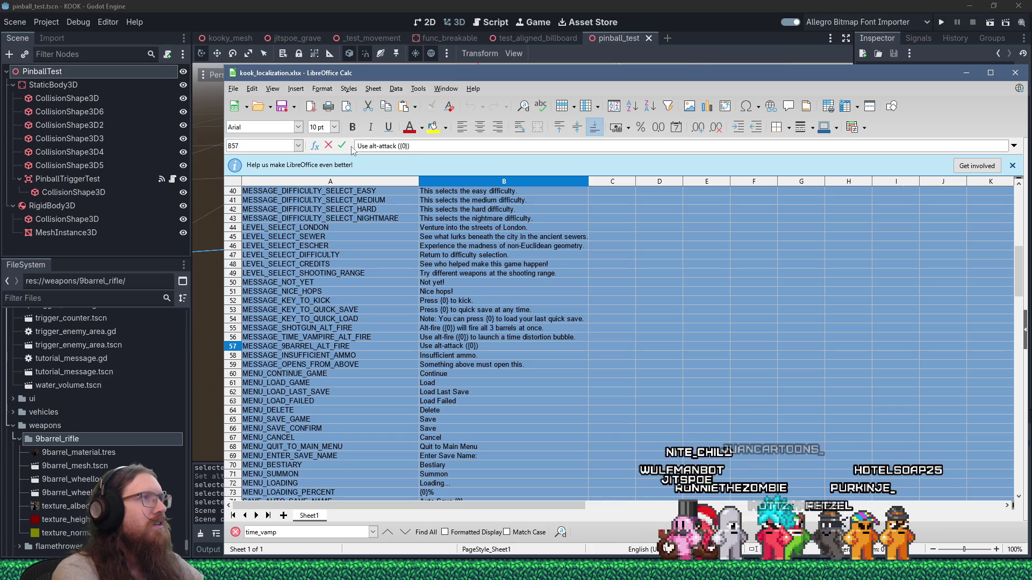
key("End")
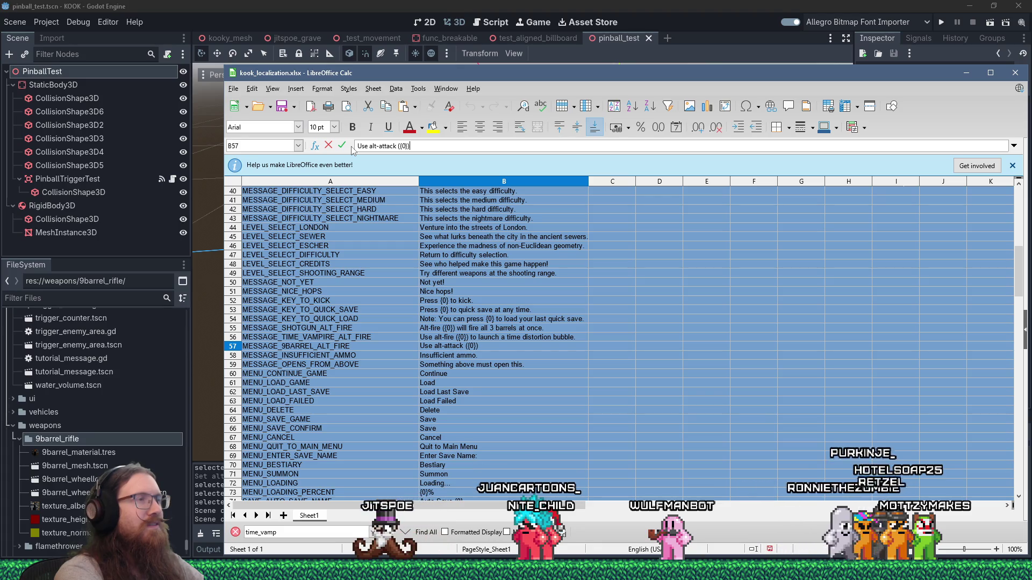
type("to")
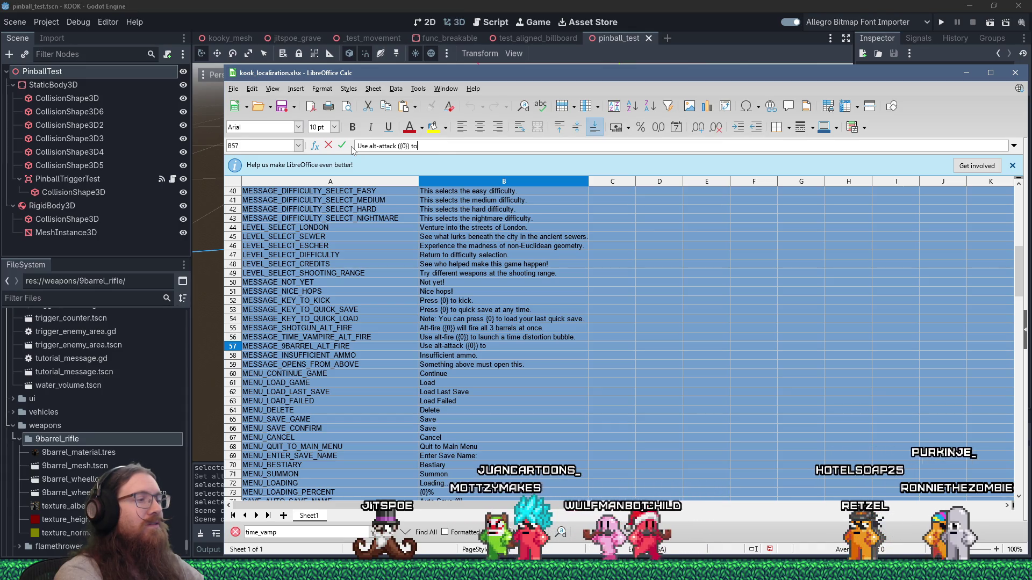
type("sta")
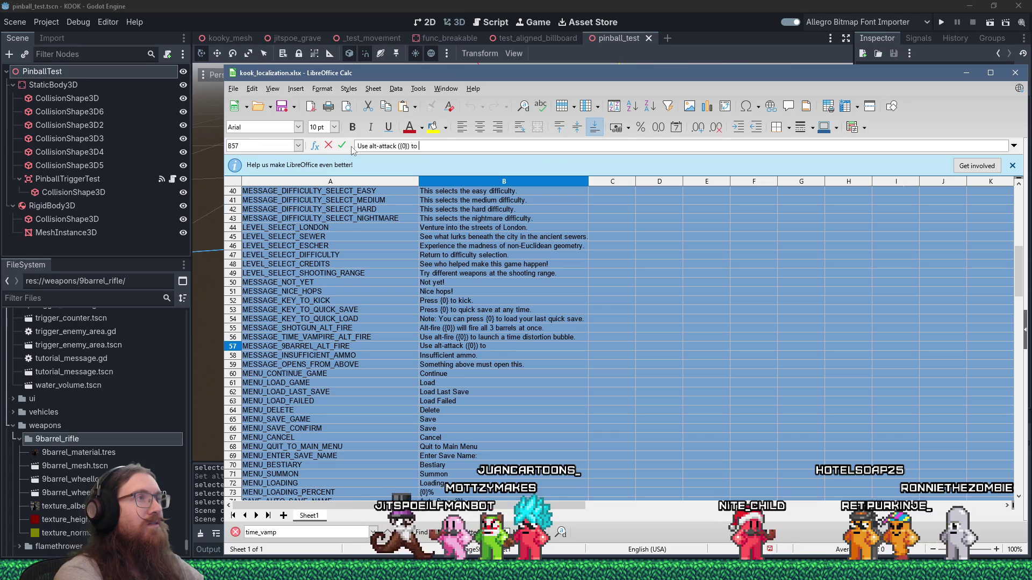
type("b enemies wi")
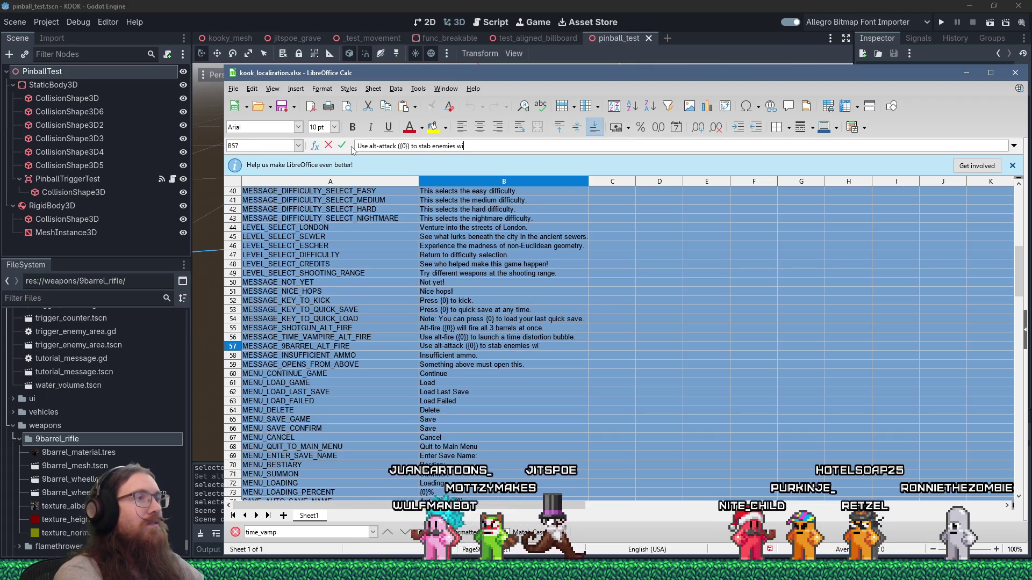
type("th 9 bayonette")
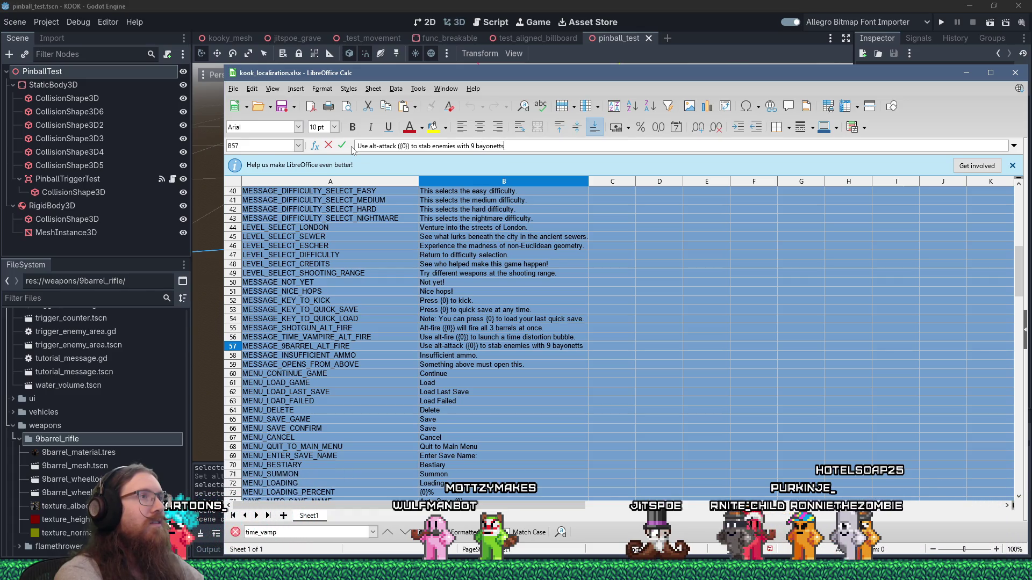
type("s.")
key("ctrl+a")
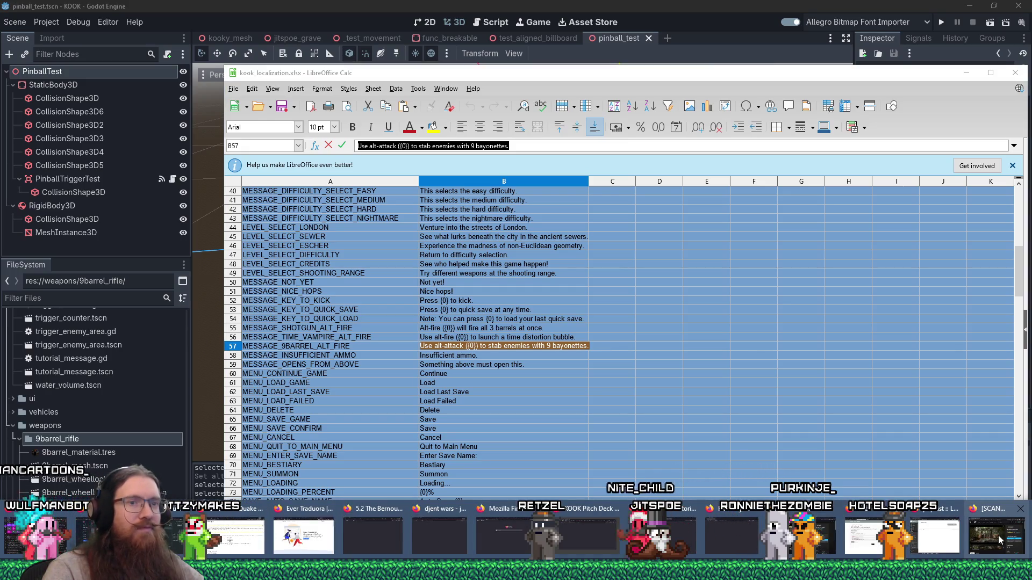
key("alt+Tab")
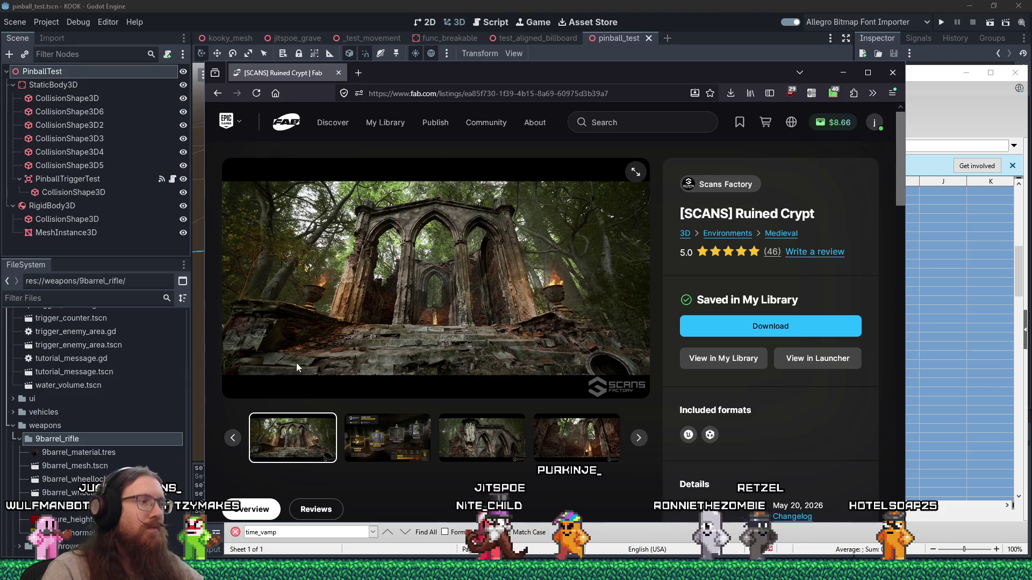
Close the small Fab window and drag the [SCANS] Ruined Crypt tab to the end of the tab strip
mouse_move(848, 544)
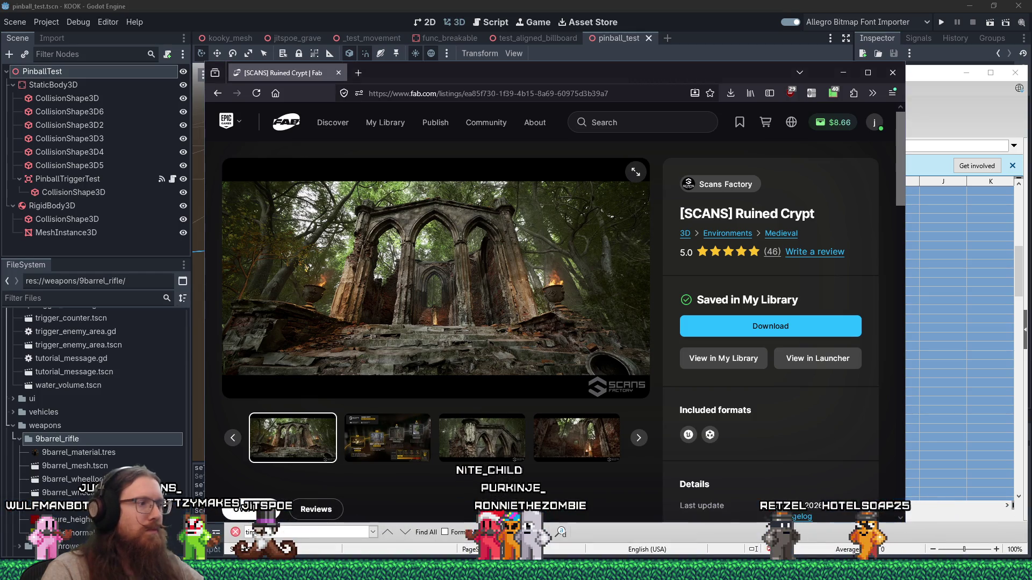
key("ctrl+w")
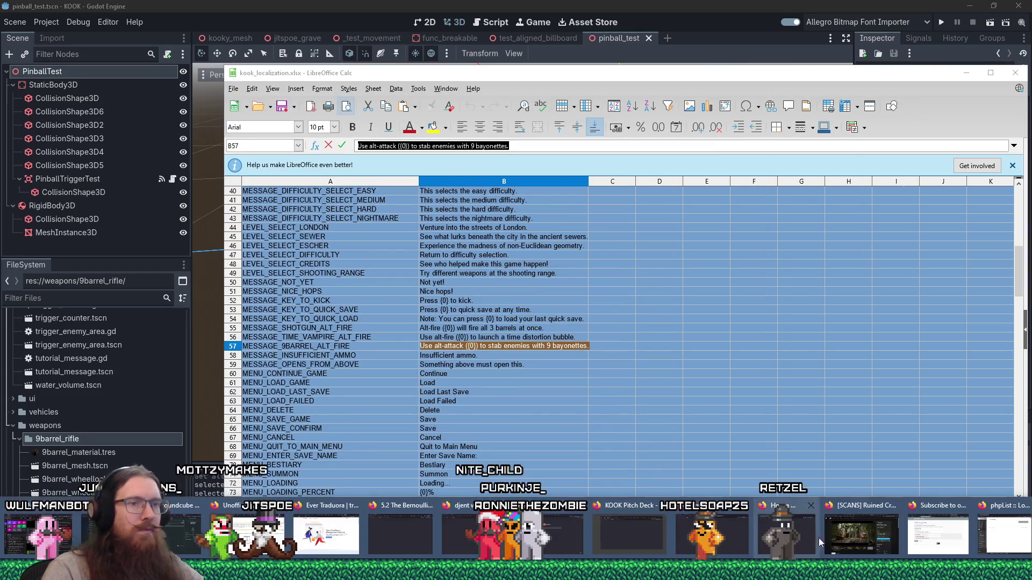
left_click(796, 543)
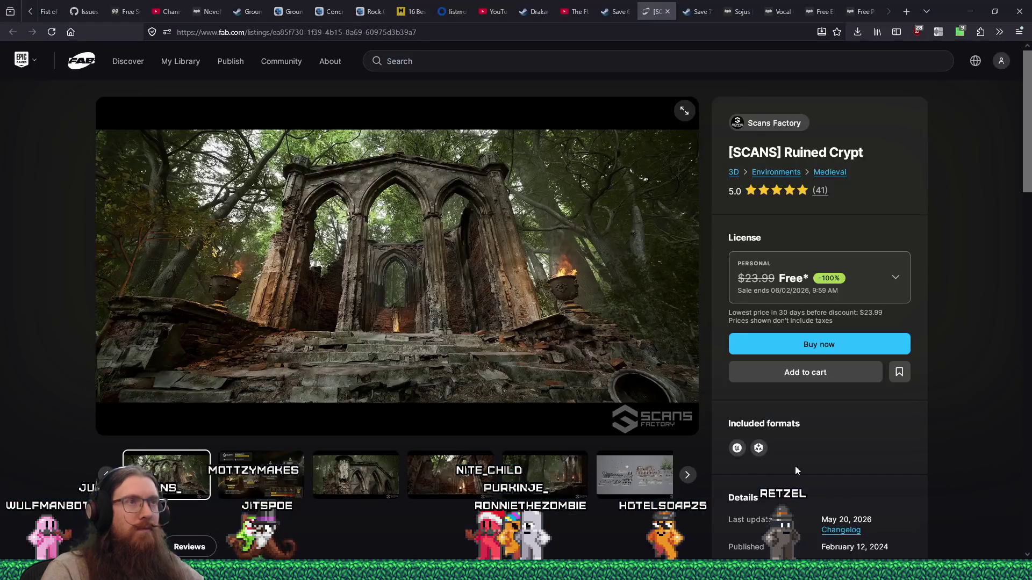
left_click_drag(669, 16, 901, 14)
left_click(902, 13)
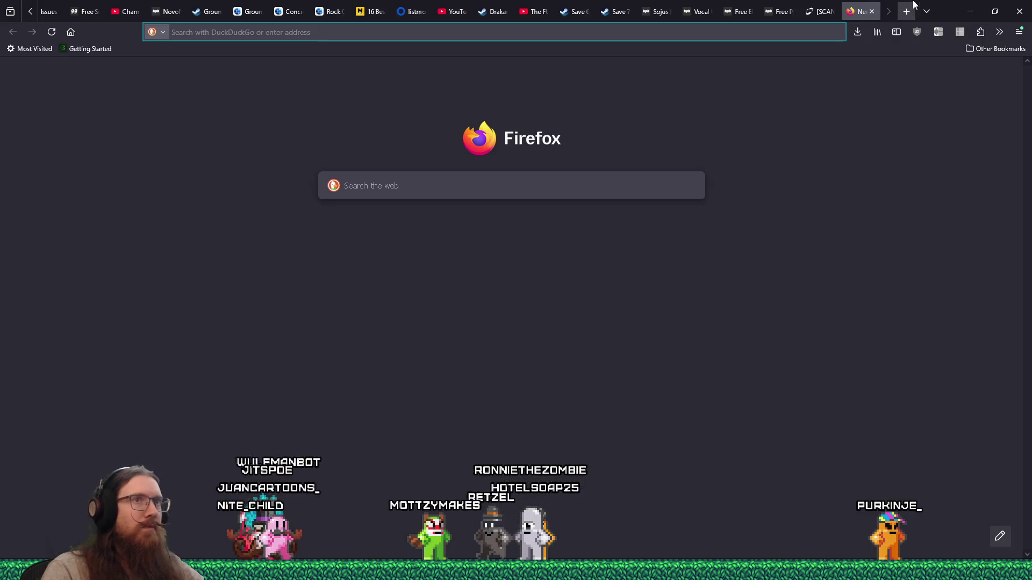
left_click(872, 12)
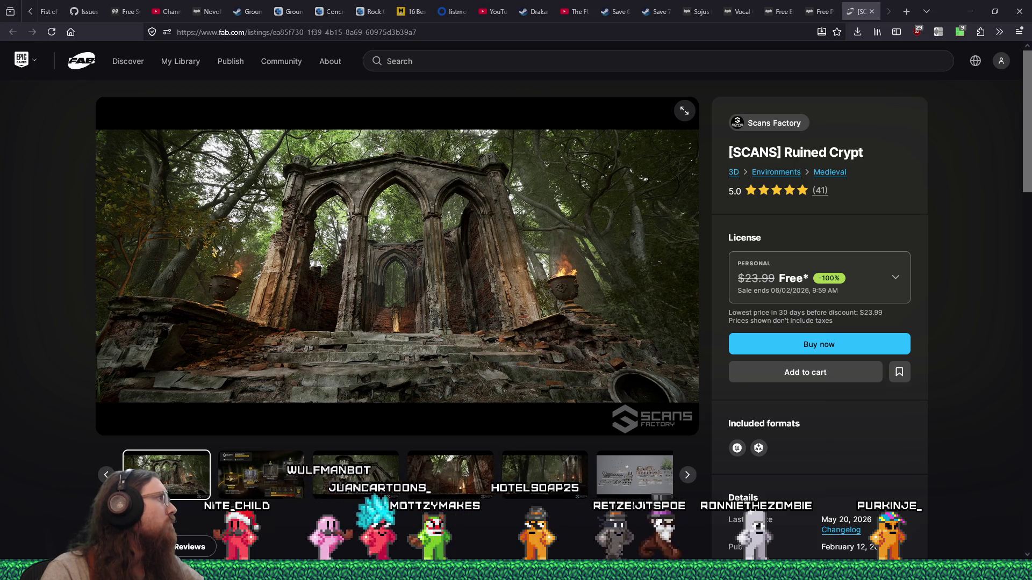
key("alt+Tab")
key("alt+Tab")
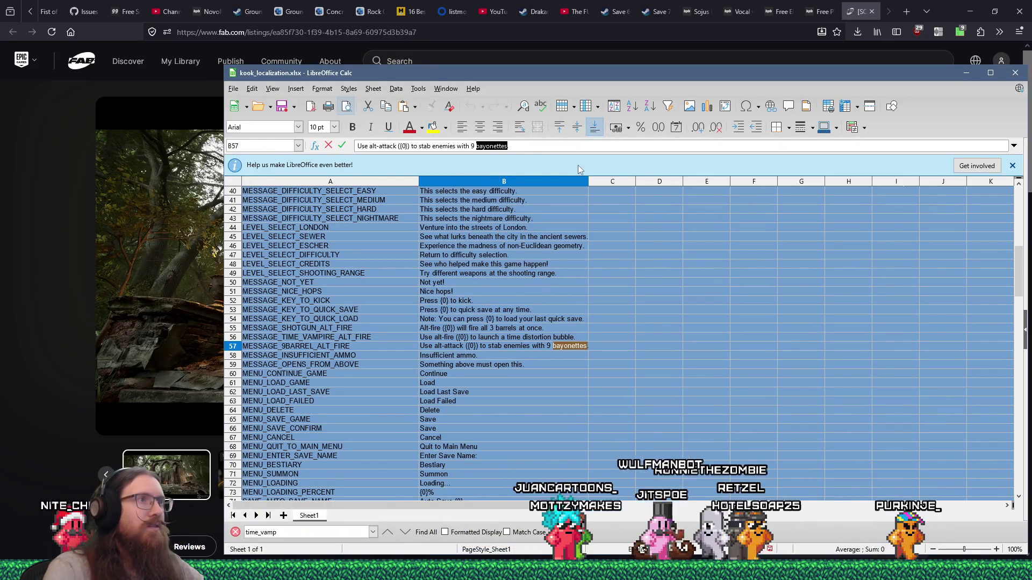
Correct the alt-fire message to '9 bayonets.' and save the localization spreadsheet
type("bayonets")
key("Return")
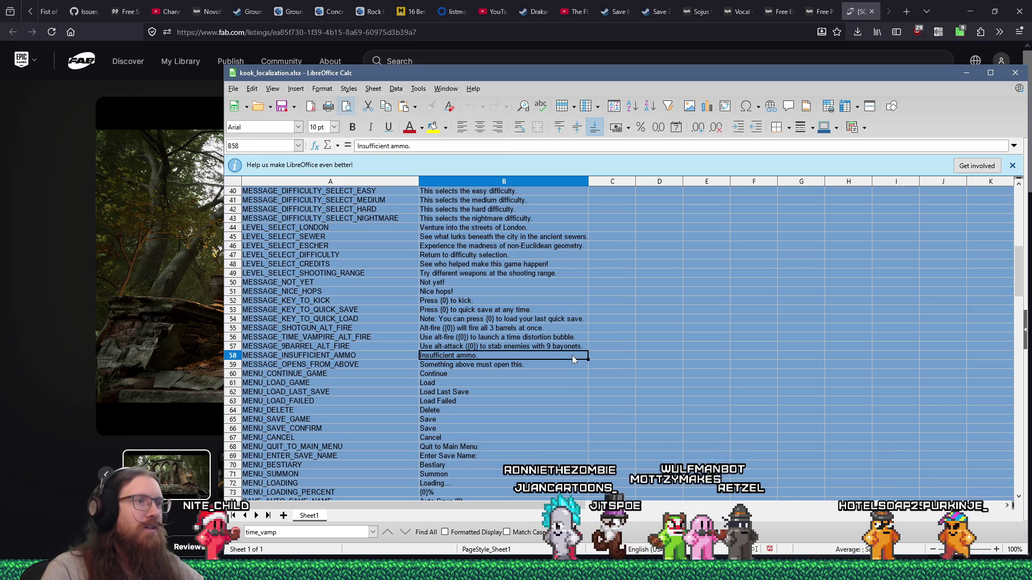
left_click(375, 357)
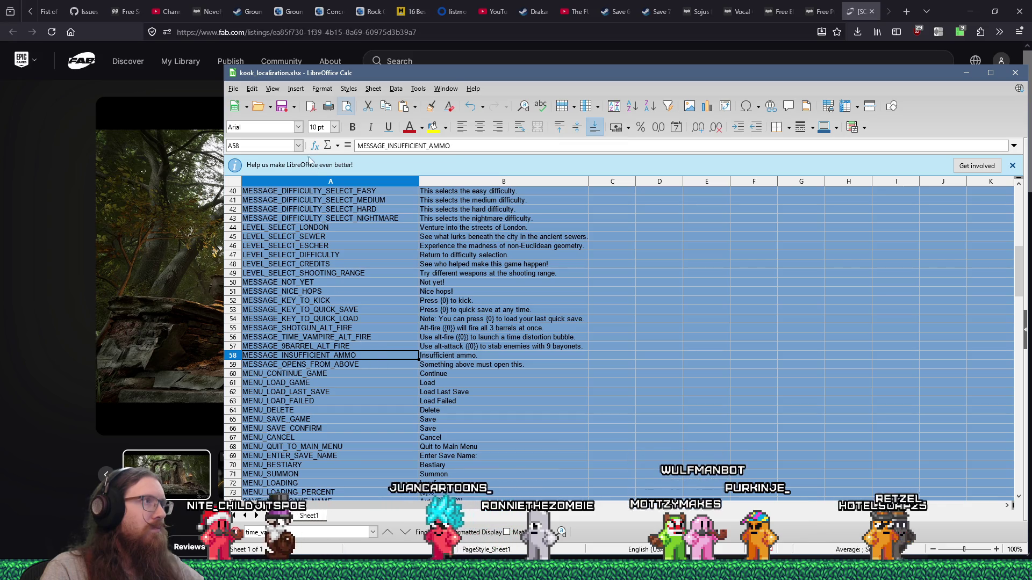
key("ctrl+s")
Copy the 9BARREL_ALT_FIRE key text from cell A57
left_click(356, 347)
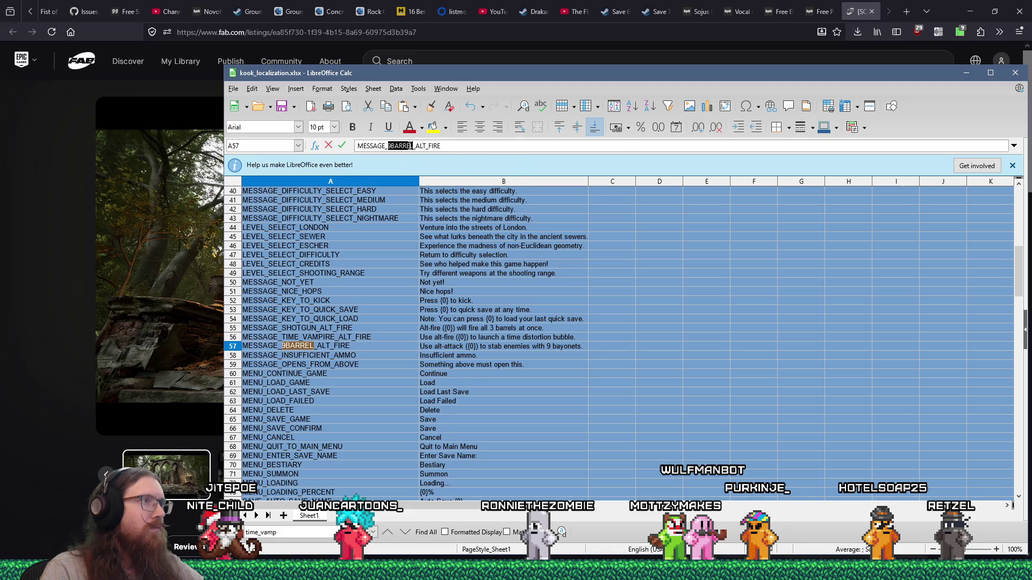
right_click(365, 145)
left_click(395, 164)
key("alt+Tab")
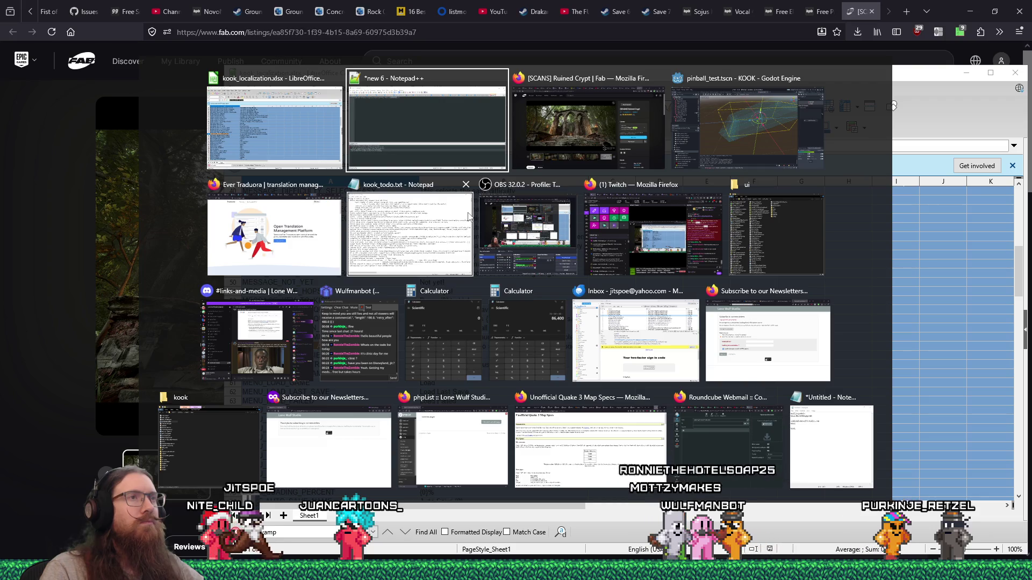
key("alt+Tab")
key("alt+Tab")
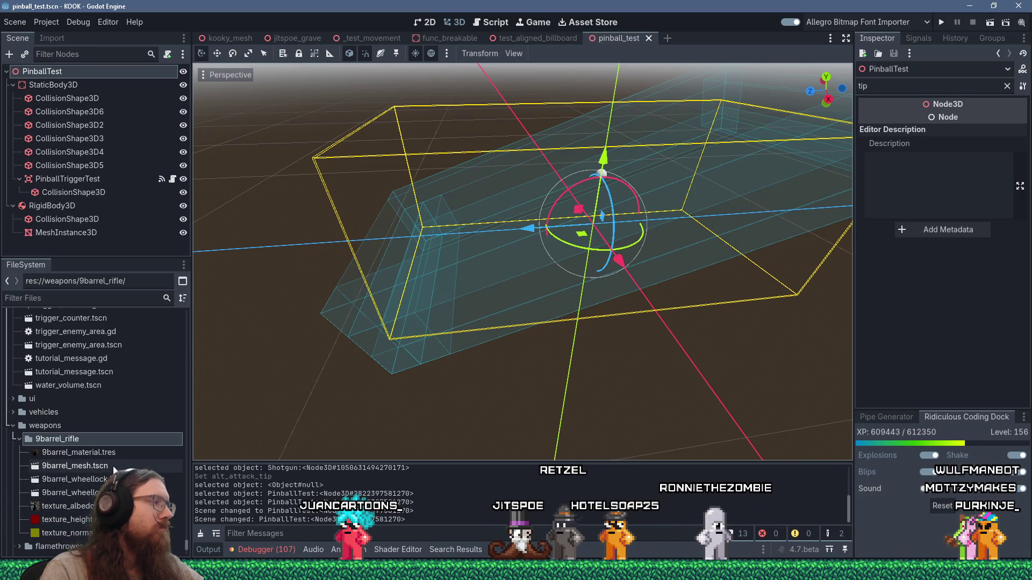
Paste 9BARREL_ALT_FIRE into 9barrel_wheellock_firstperson's Alt Attack Tip, then save and close the scene
scroll(91, 479, "down", 2)
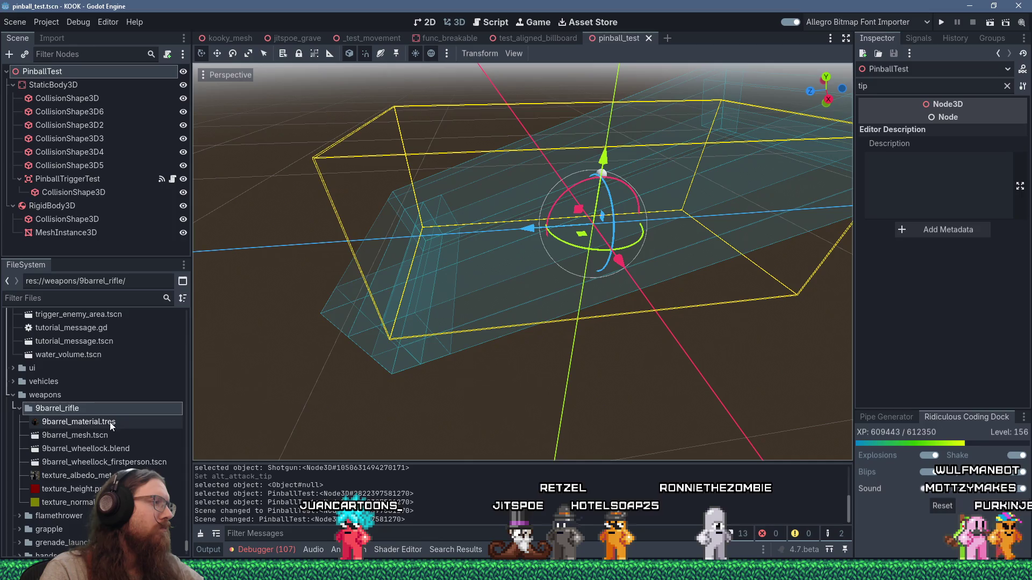
double_click(111, 463)
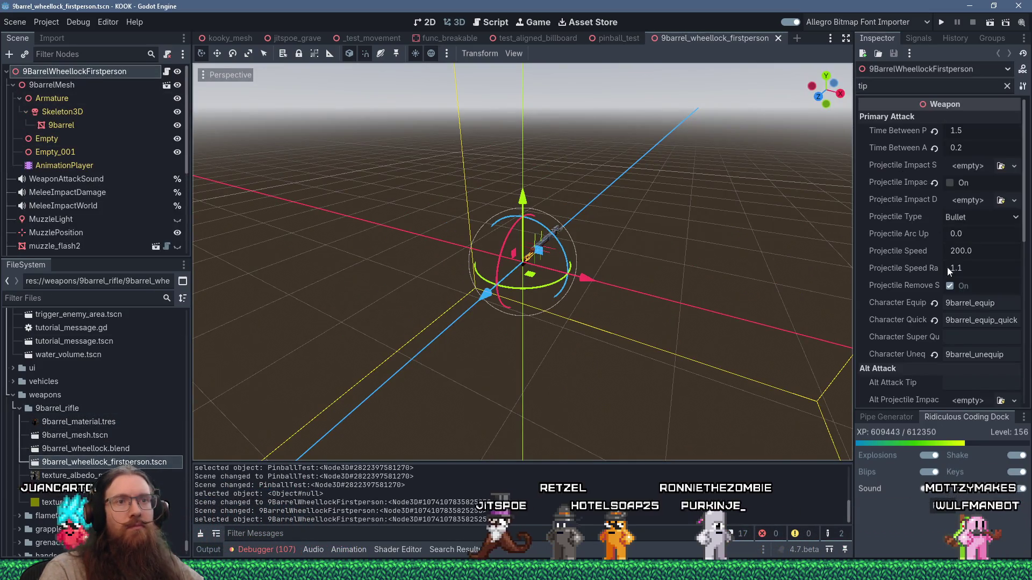
scroll(948, 275, "down", 4)
left_click(961, 268)
right_click(962, 268)
left_click(943, 321)
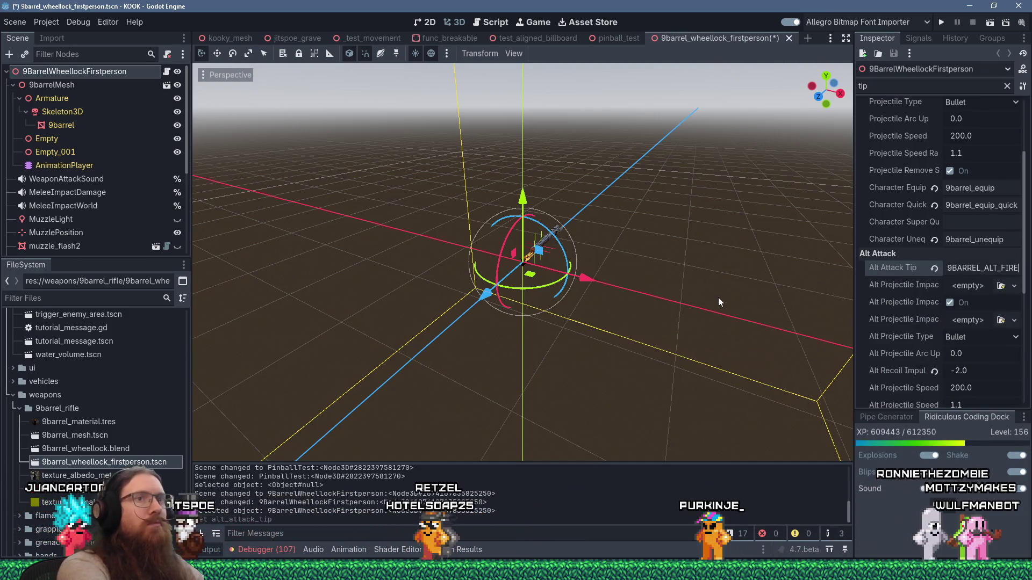
key("ctrl+s")
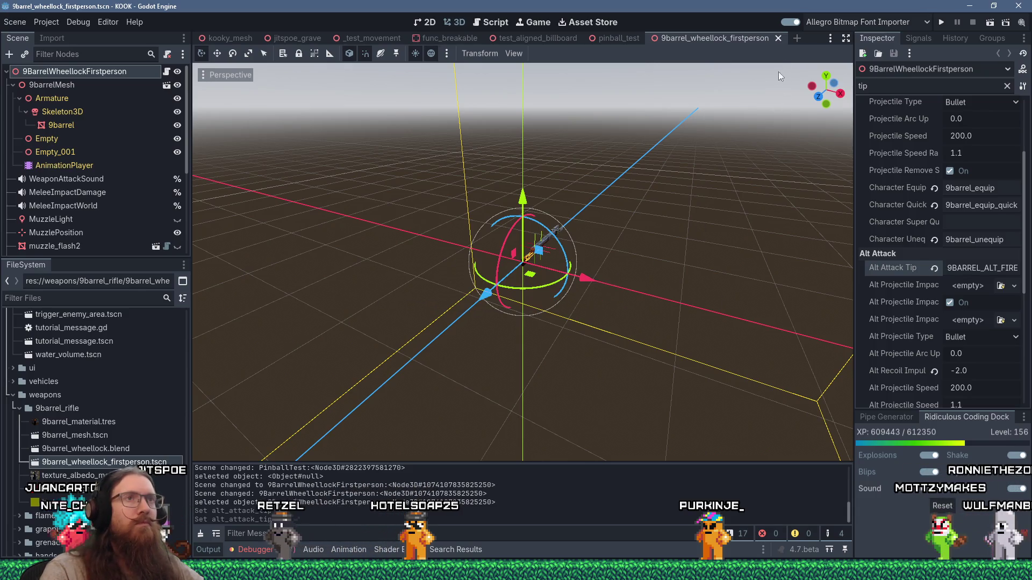
left_click(778, 38)
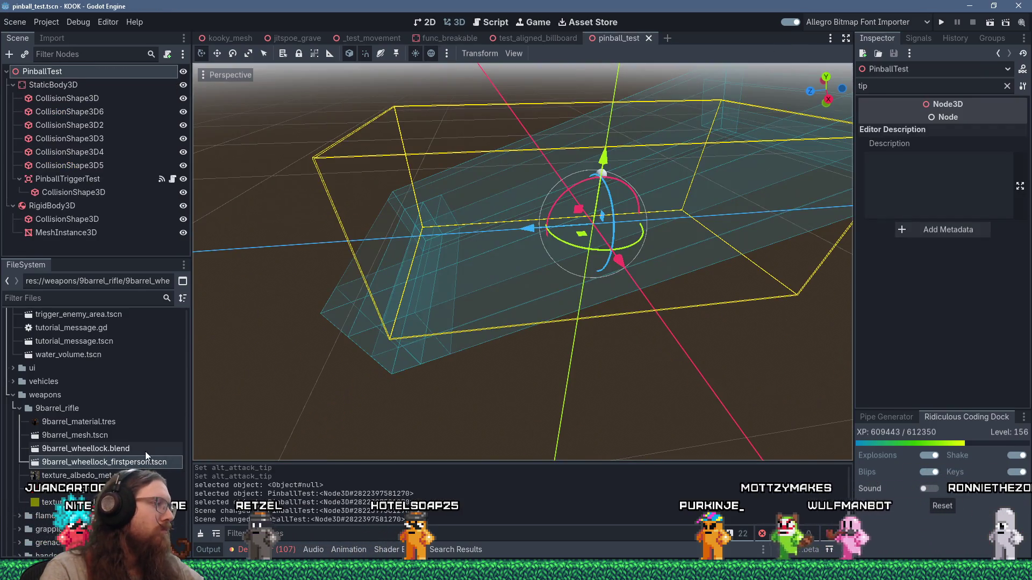
Expand the flamethrower folder in the project files
double_click(35, 517)
scroll(33, 515, "down", 3)
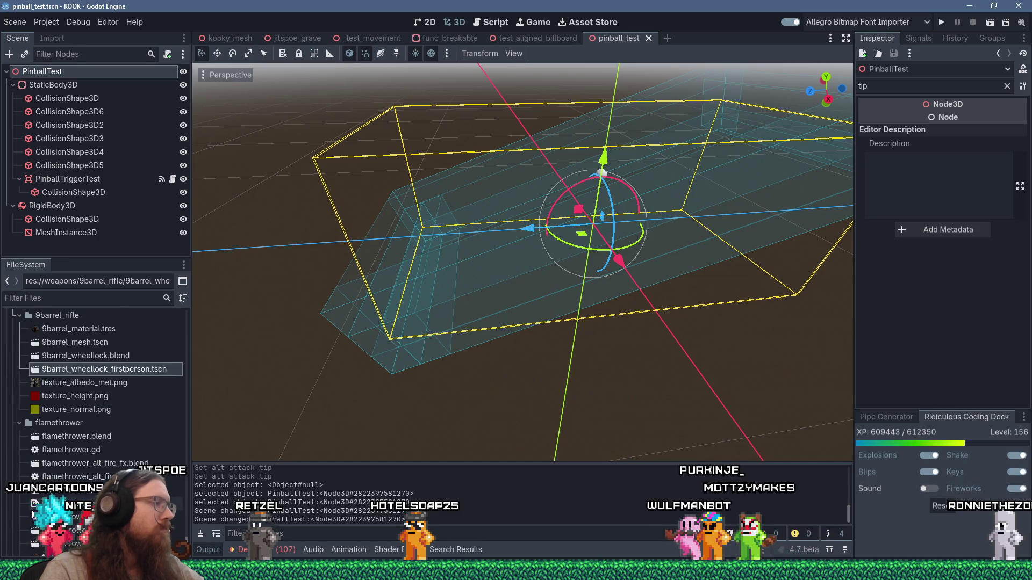
key("alt+Tab")
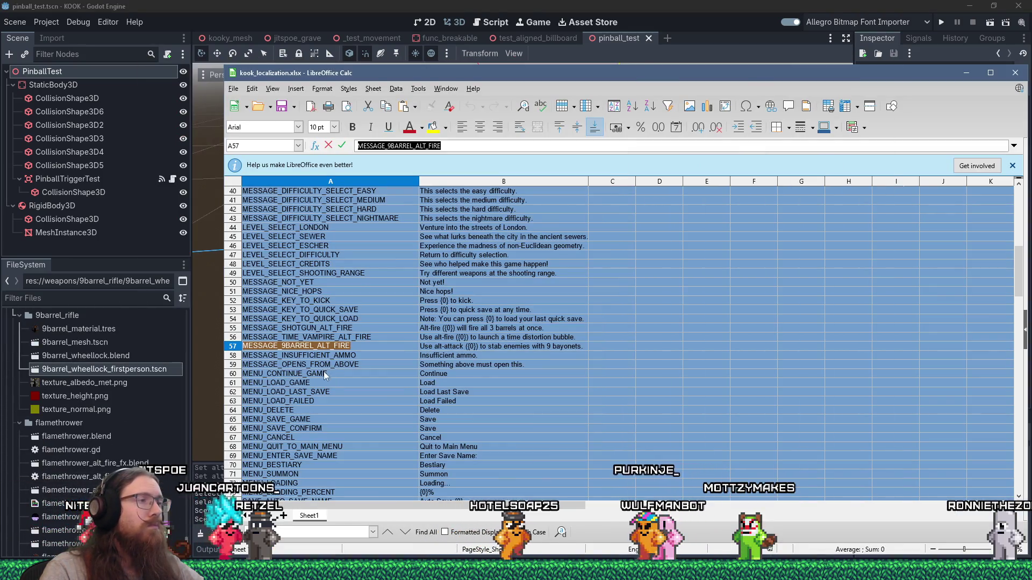
Insert a new row 56 holding the key MESSAGE_FLAMETHROWER_ALT_FIRE and select that key text
right_click(344, 339)
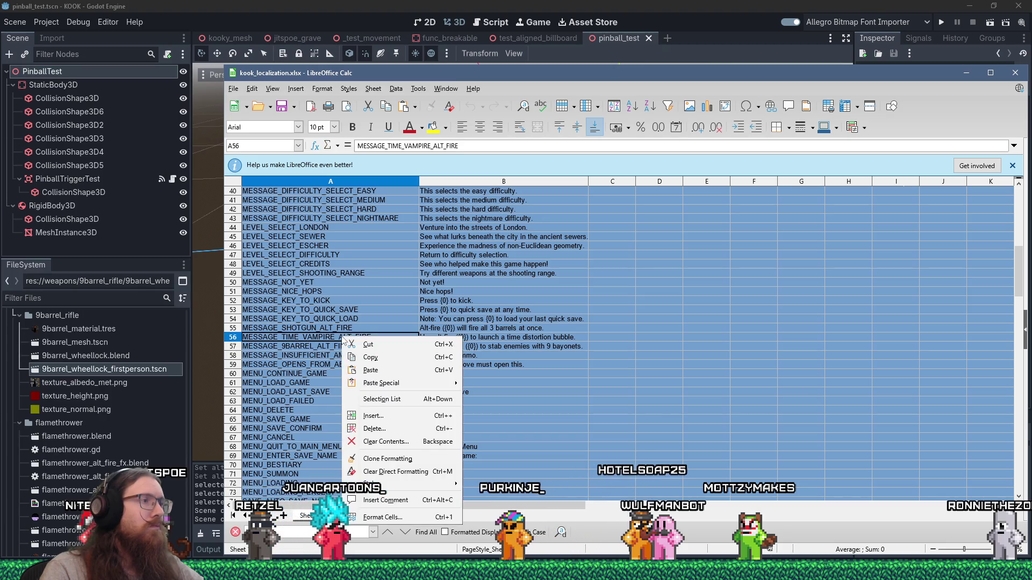
left_click(390, 420)
left_click(617, 350)
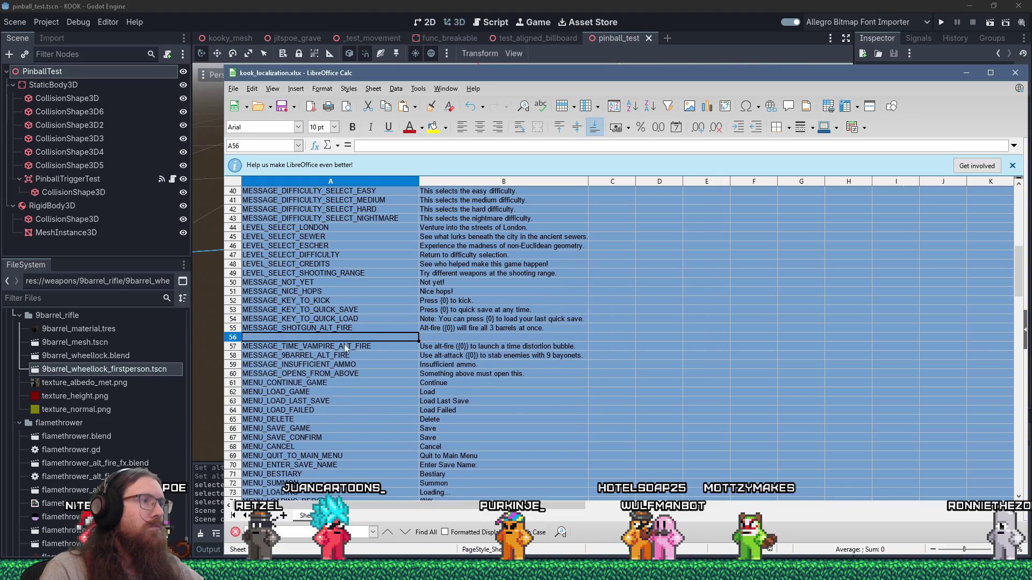
type("MESSA")
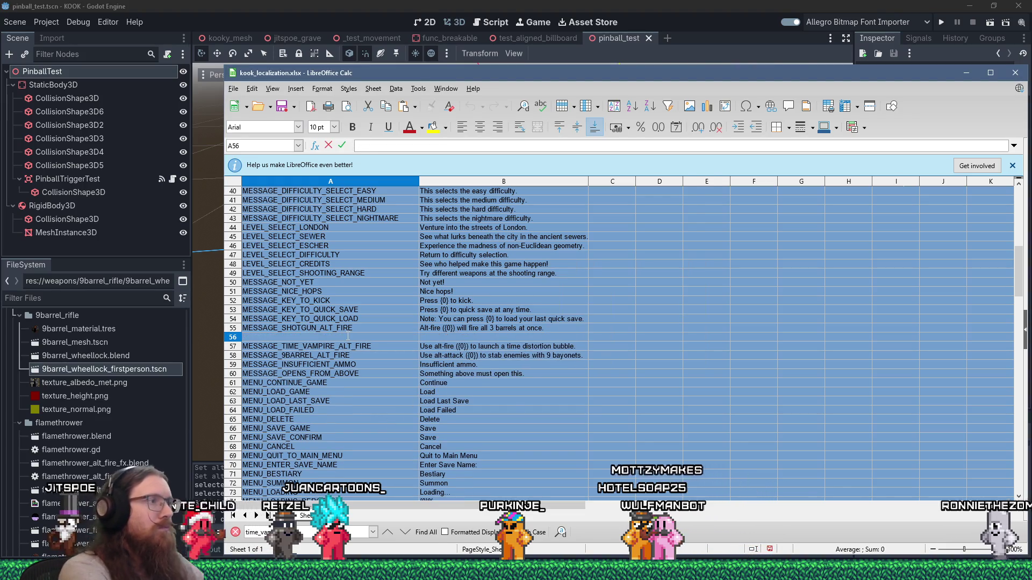
type("GE_FLAMETHROWER_AL")
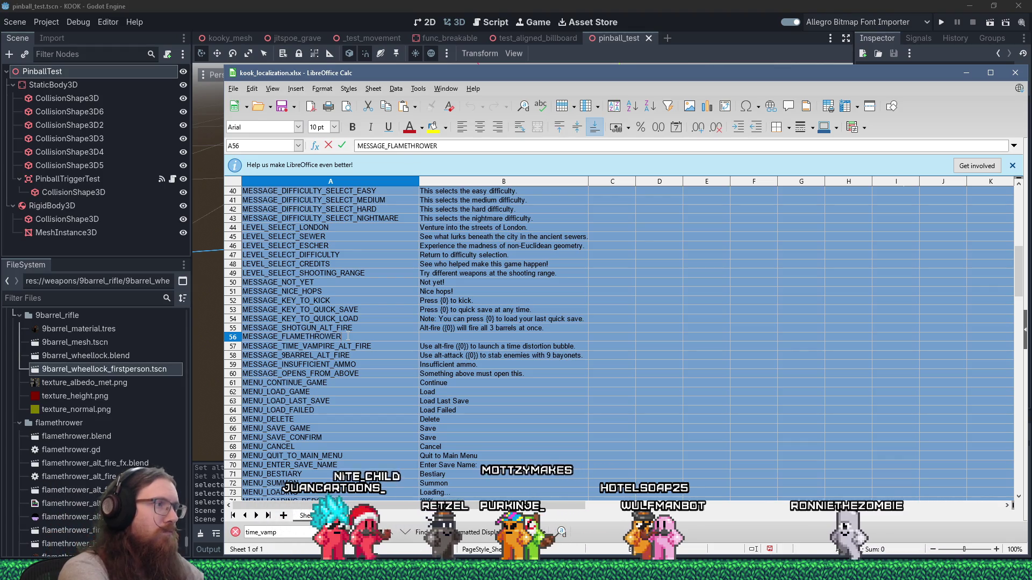
type("T_FIRE")
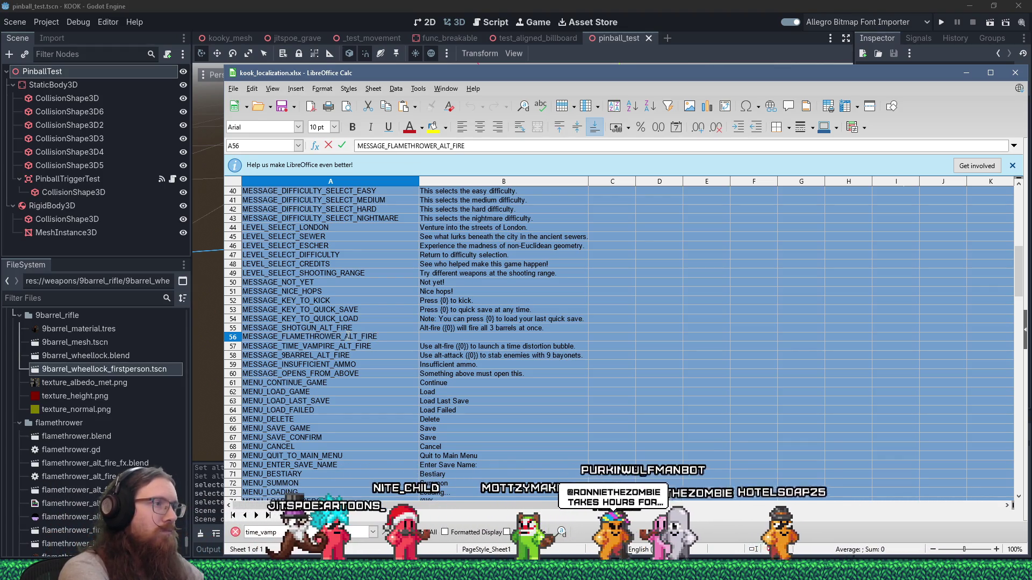
double_click(346, 336)
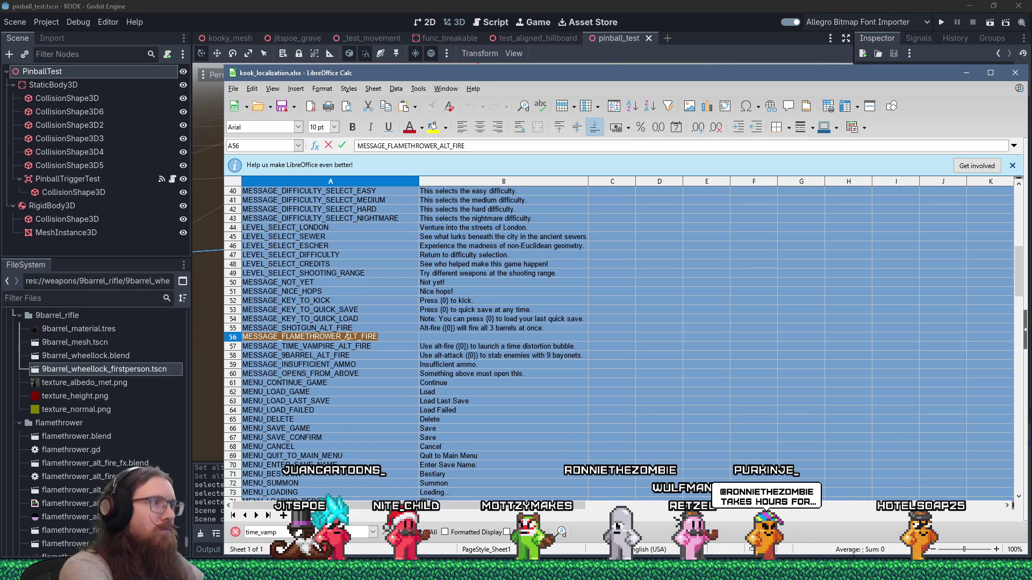
left_click(85, 447)
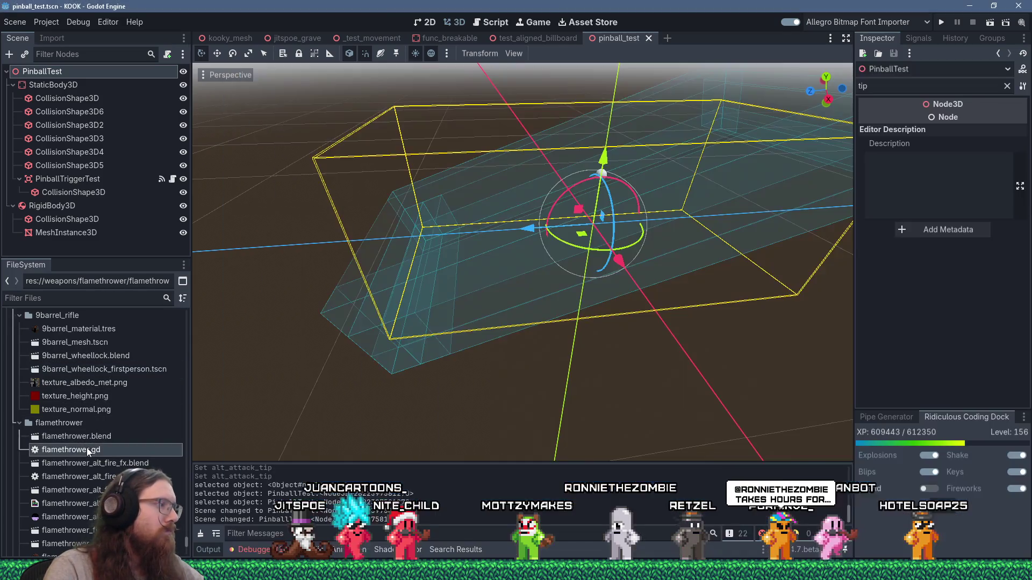
Paste MESSAGE_FLAMETHROWER_ALT_FIRE into flamethrower_firstperson's Alt Attack Tip, then save and close the scene
scroll(86, 447, "down", 3)
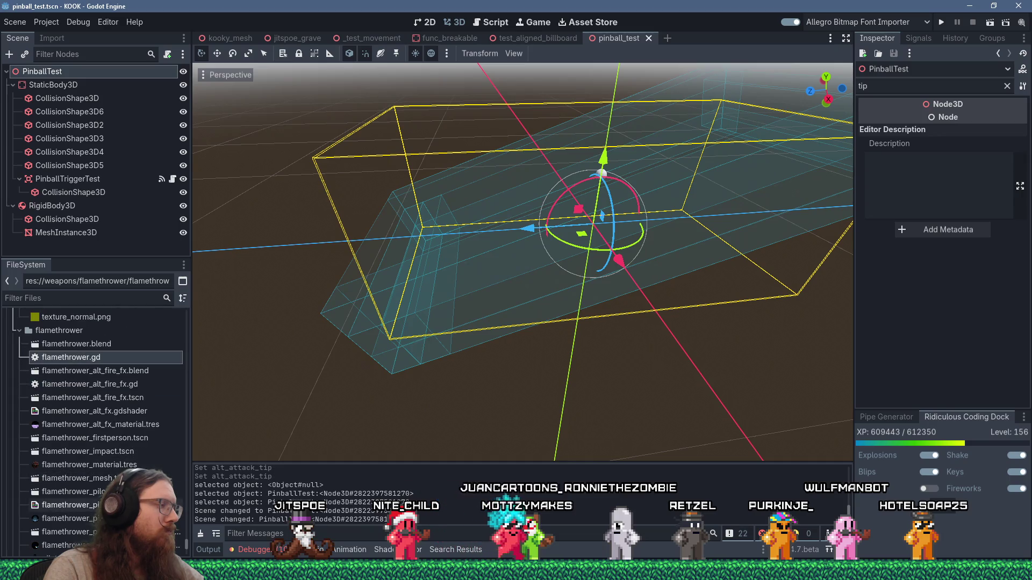
scroll(128, 463, "down", 1)
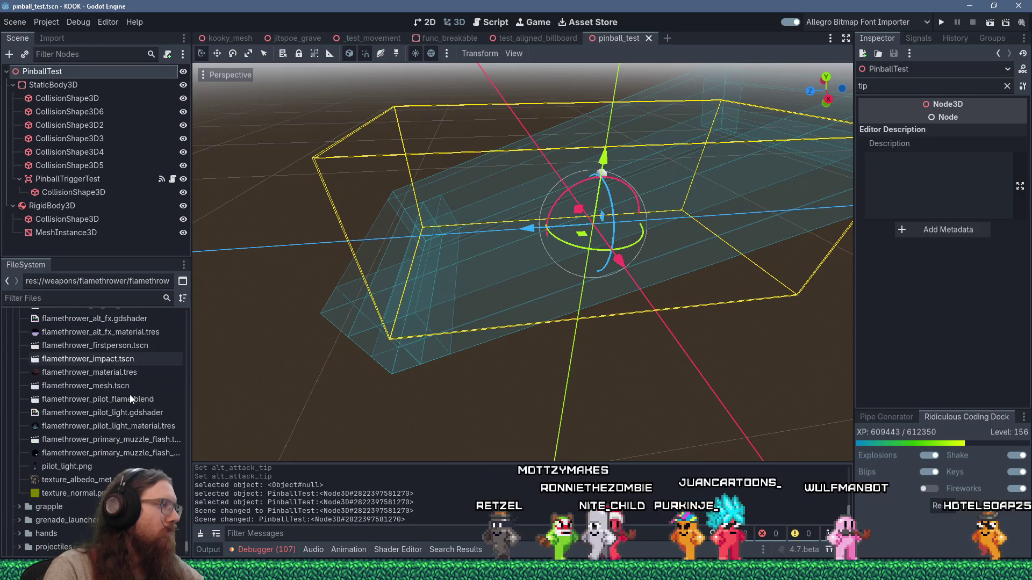
scroll(128, 469, "down", 1)
scroll(127, 469, "up", 2)
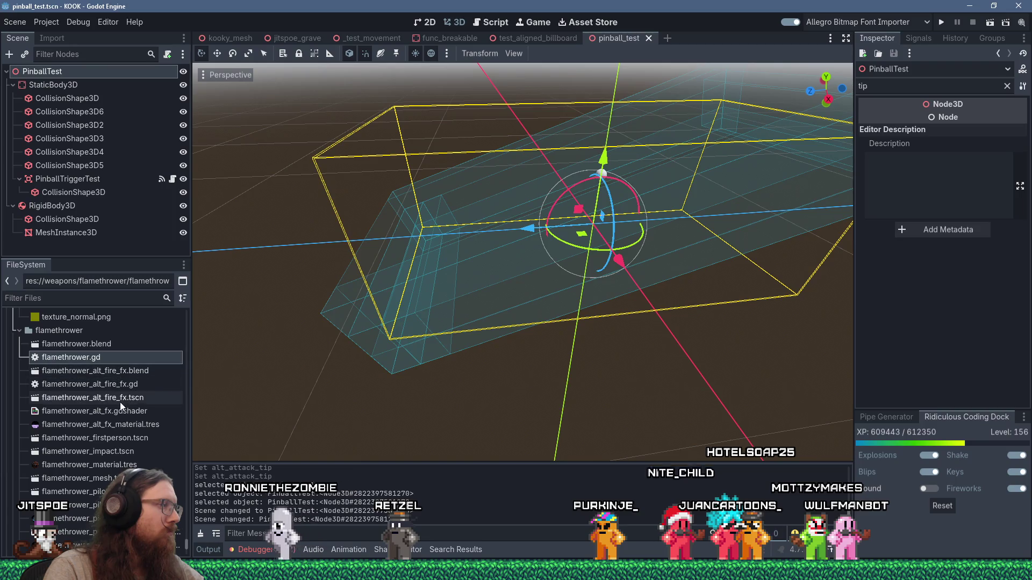
double_click(125, 438)
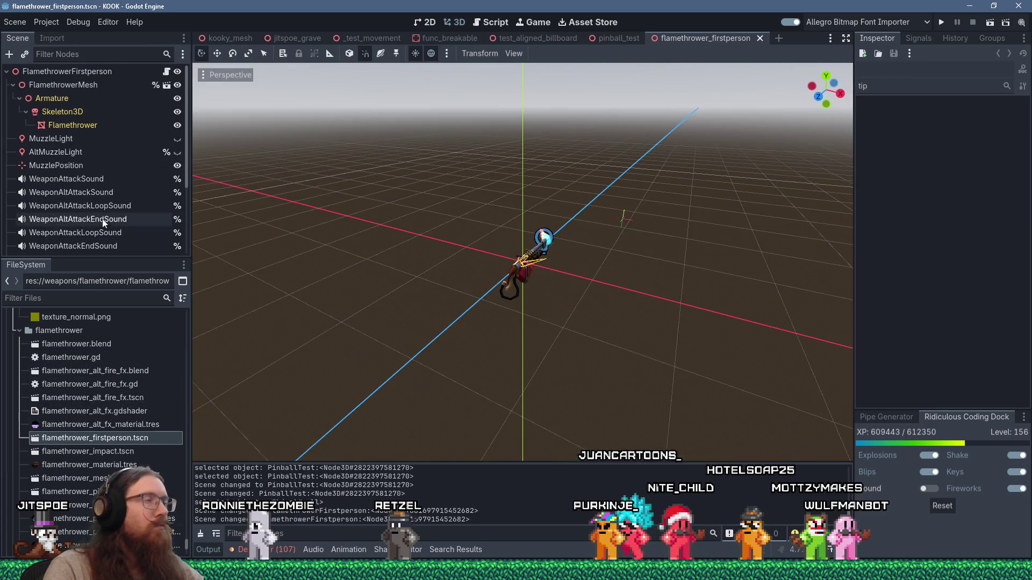
left_click(73, 73)
scroll(936, 267, "down", 5)
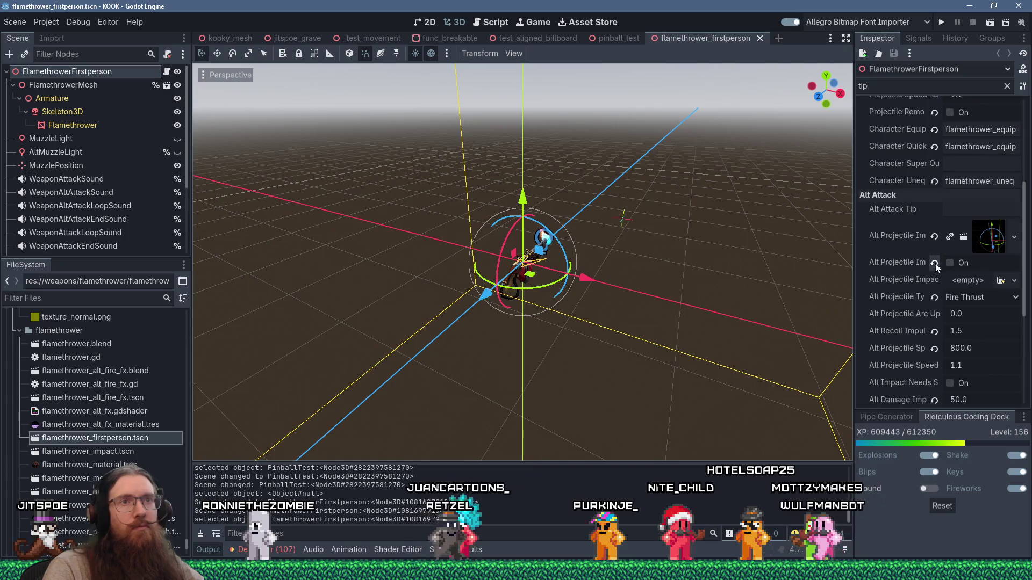
left_click(957, 208)
key("ctrl+v")
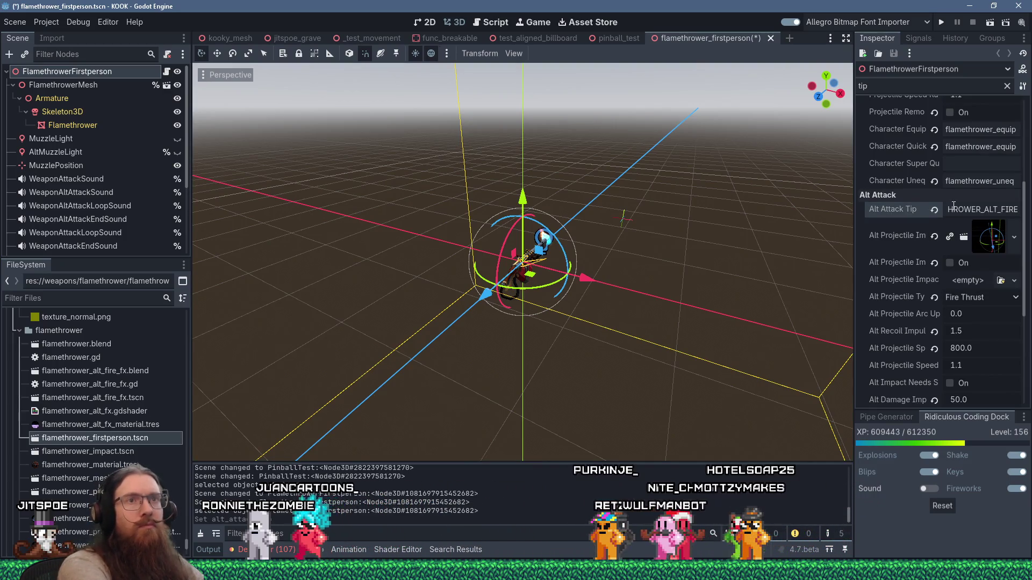
key("ctrl+s")
key("ctrl+shift+w")
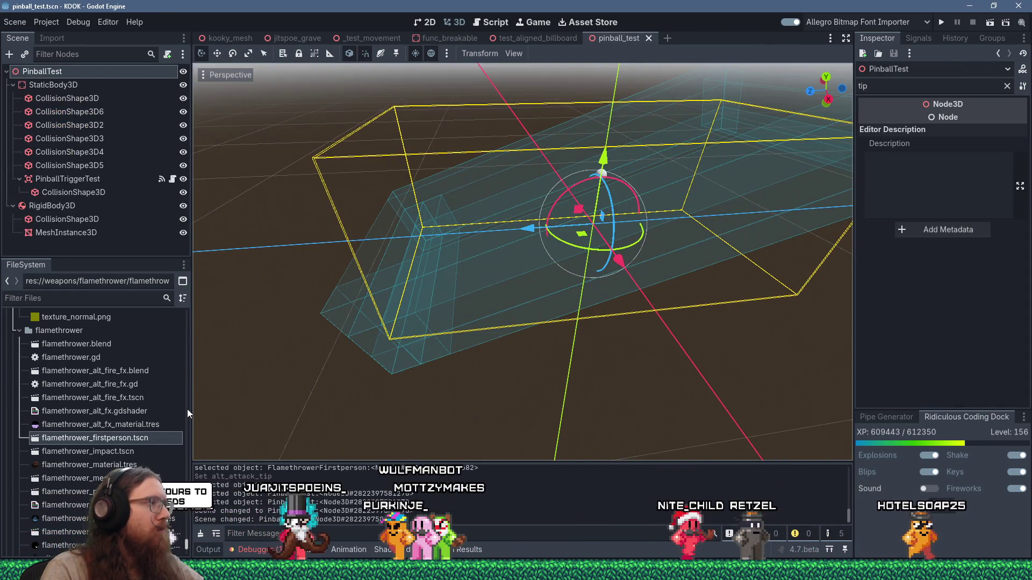
key("alt+Tab")
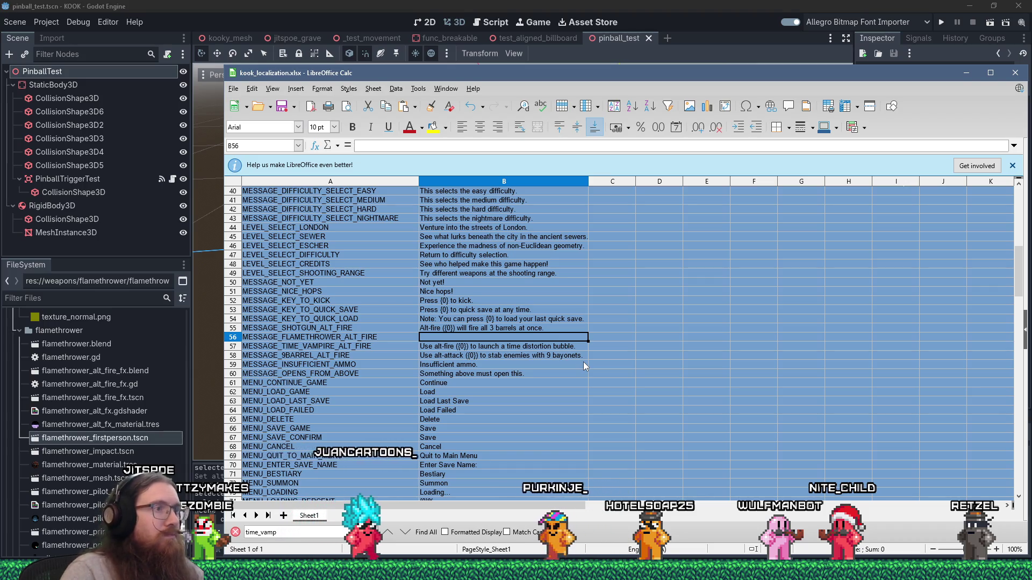
Copy the shotgun alt-fire description from B55 into B56
right_click(533, 327)
left_click(556, 346)
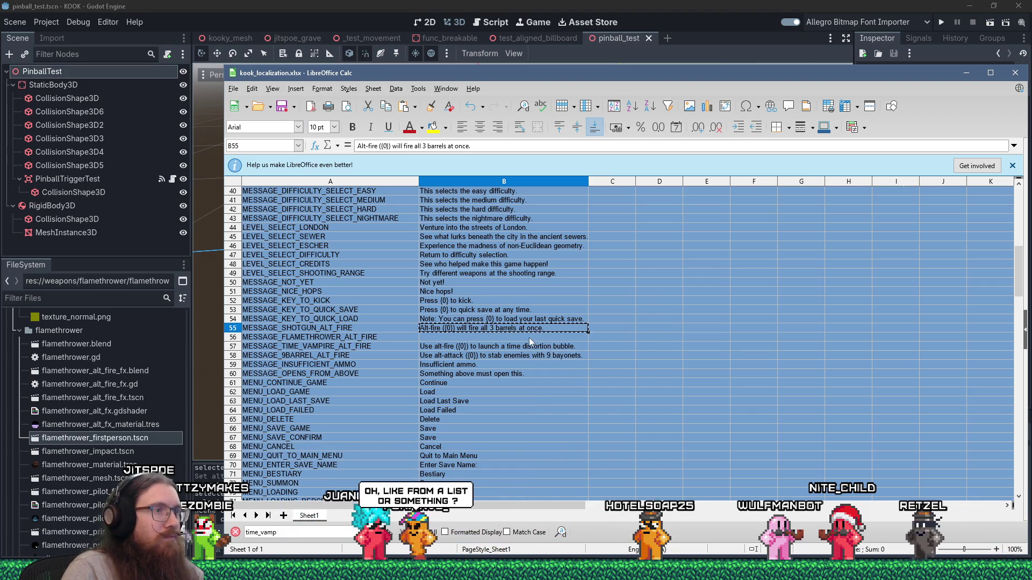
right_click(530, 339)
left_click(556, 371)
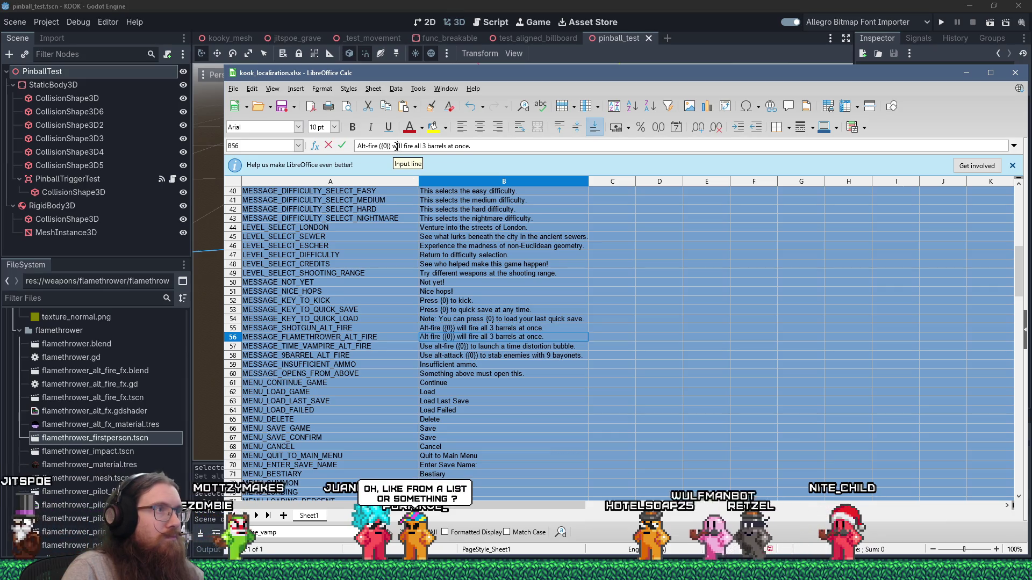
Rewrite B56 to 'Alt-fire ({0}) creates a powerful jet thrust that can push objects and enemies back.'
left_click_drag(396, 146, 518, 146)
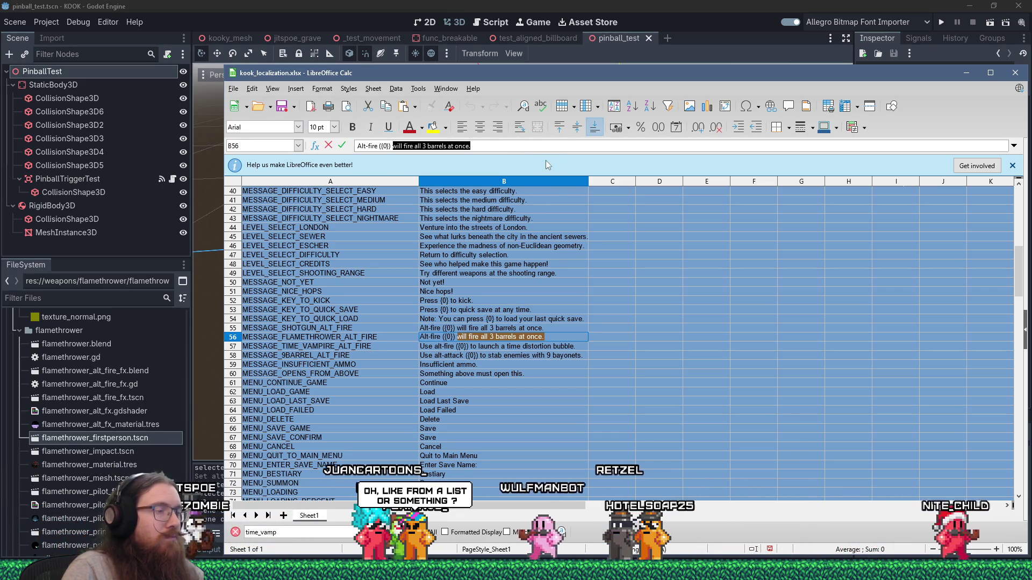
type("can")
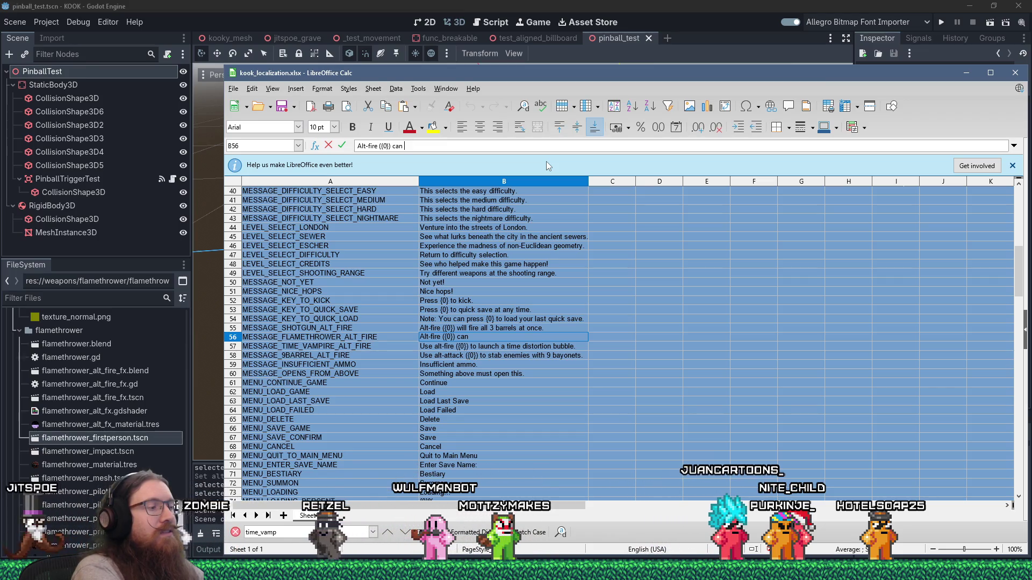
key("BackSpace")
key("BackSpace")
key("BackSpace")
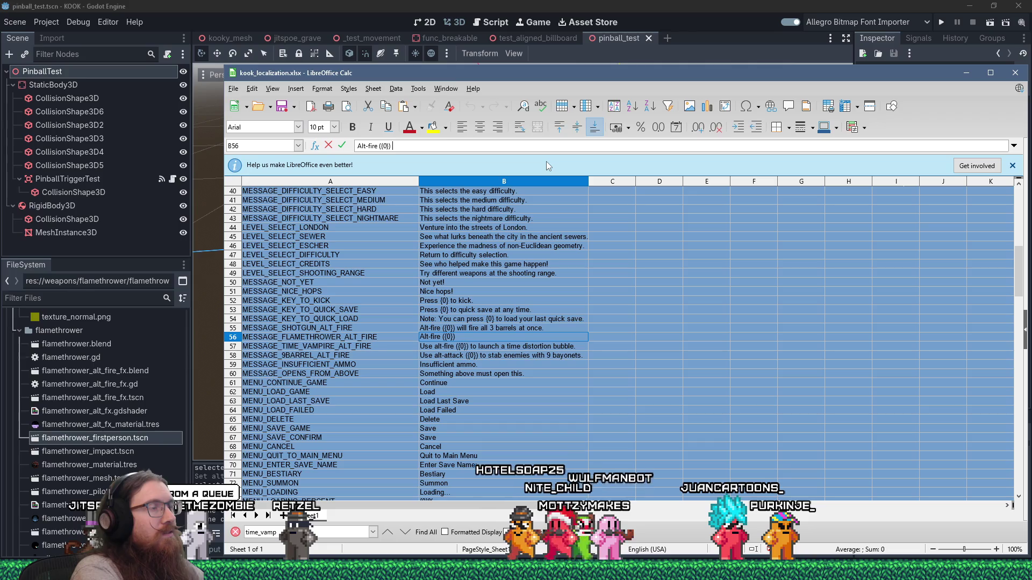
type("create")
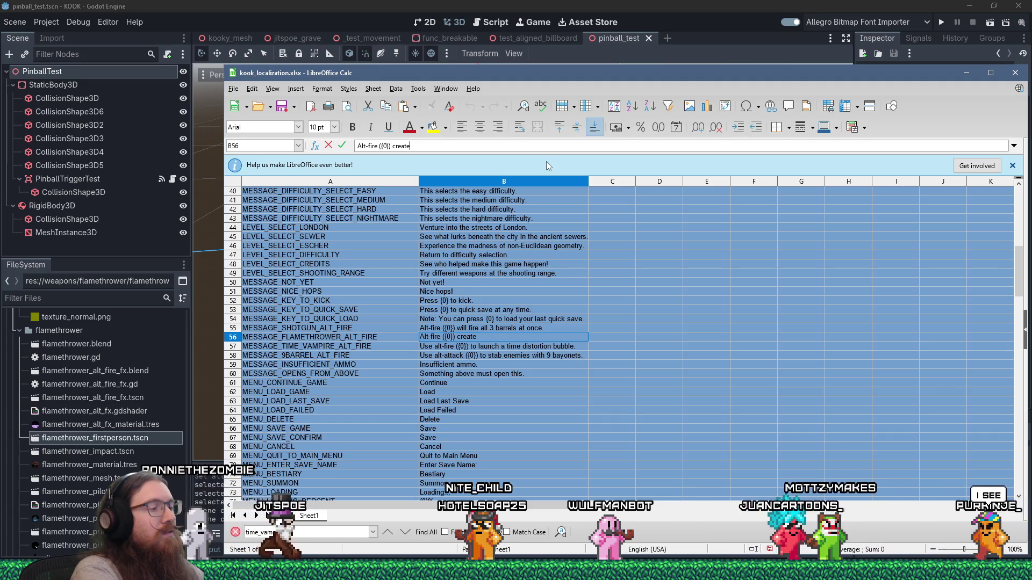
type("s a pow")
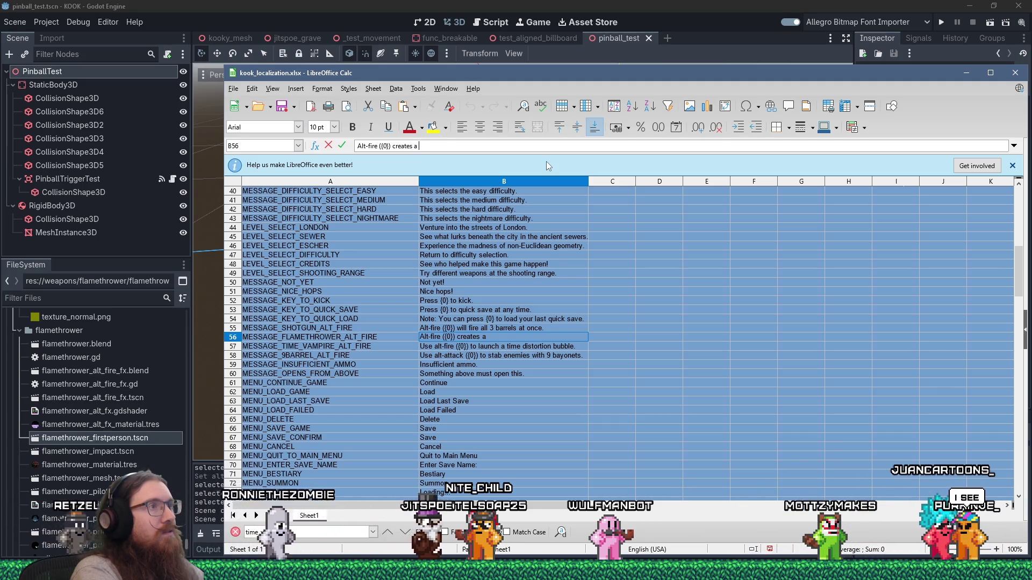
type("erful jet thrus")
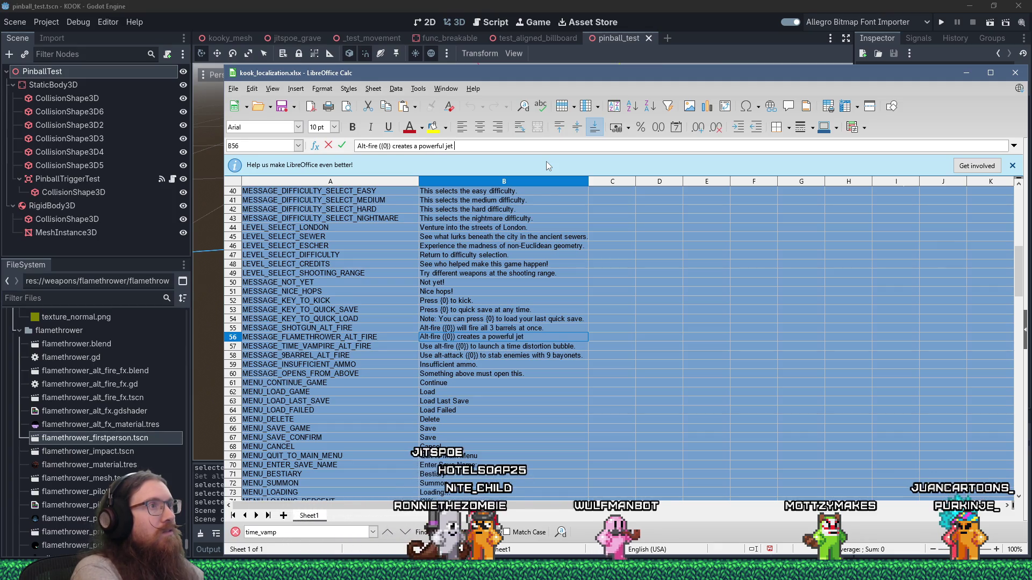
type("t")
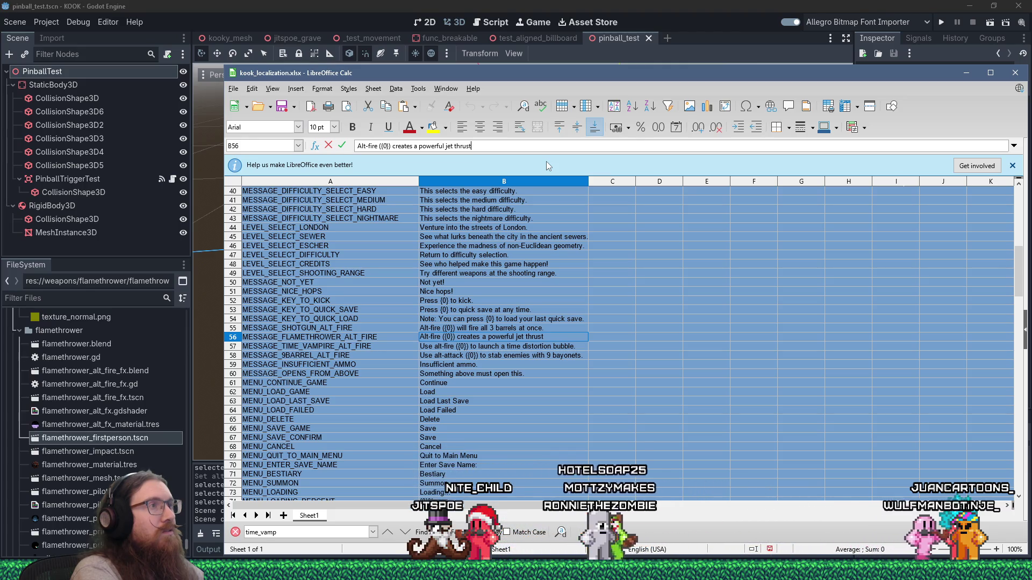
type(" that")
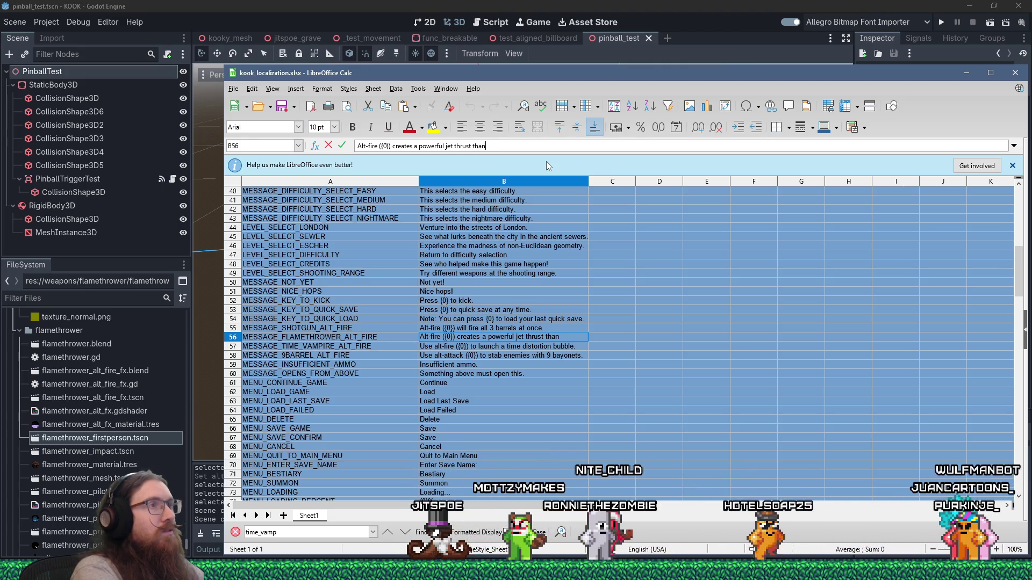
type(" can launch")
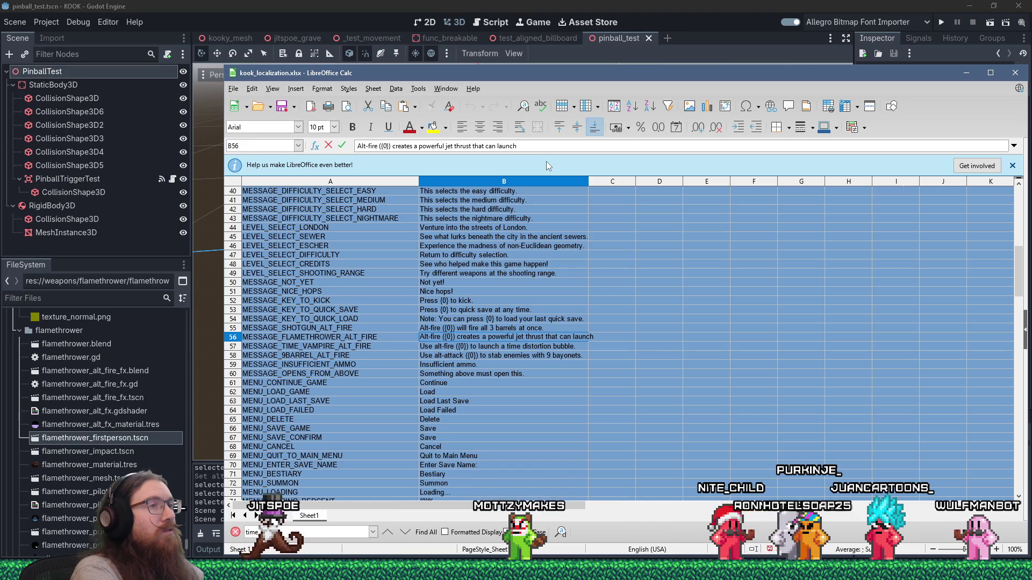
key("BackSpace")
key("BackSpace")
key("BackSpace")
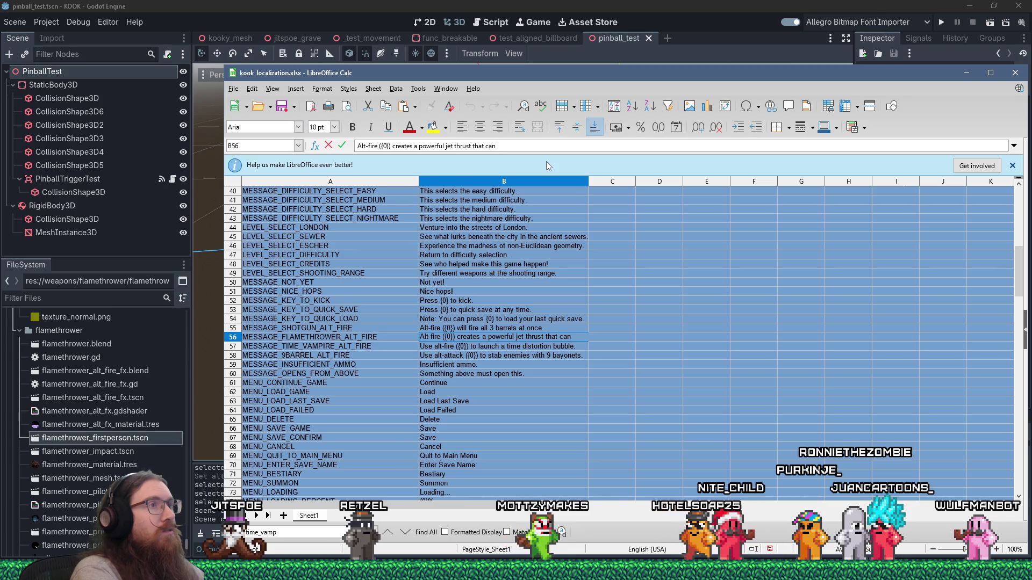
type("push object")
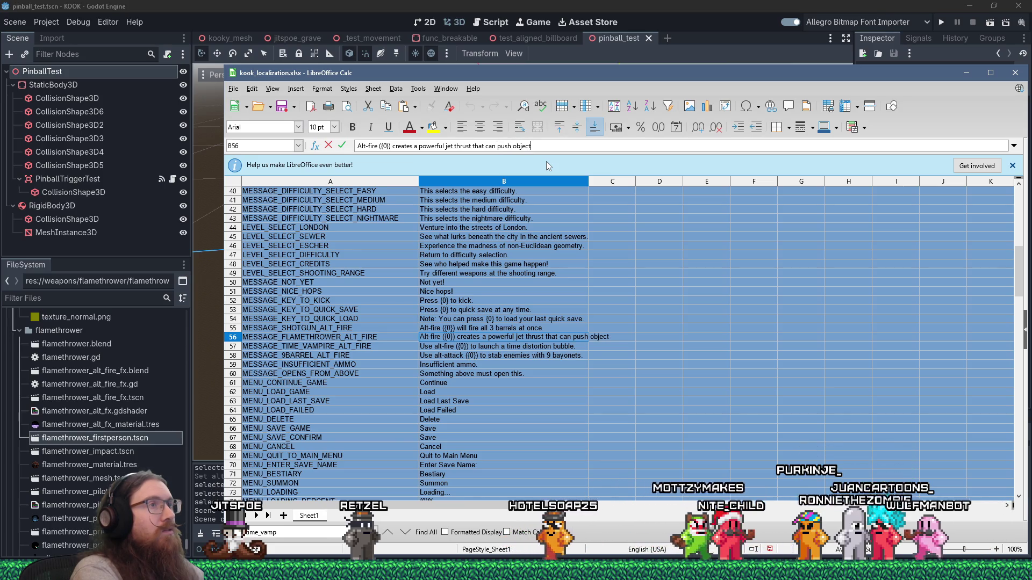
type("s and enemies back")
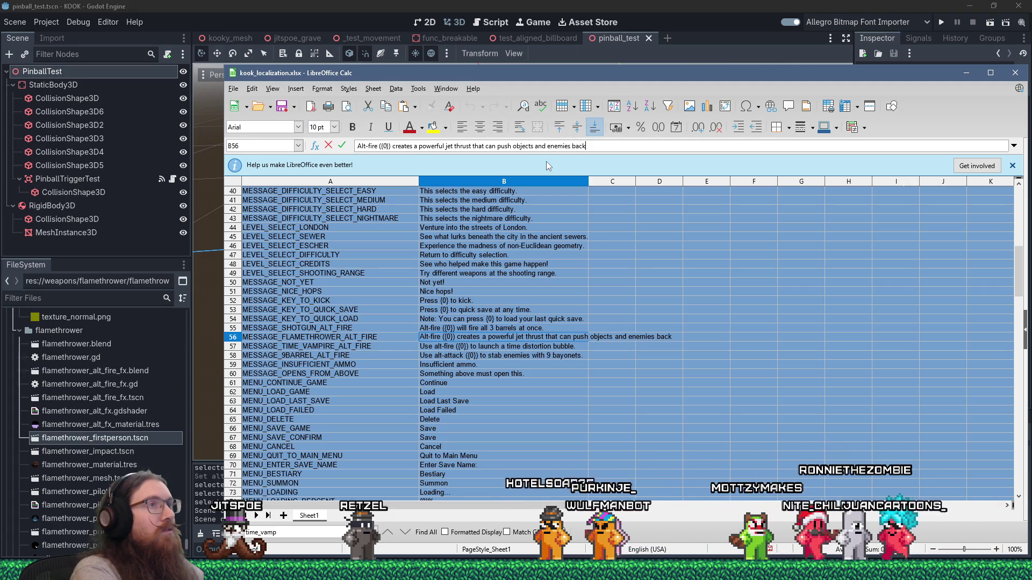
type(".")
key("Return")
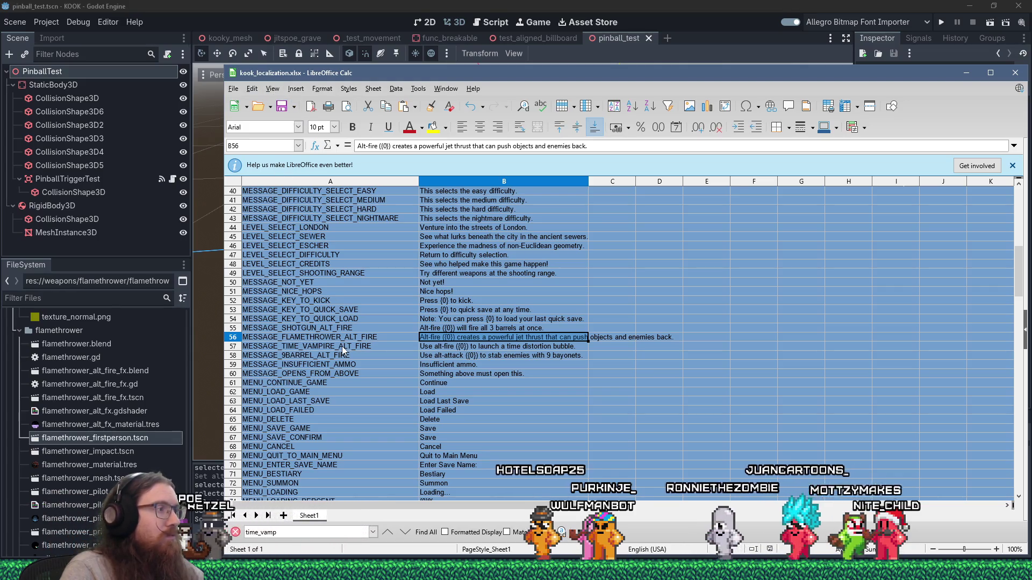
Collapse the flamethrower folder and expand the grenade_launcher folder in the project files
left_click(21, 331)
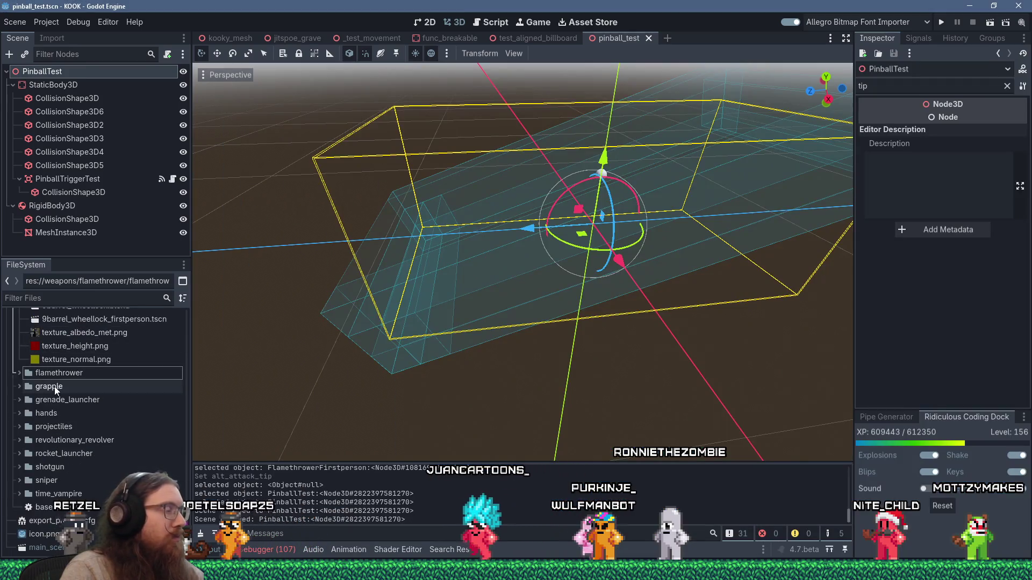
left_click(20, 400)
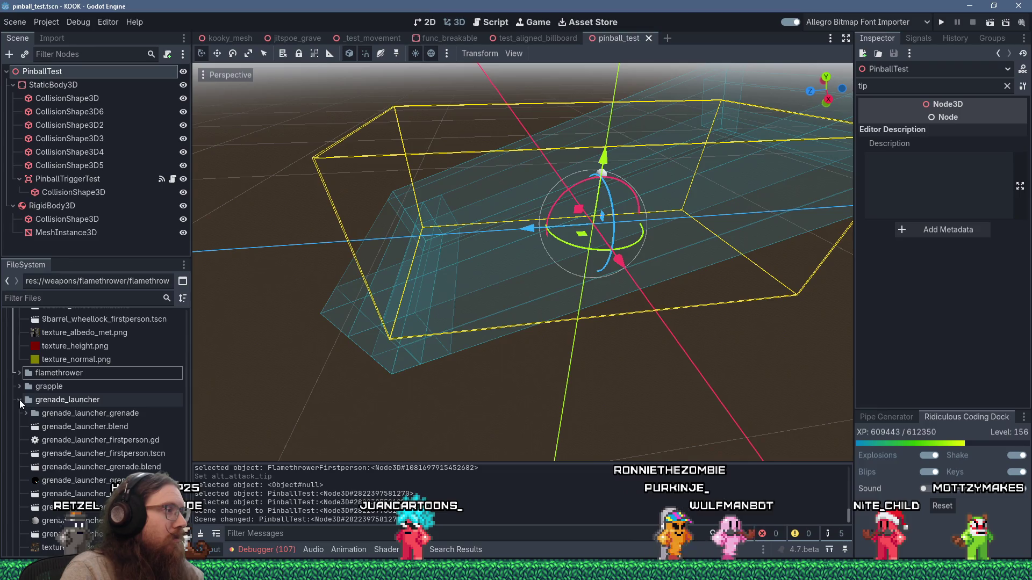
key("alt+Tab")
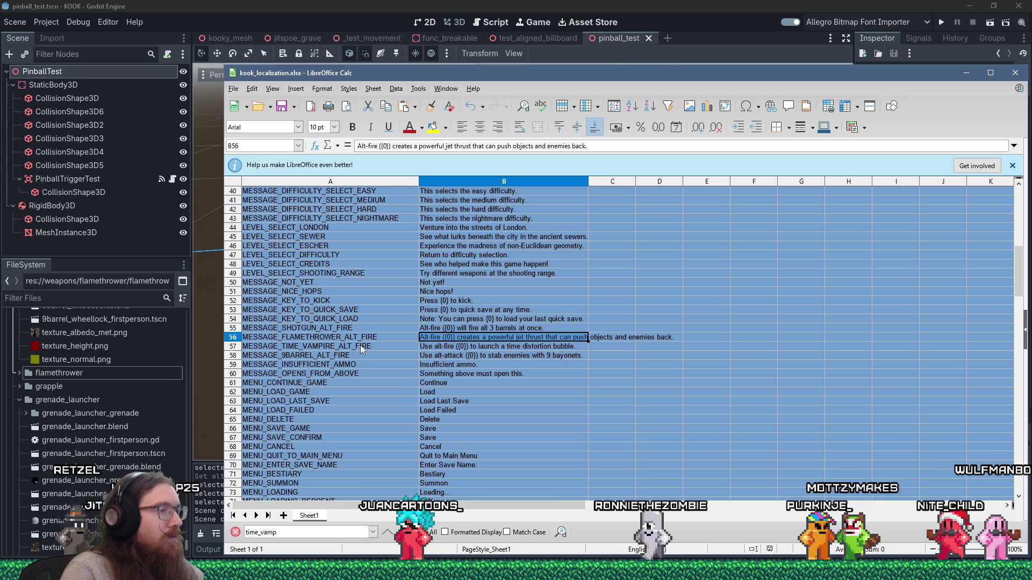
Insert a new row 58 and enter the key MESSAGE_GRENADE_LAUNCHER_ALT_FIRE in A58
left_click(360, 347)
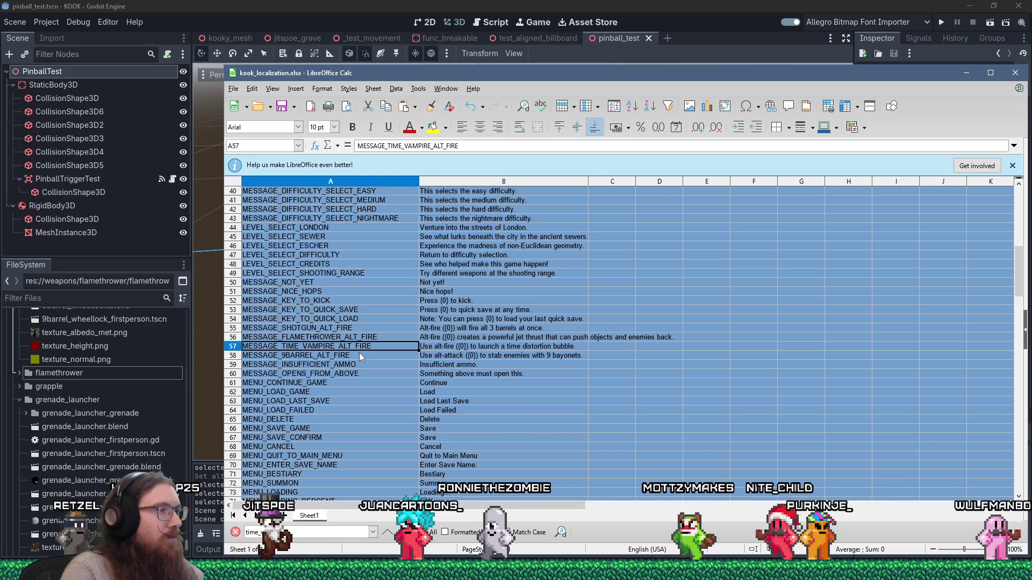
left_click(361, 353)
right_click(361, 354)
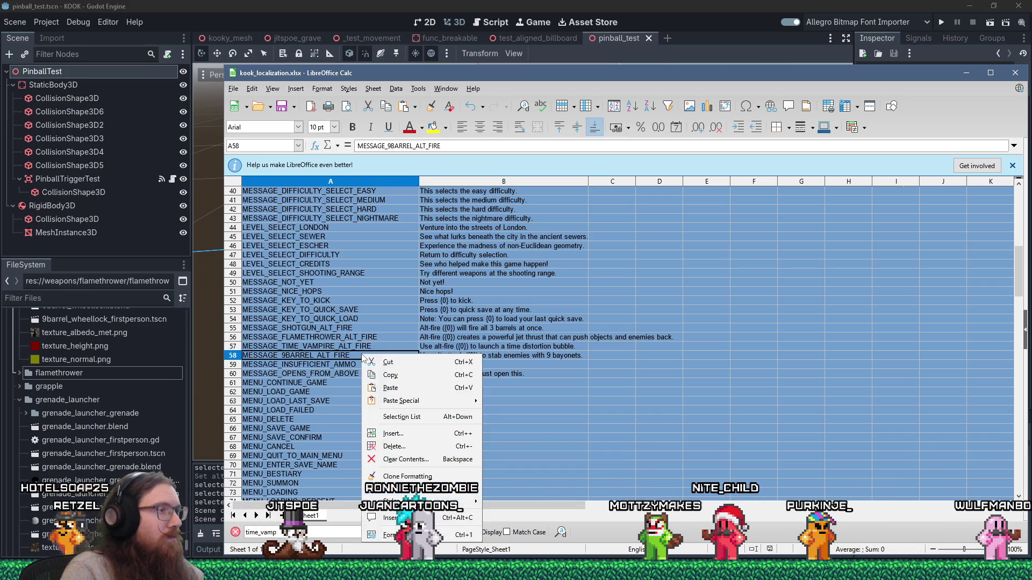
left_click(418, 437)
left_click(623, 349)
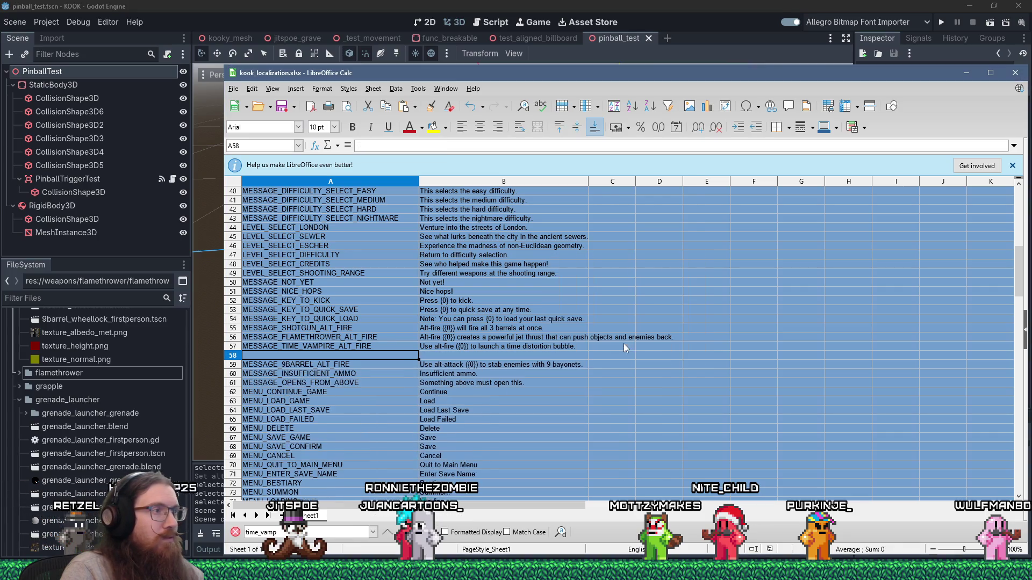
type("ESSAGE_GR")
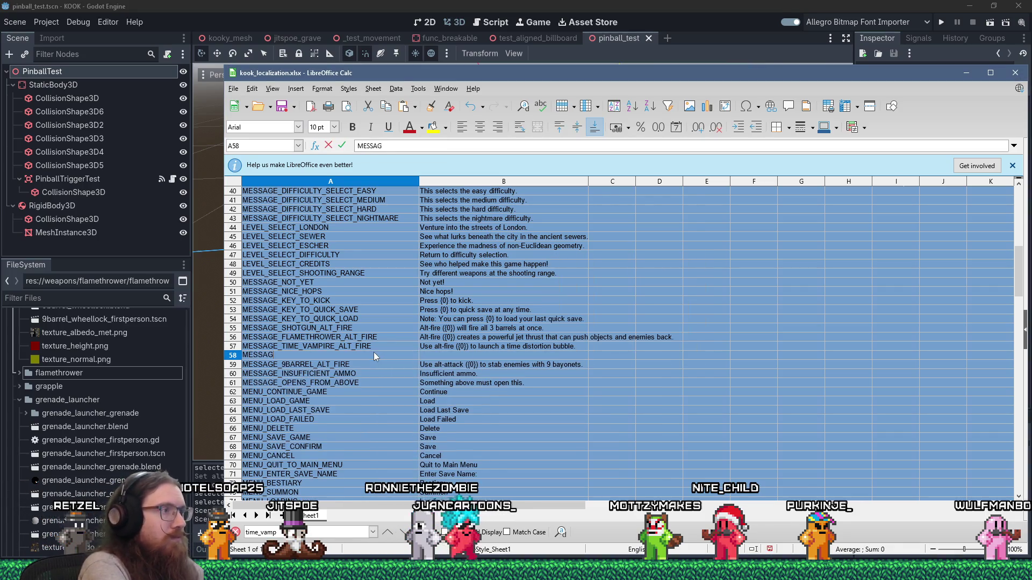
type("ENADE_L")
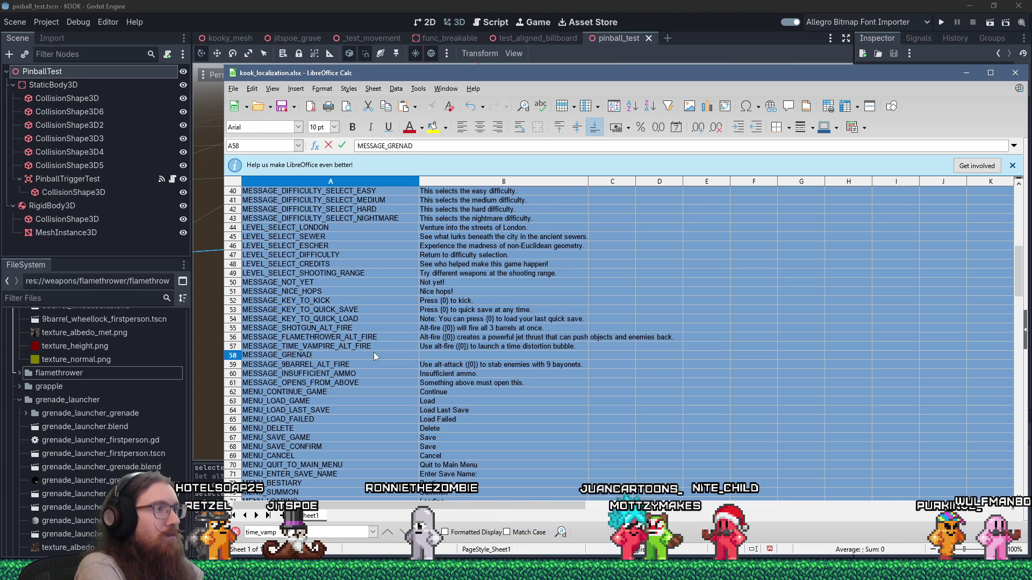
type("AUNCHER_ALT_FIRE")
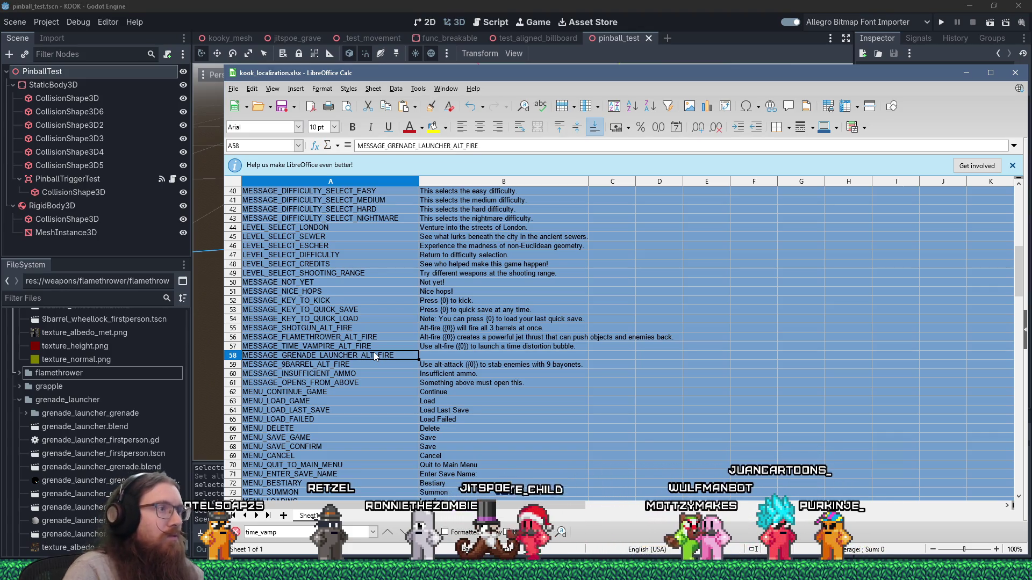
Copy the new grenade launcher key and open the grenade launcher first-person scene in Godot
right_click(375, 355)
left_click(403, 374)
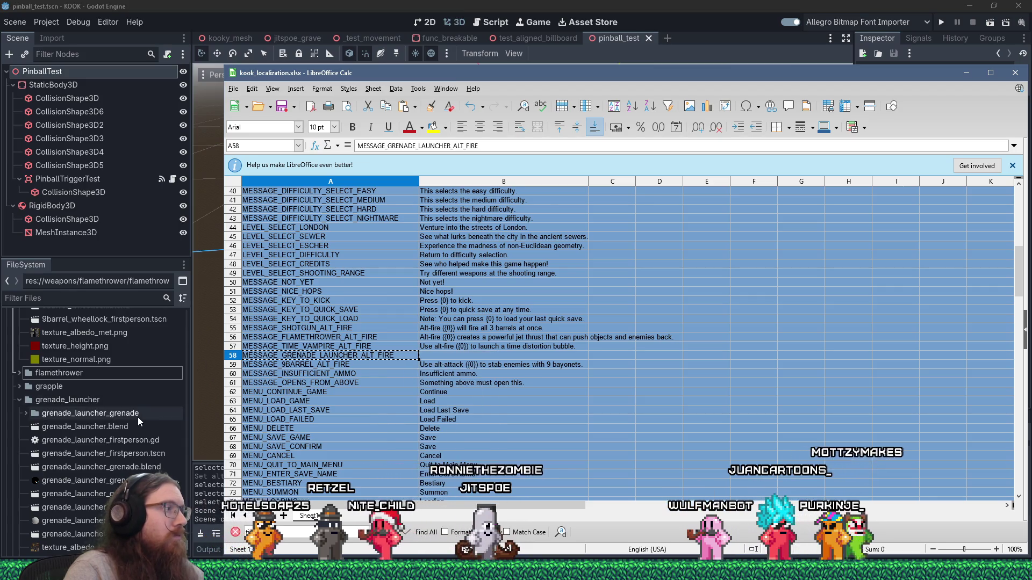
left_click(135, 427)
double_click(135, 454)
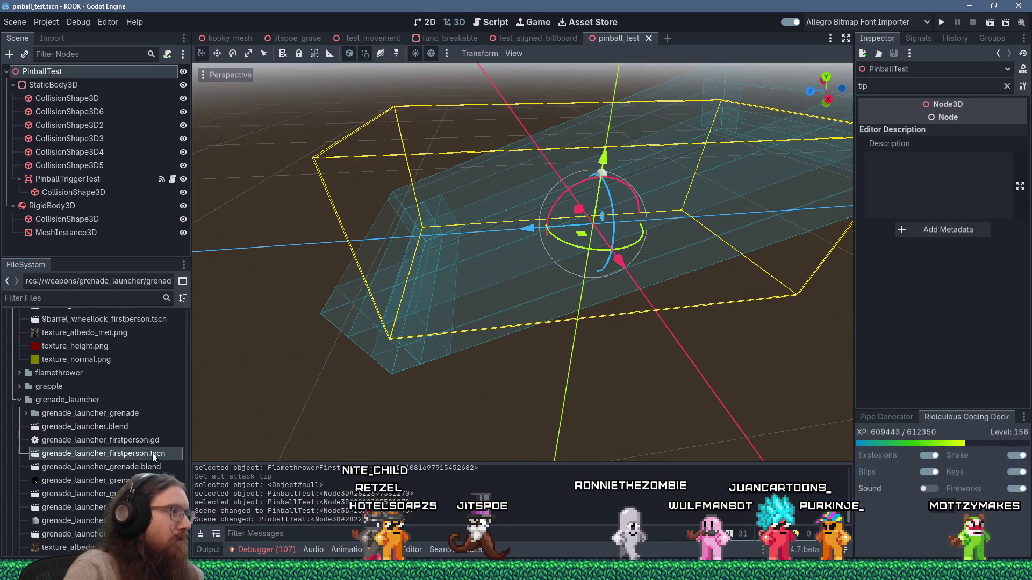
Paste the grenade launcher alt-fire key into the root node's Alt Attack Tip, then save and close the scene
left_click(100, 72)
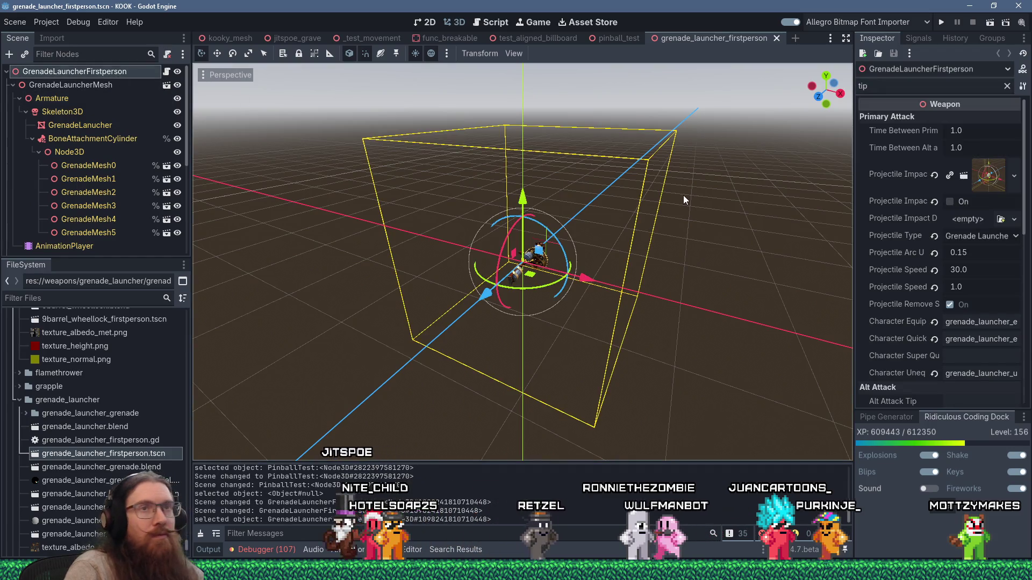
scroll(949, 320, "down", 2)
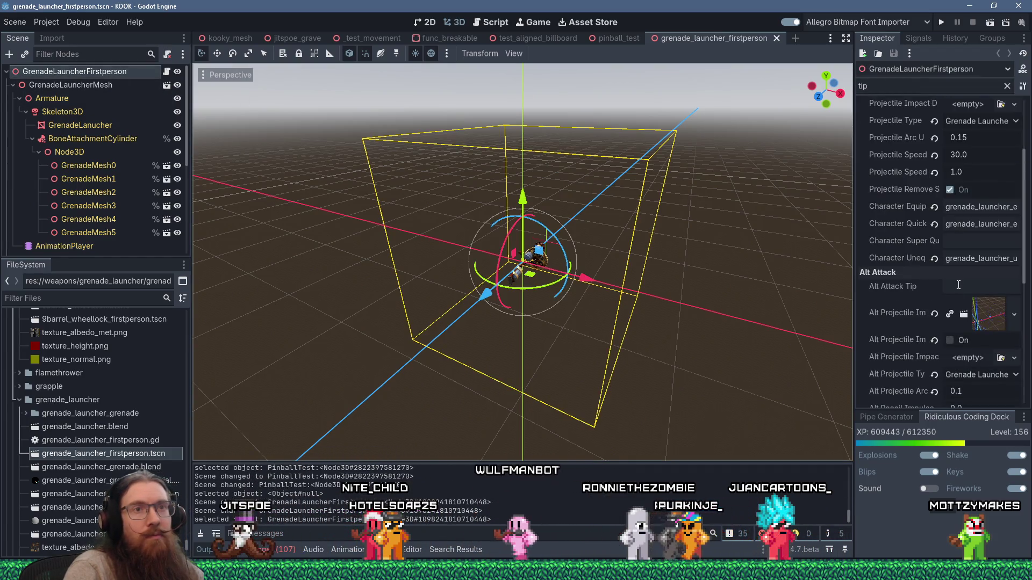
left_click(963, 287)
key("ctrl+v")
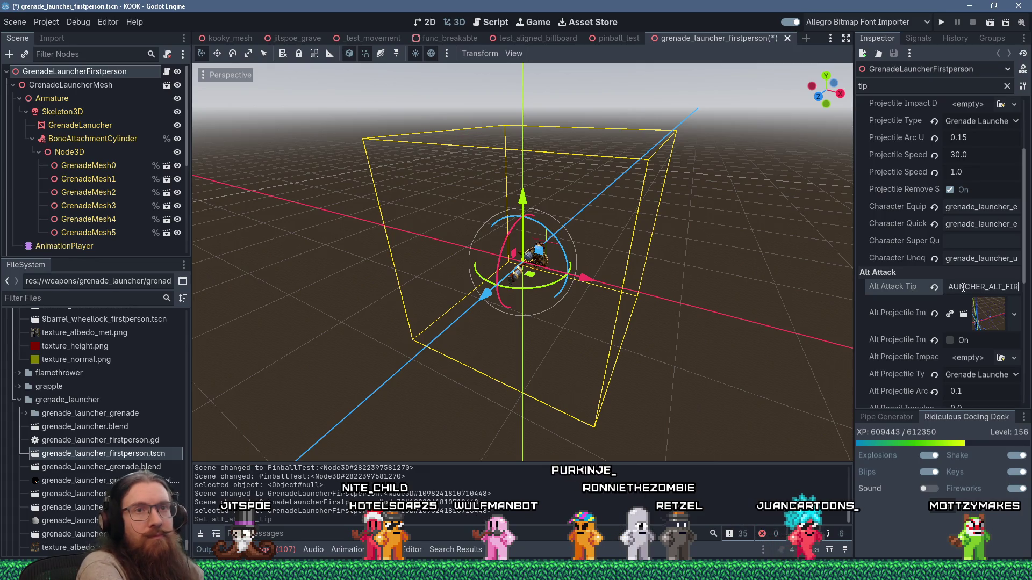
key("ctrl+s")
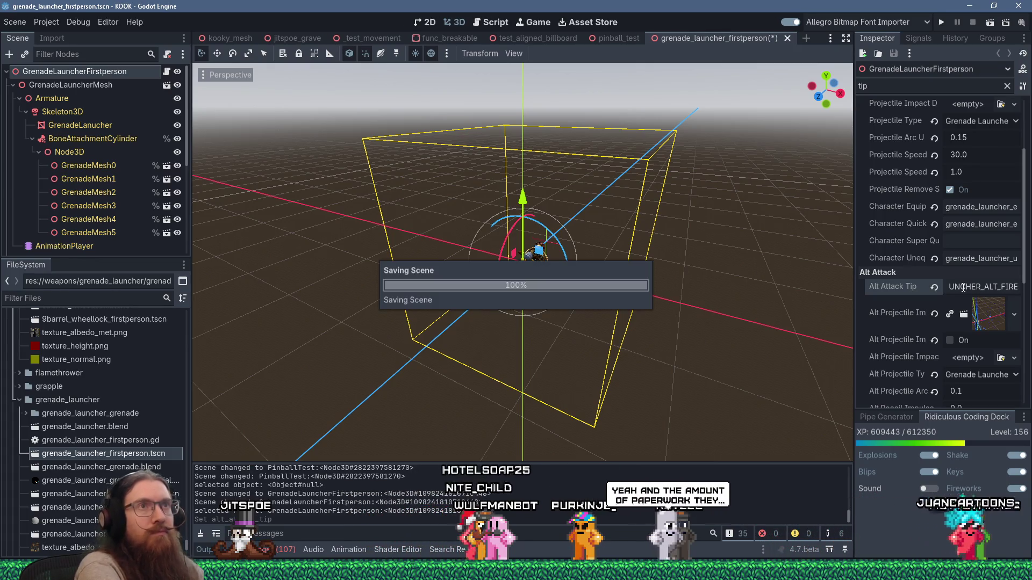
key("ctrl+w")
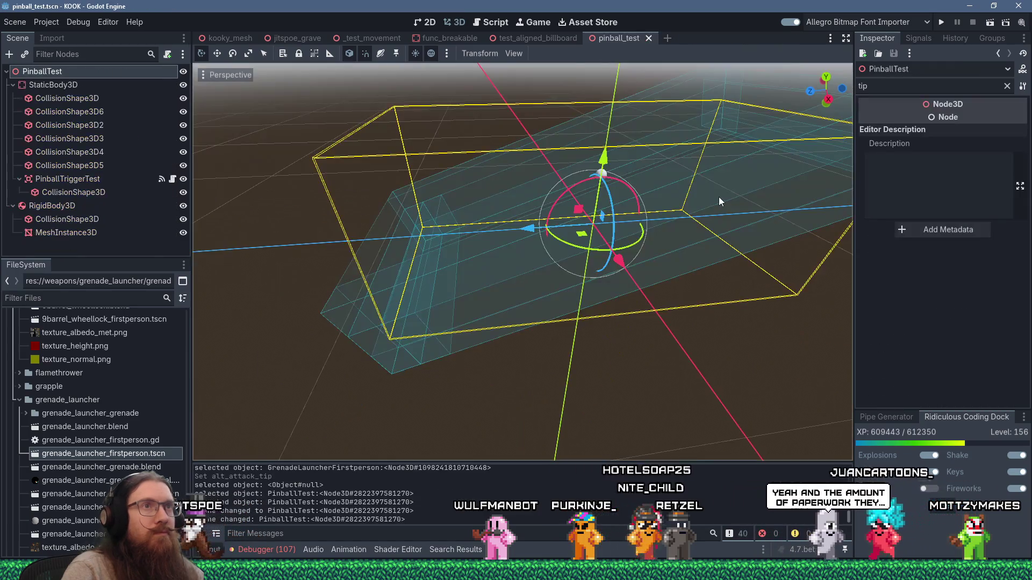
key("alt+Tab")
left_click(449, 355)
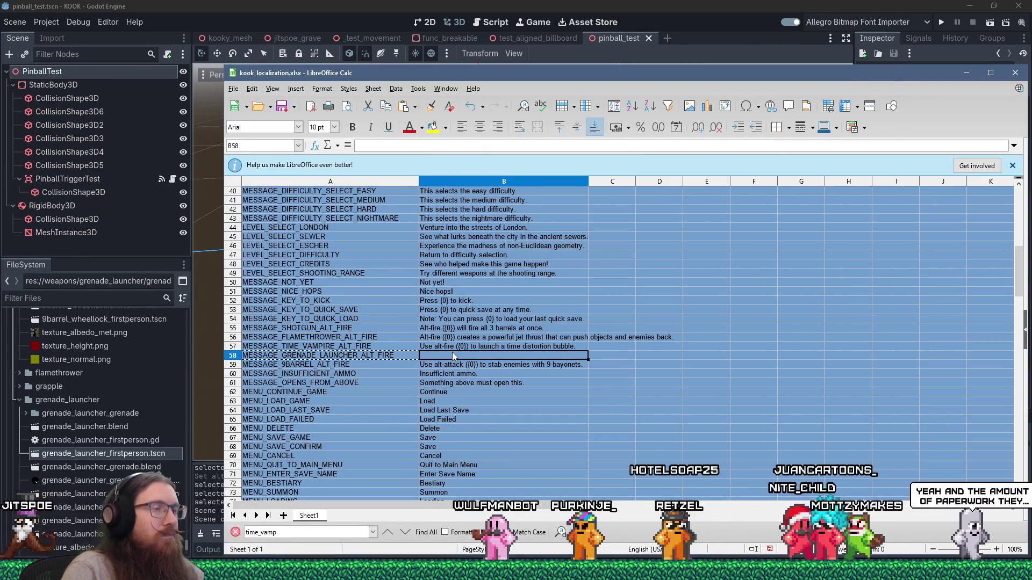
Copy the shotgun alt-fire description from B55 into B58
left_click(431, 149)
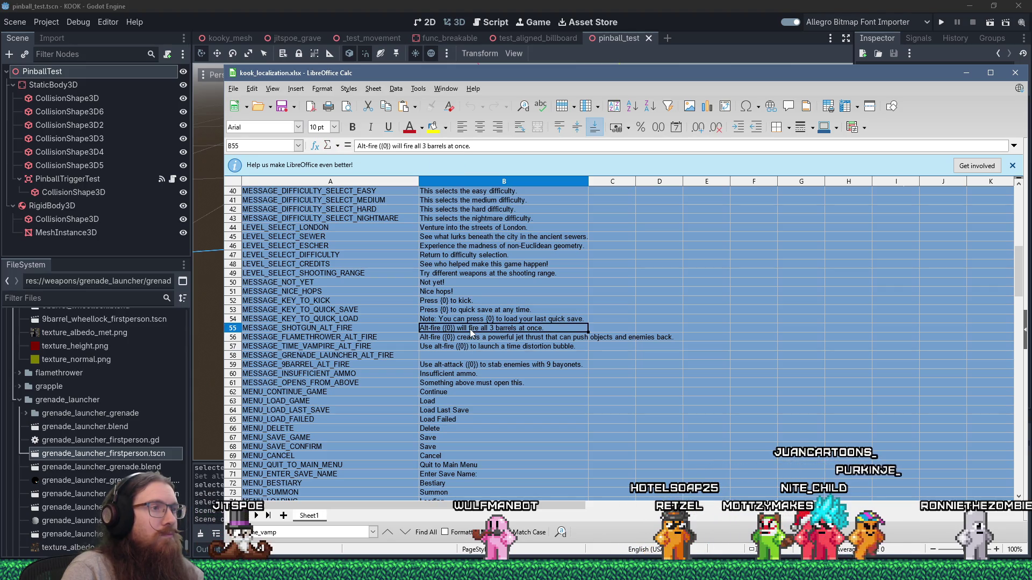
right_click(490, 330)
left_click(514, 351)
right_click(487, 357)
left_click(521, 391)
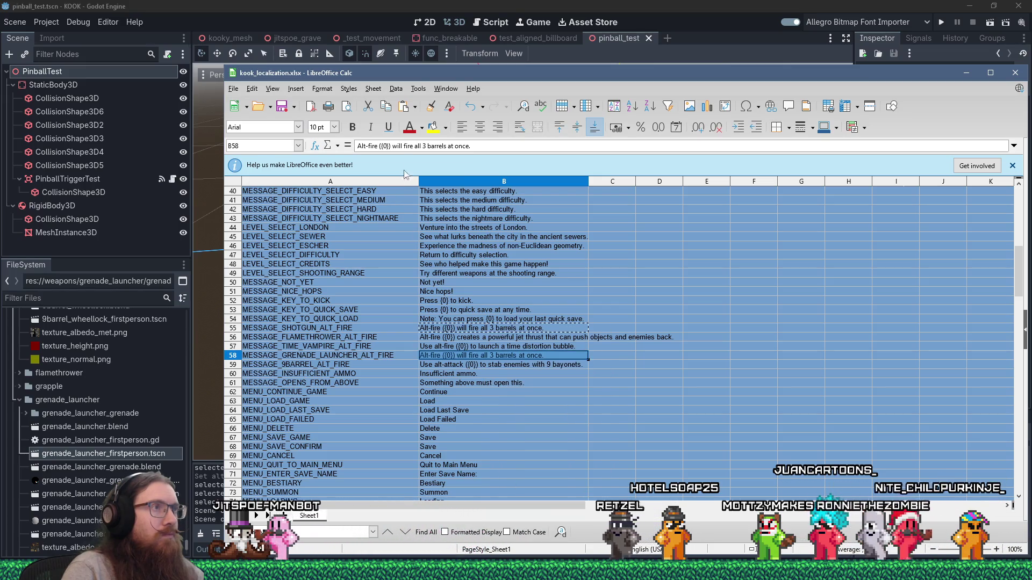
Rewrite B58 to 'Alt-fire ({0}) fires grenades that create a gravity well.'
left_click_drag(391, 146, 454, 146)
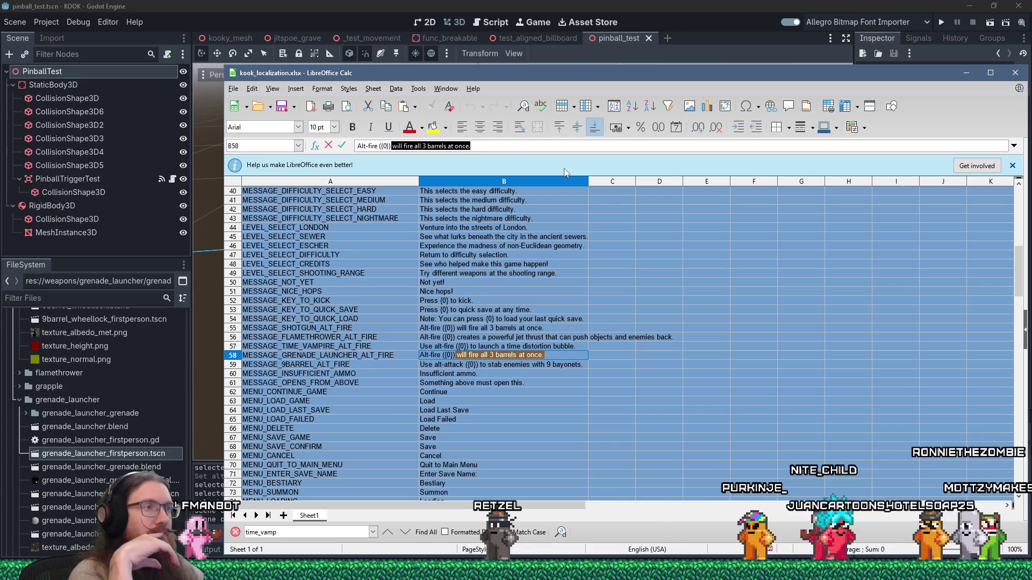
key("BackSpace")
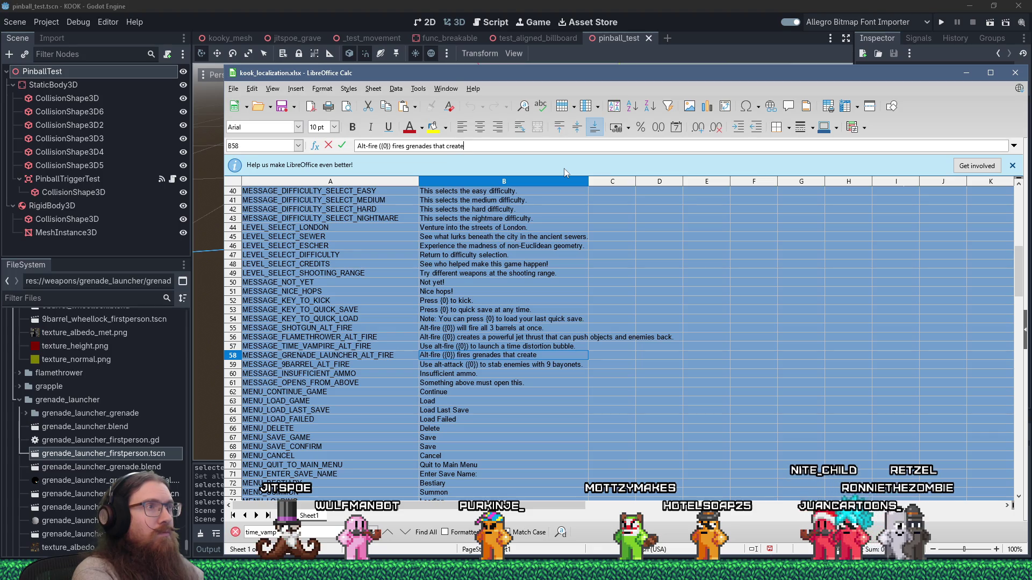
type("a gravity well")
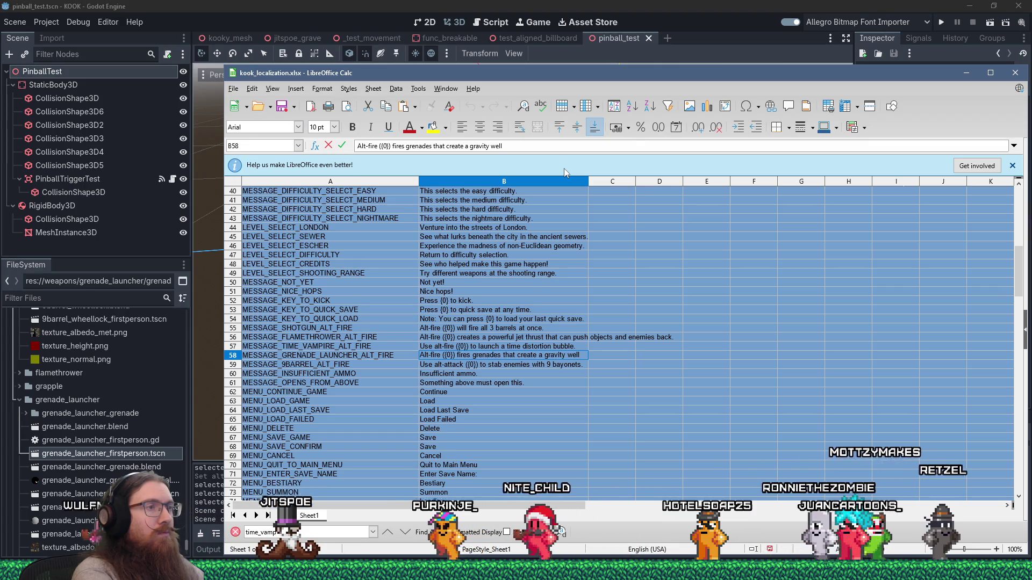
type(".")
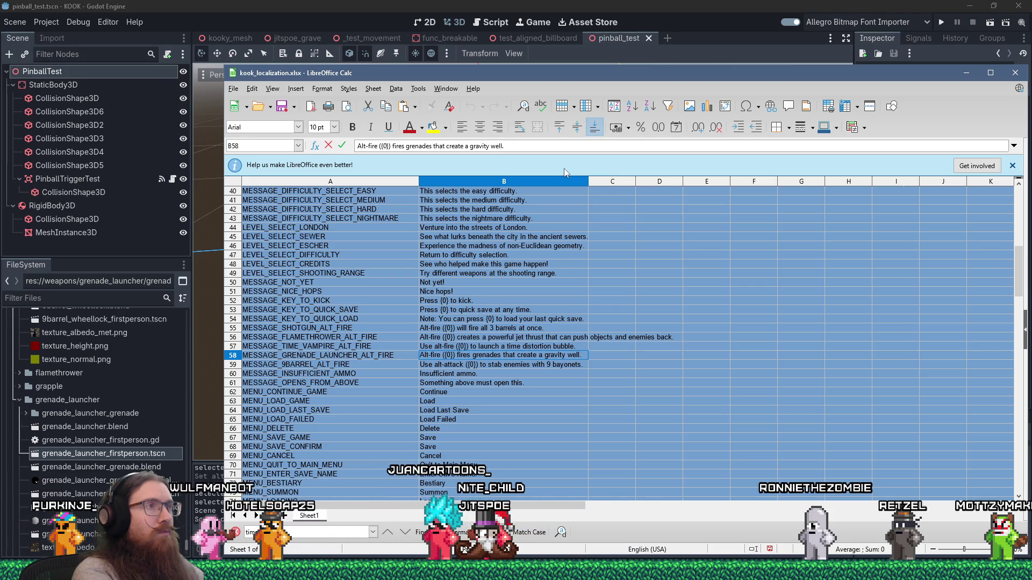
key("BackSpace")
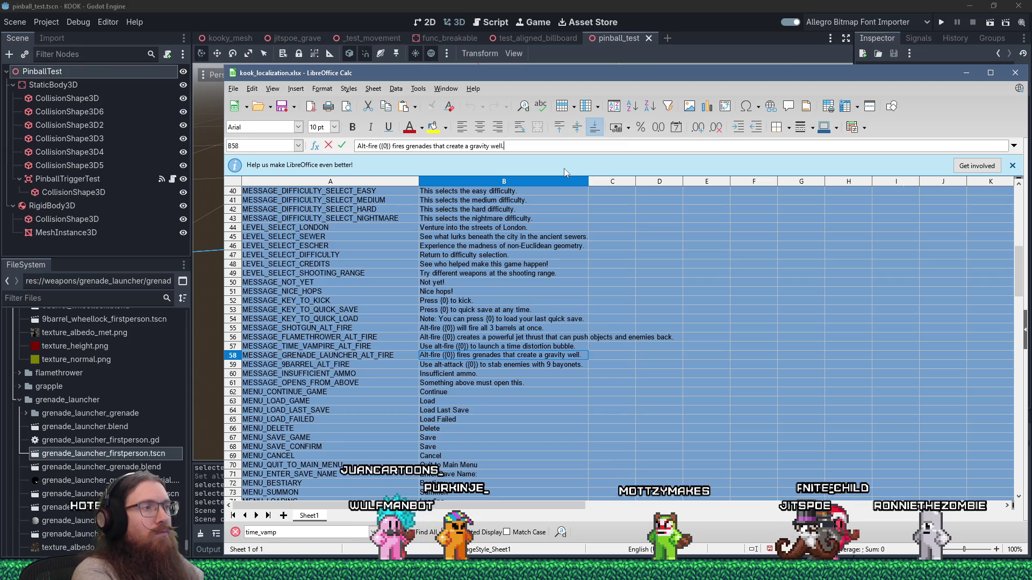
left_click(386, 366)
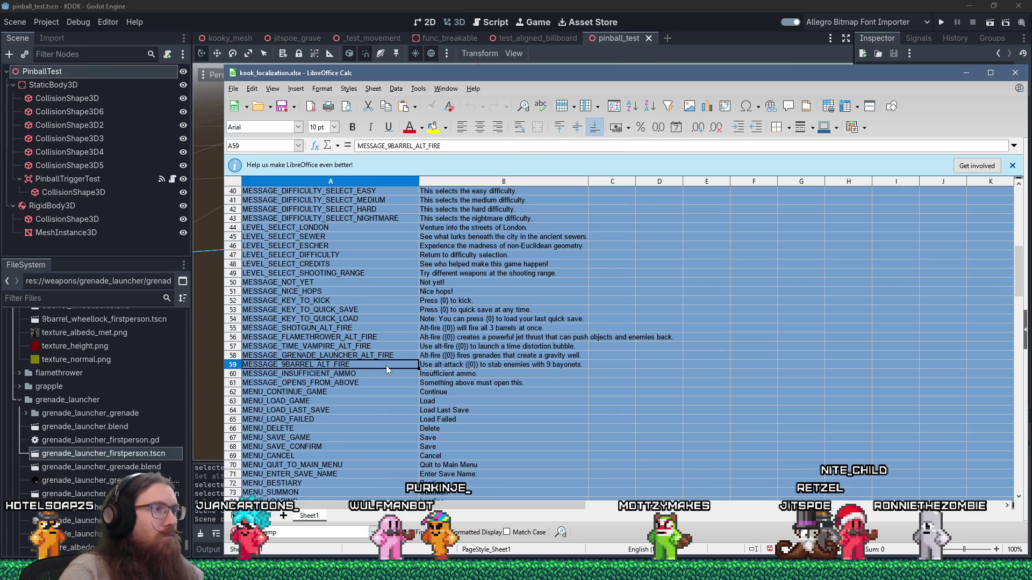
Insert an empty row at row 59 of the localization sheet
right_click(386, 365)
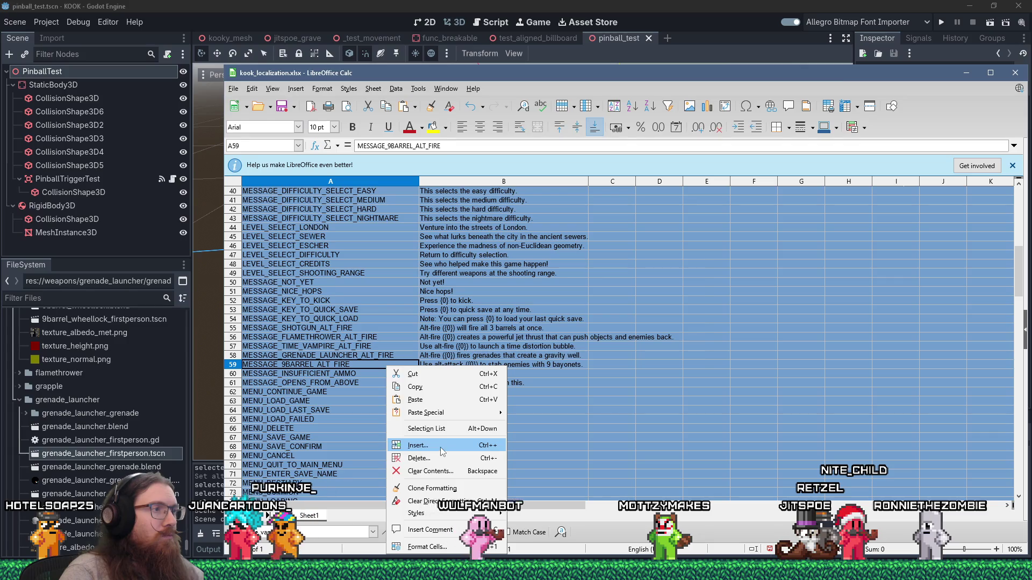
left_click(440, 447)
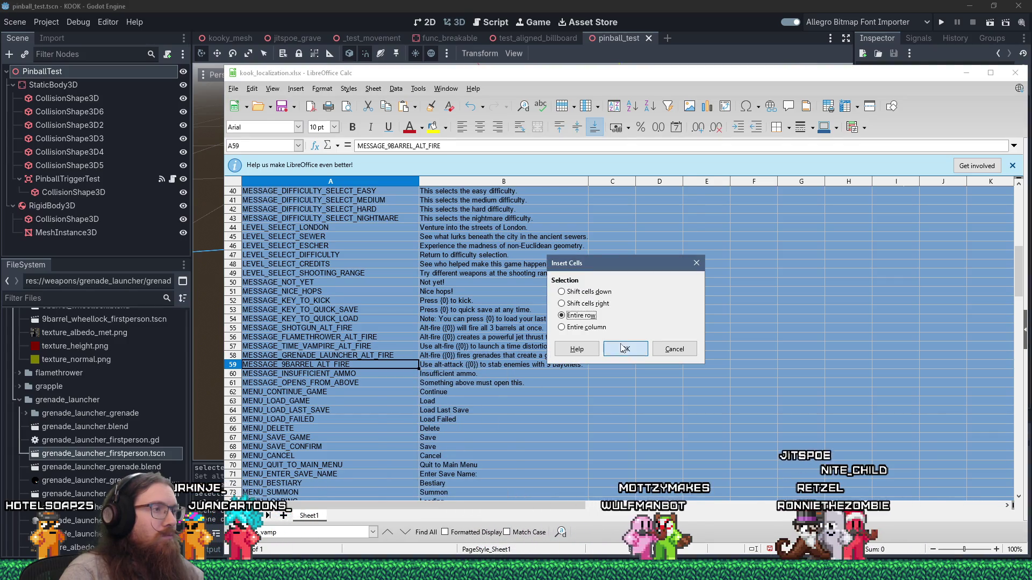
left_click(624, 349)
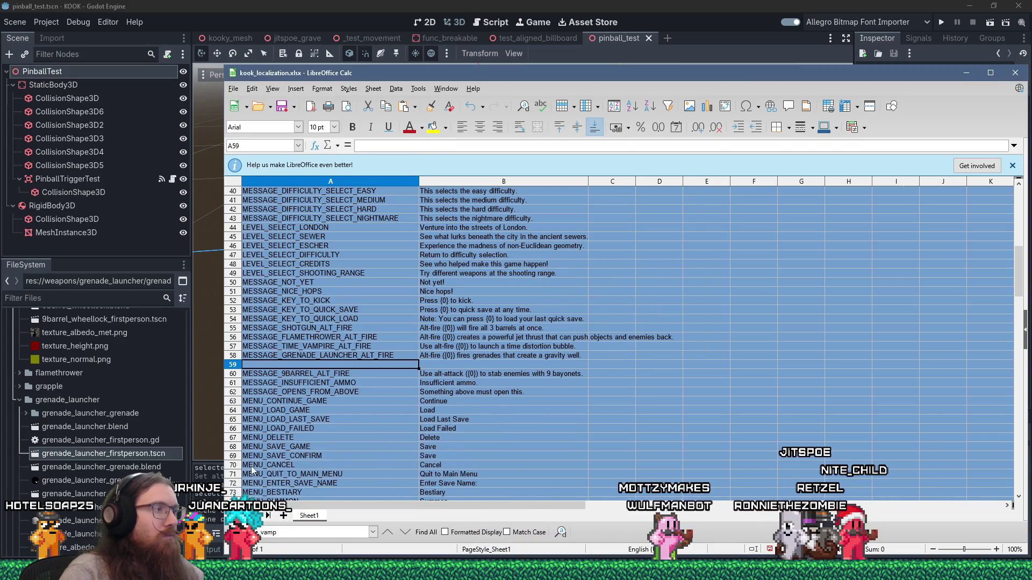
In Godot's FileSystem, collapse grenade_launcher and expand the projectiles rocket_launcher folder
left_click(20, 400)
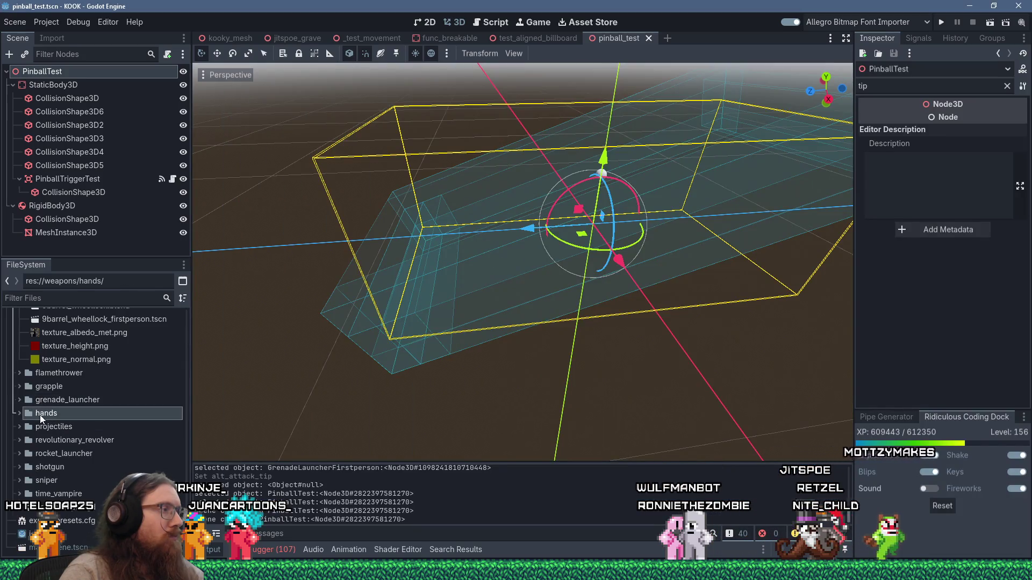
left_click(53, 429)
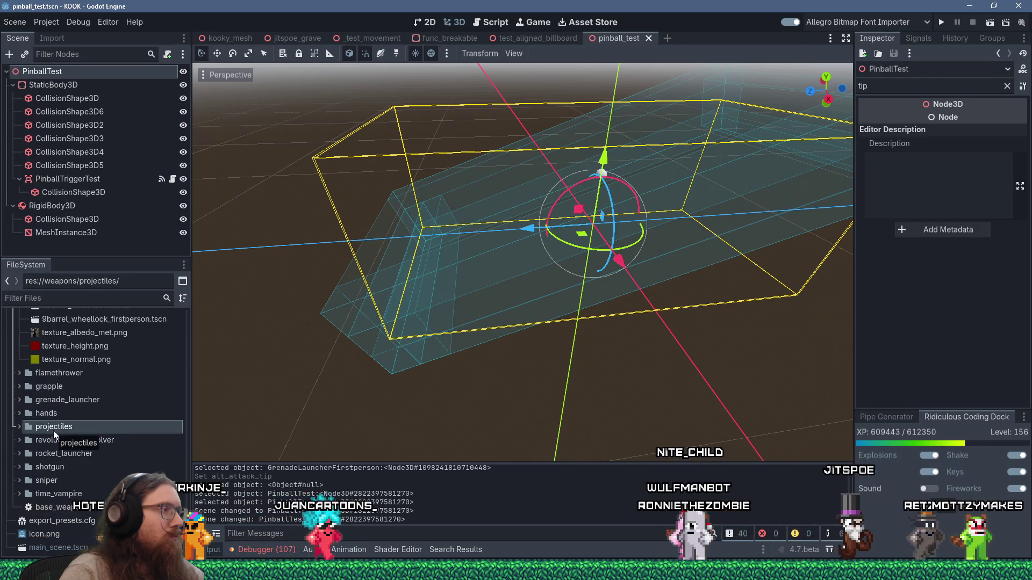
left_click(49, 456)
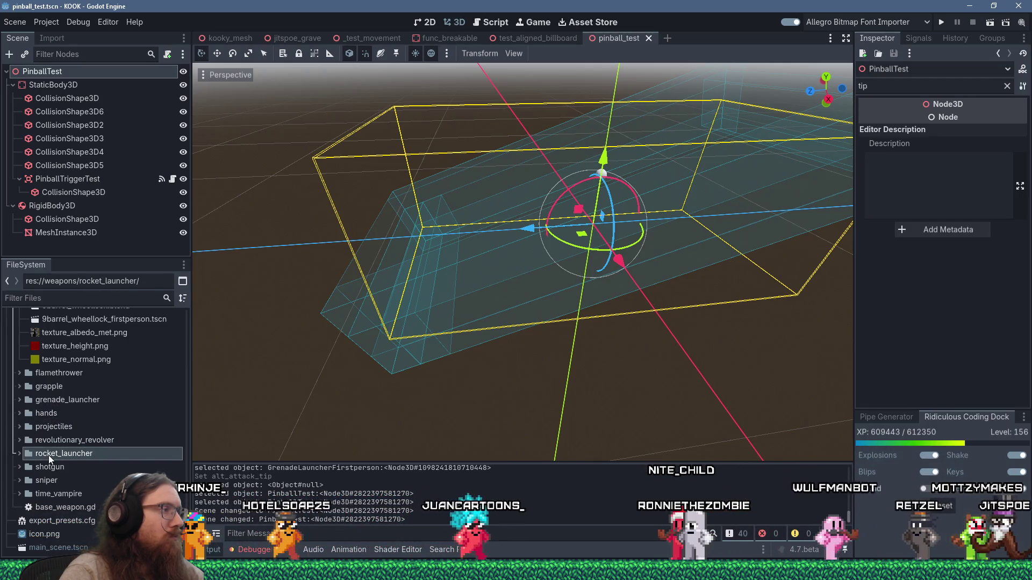
left_click(19, 453)
Select the MESSAGE_ROCKET_LAUNCHER_ALT_FIRE key text in cell A59
key("alt+Tab")
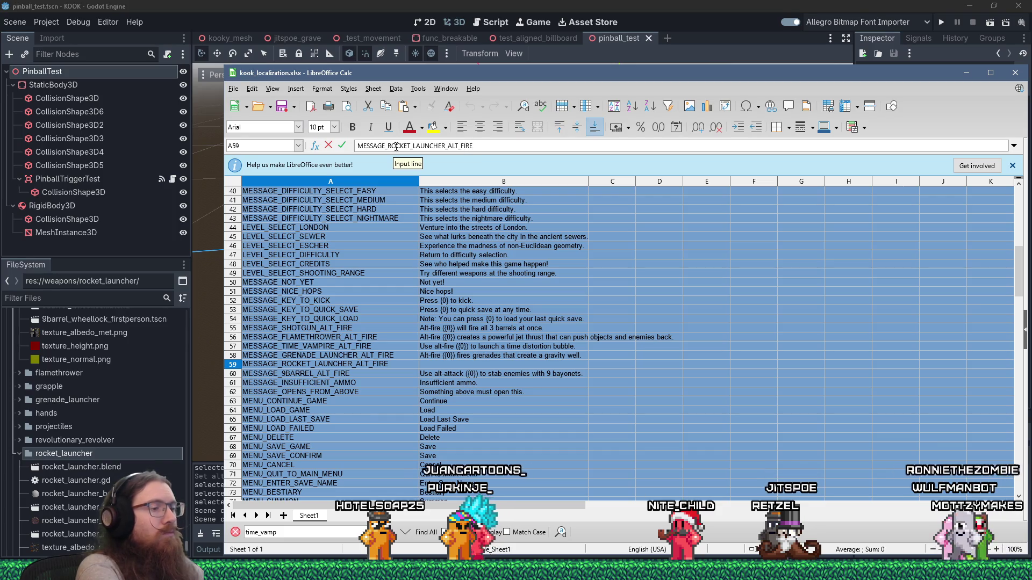
double_click(396, 145)
triple_click(396, 146)
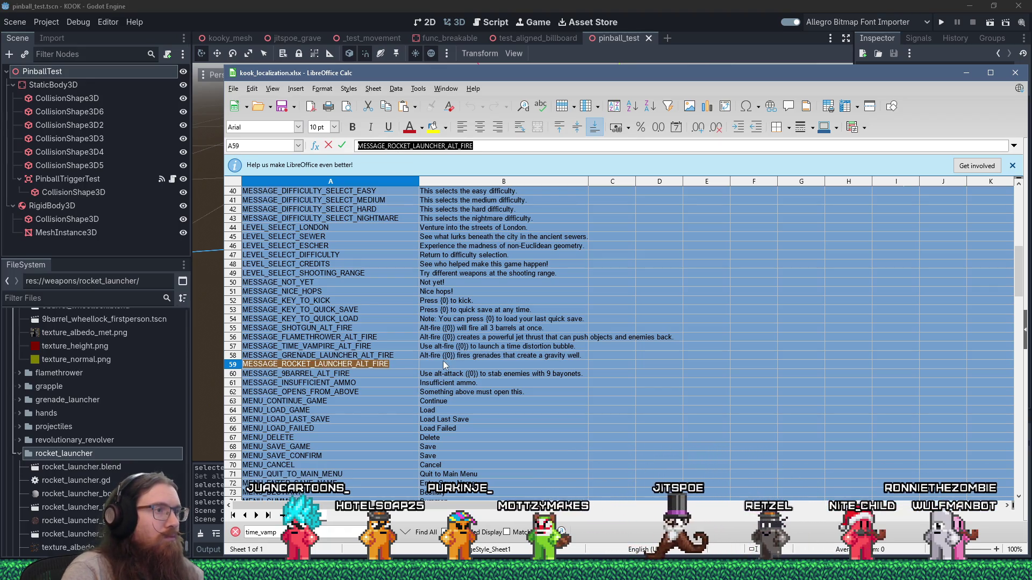
Open rocket_launcher_firstperson.tscn and select its RocketLauncherFirstperson root node
left_click(469, 5)
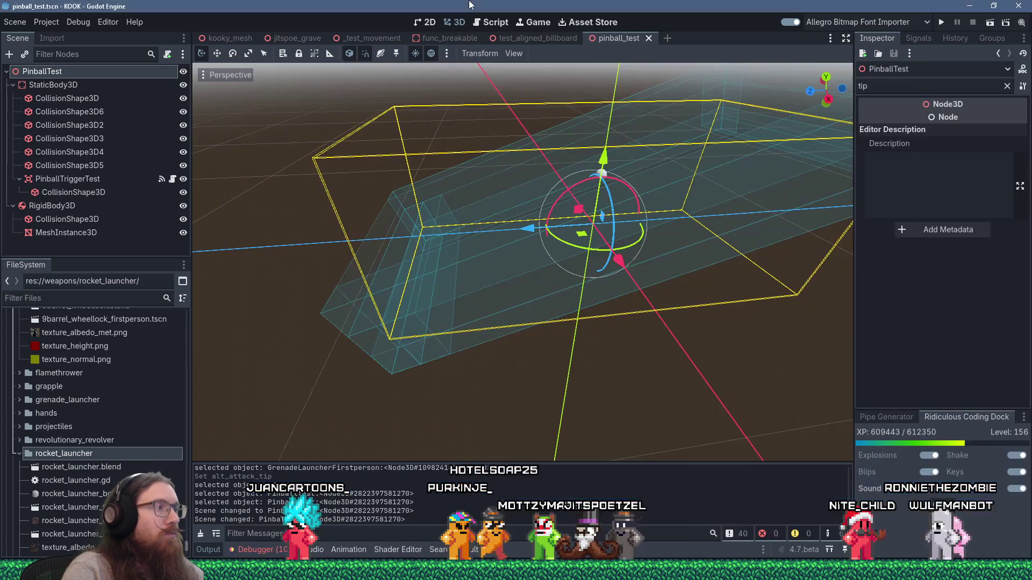
scroll(114, 478, "down", 3)
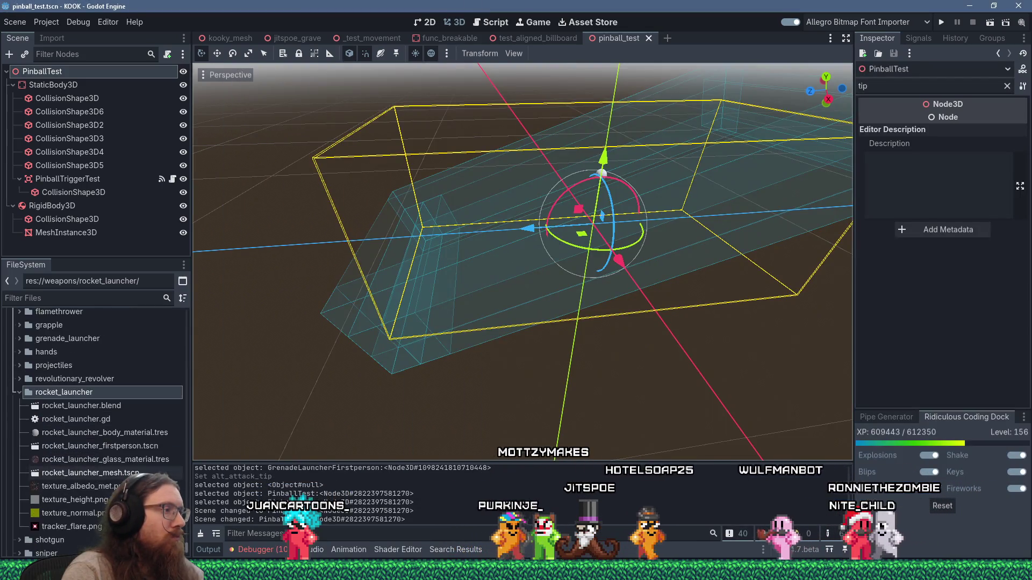
scroll(108, 430, "down", 2)
left_click(133, 418)
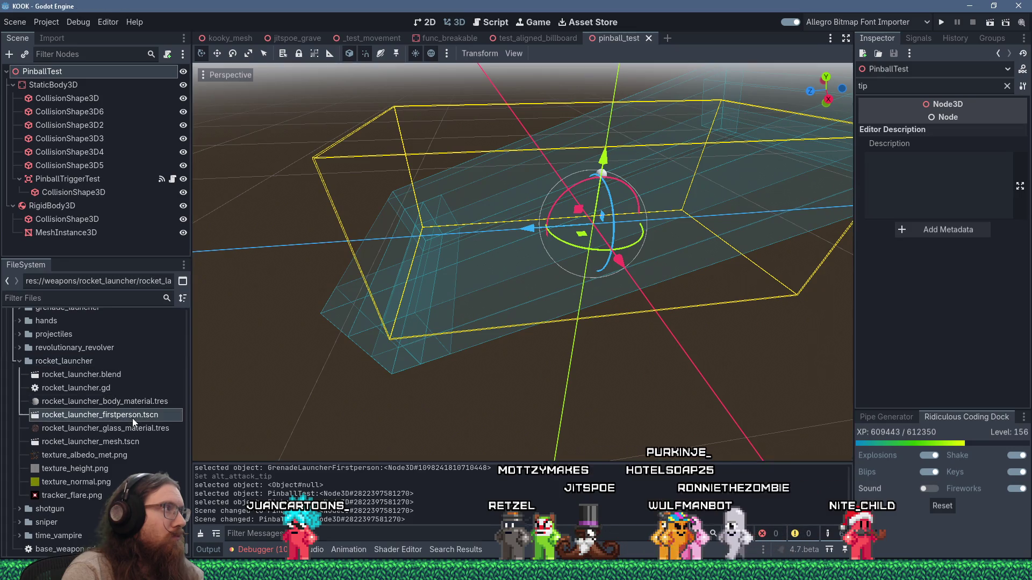
double_click(133, 418)
left_click(79, 73)
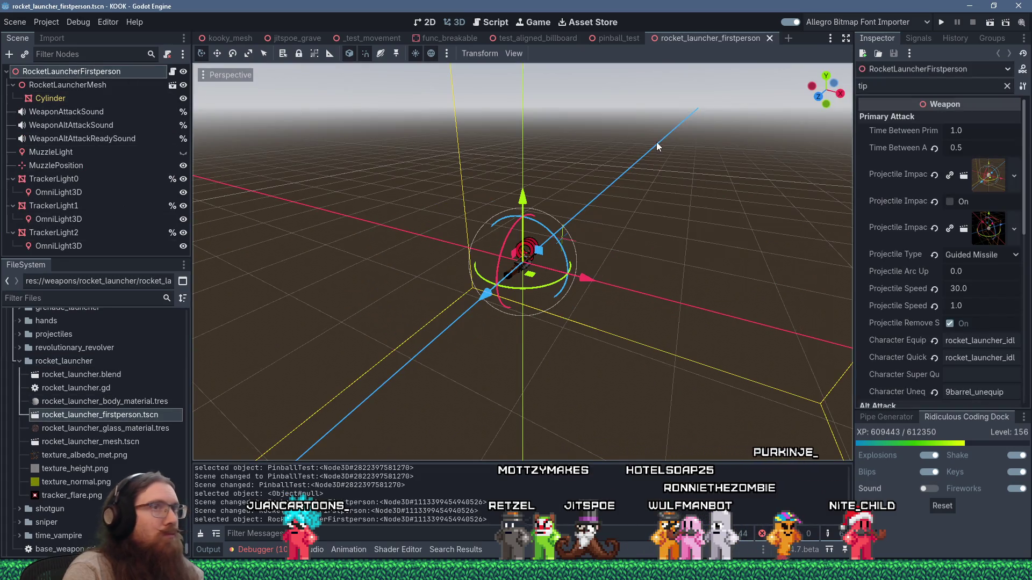
Set Alt Attack Tip to MESSAGE_ROCKET_LAUNCHER_ALT_FIRE, then save and close the scene
scroll(993, 284, "down", 5)
left_click(970, 266)
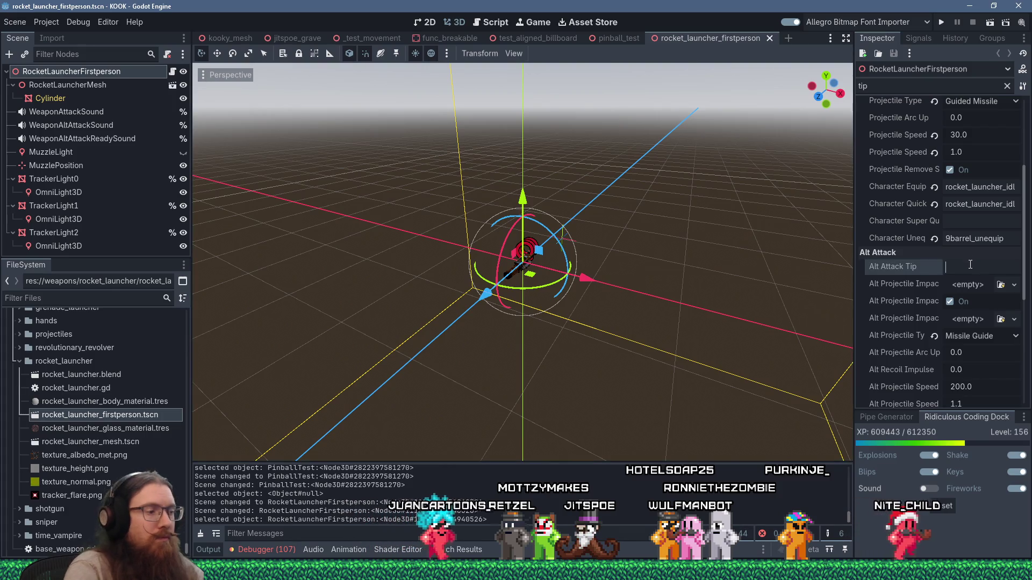
key("ctrl+v")
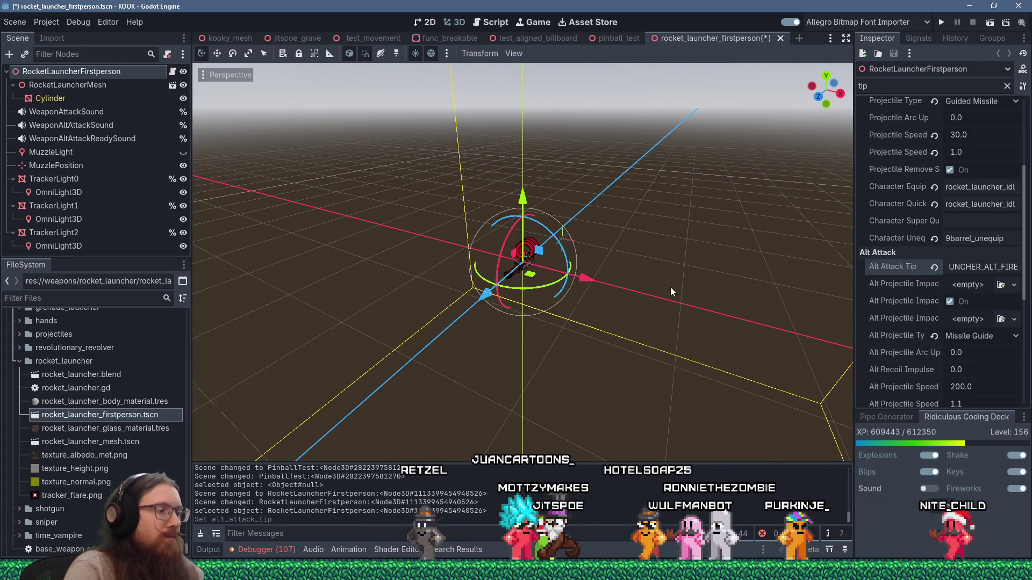
key("ctrl+s")
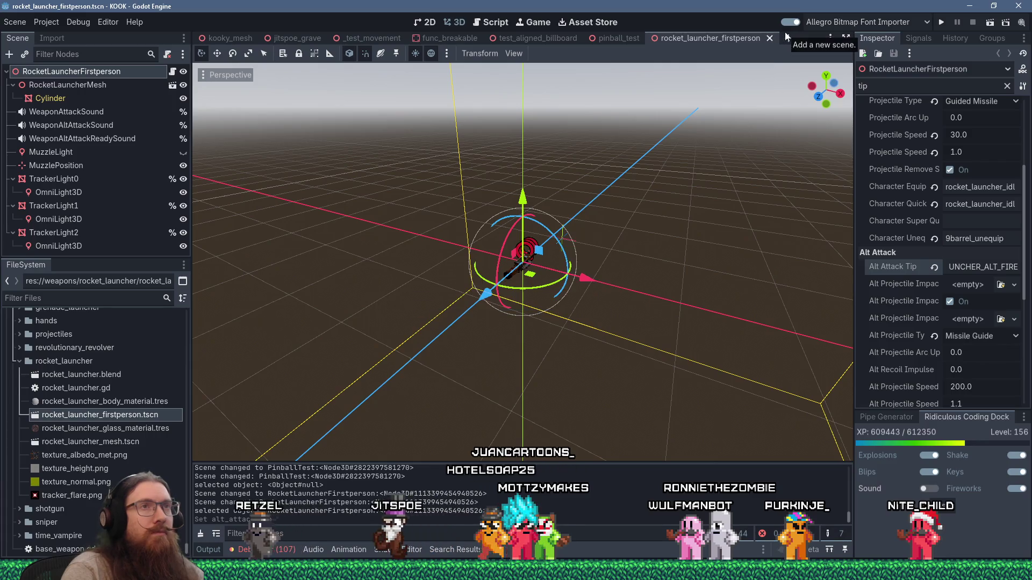
key("ctrl+shift+w")
key("alt+Tab")
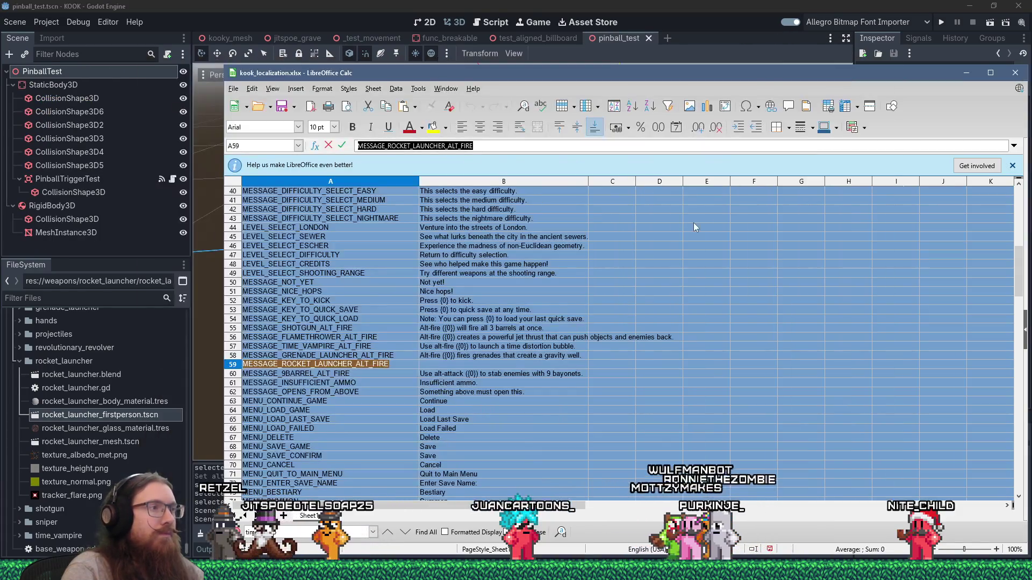
Copy the time vampire description from B57 into B59 as a template
left_click(463, 364)
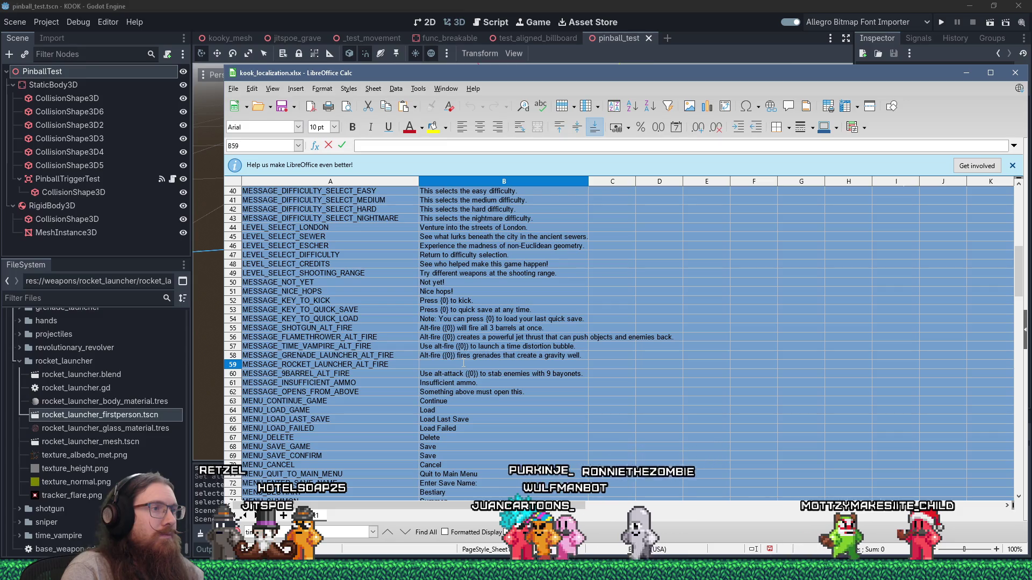
left_click(454, 347)
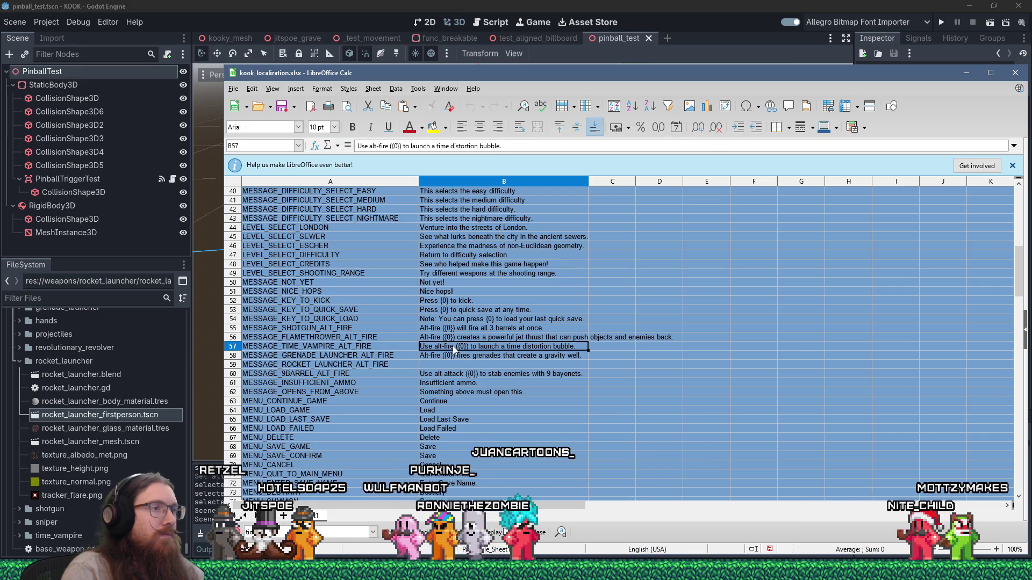
right_click(455, 350)
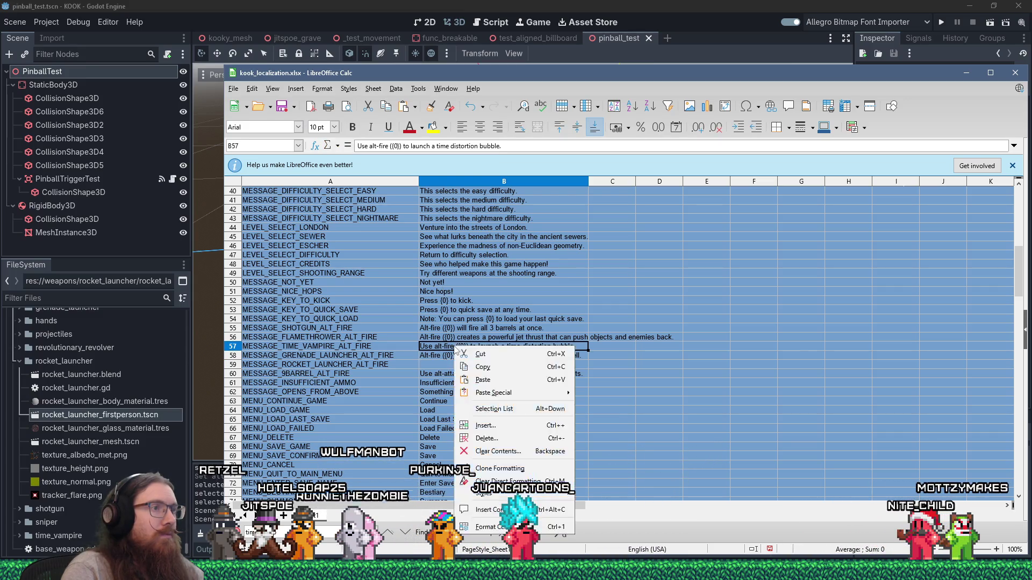
left_click(483, 367)
right_click(419, 145)
left_click(450, 186)
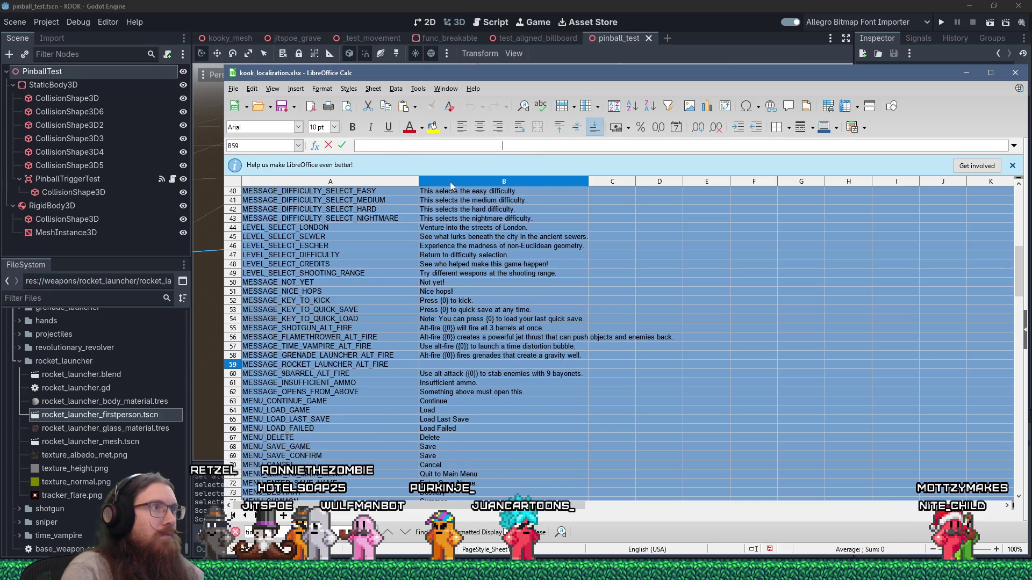
Rewrite B59's ending to 'tag enemies with a tracking dart. Rockets will home in on tagged enemies.'
left_click_drag(411, 146, 502, 147)
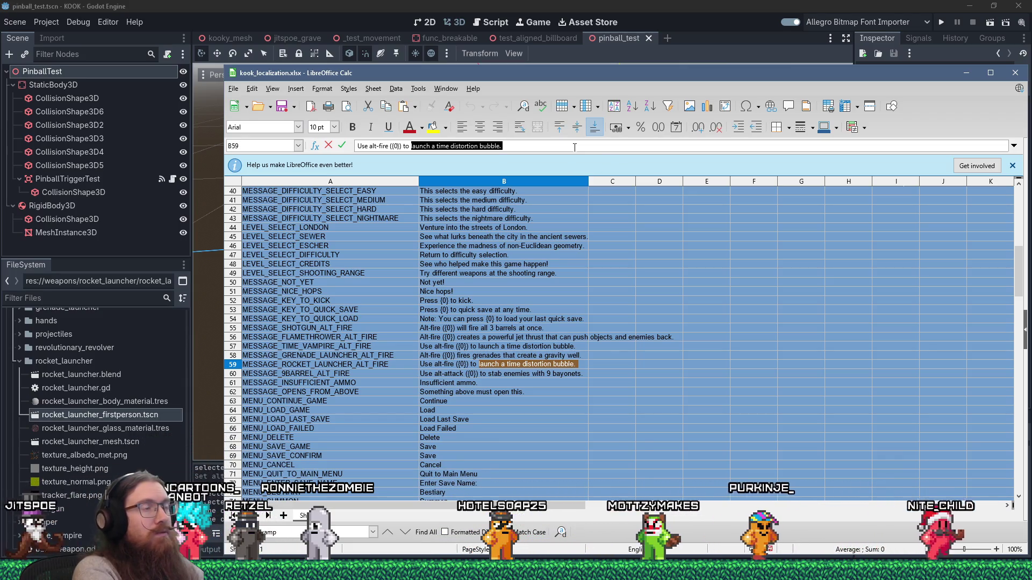
type("tag enemies wit")
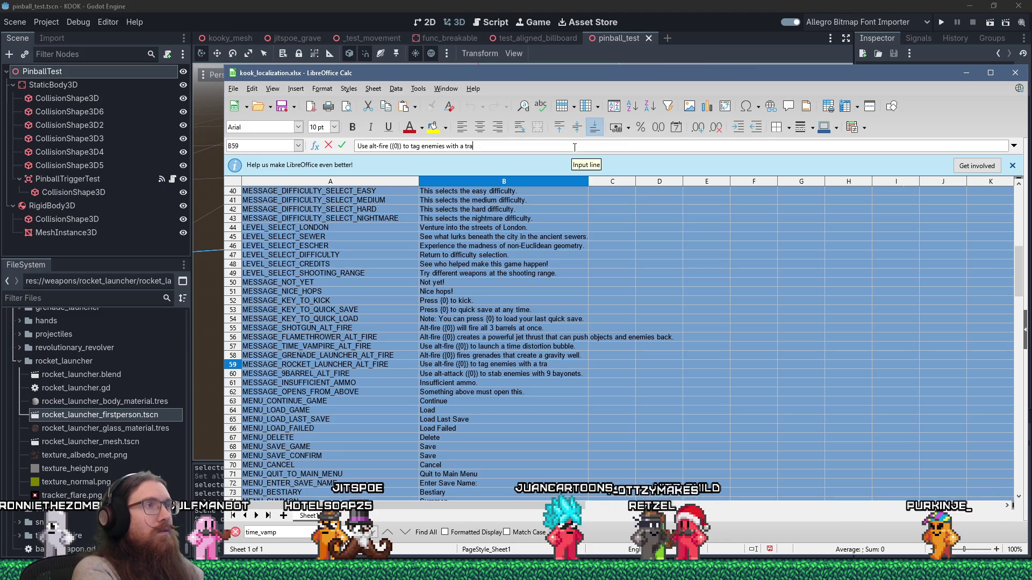
type("rt. ")
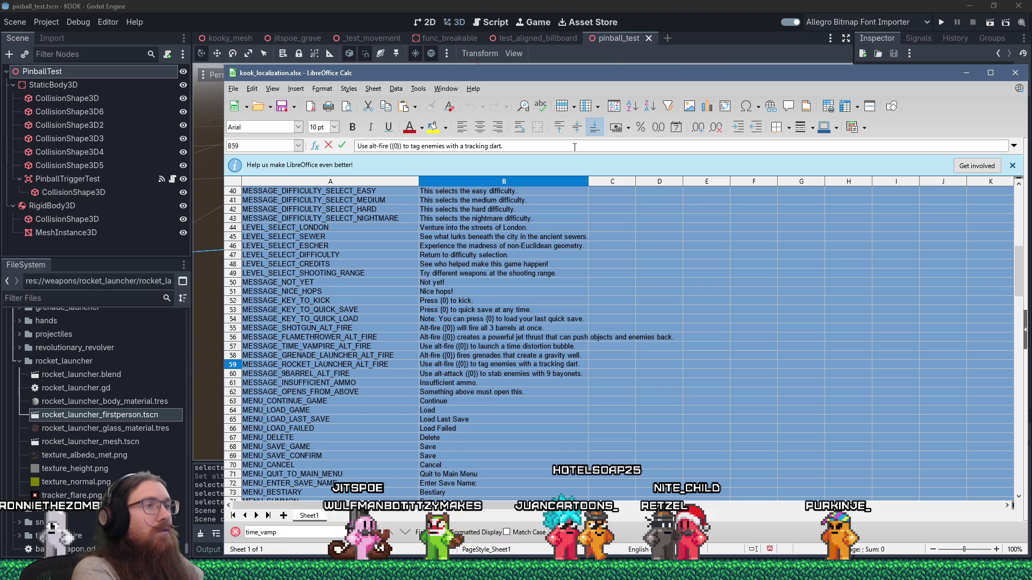
type(" Rockets will home i")
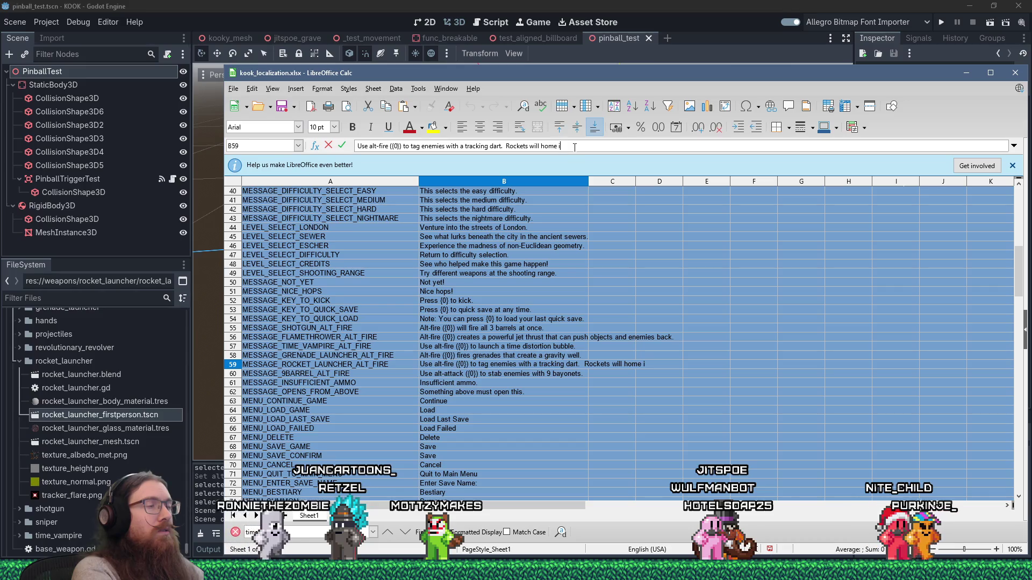
type("nets")
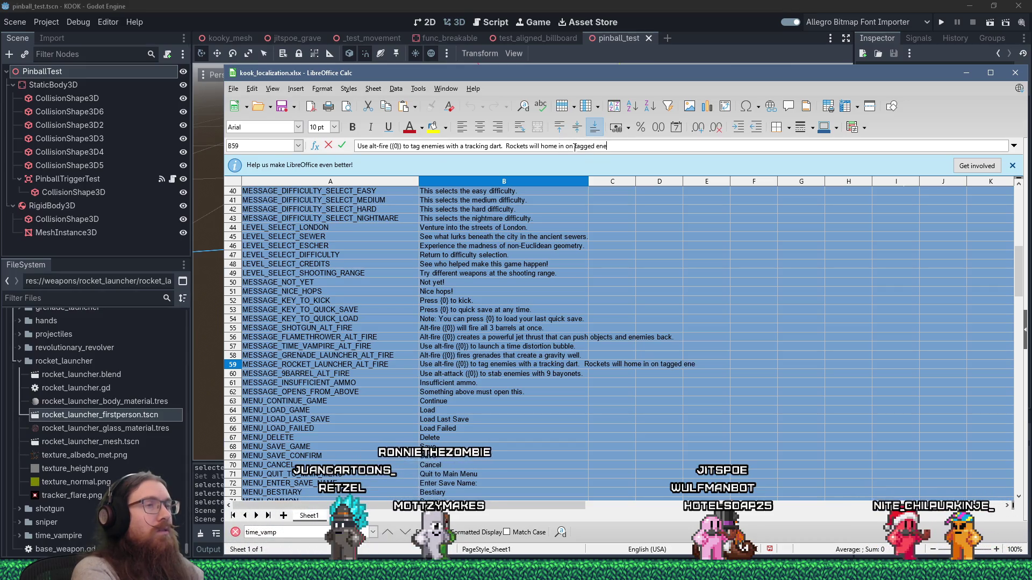
type(".")
key("Return")
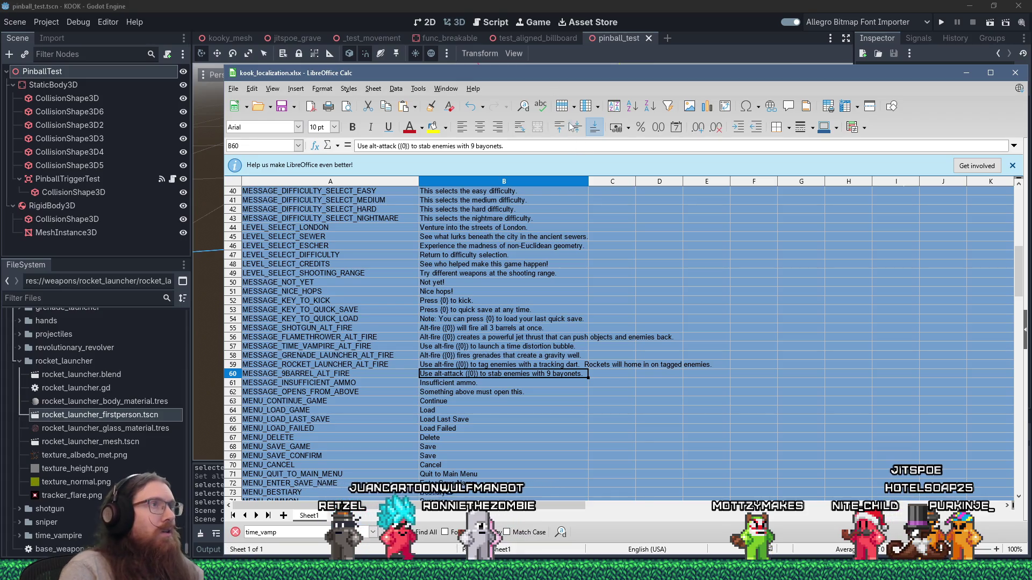
scroll(108, 456, "down", 2)
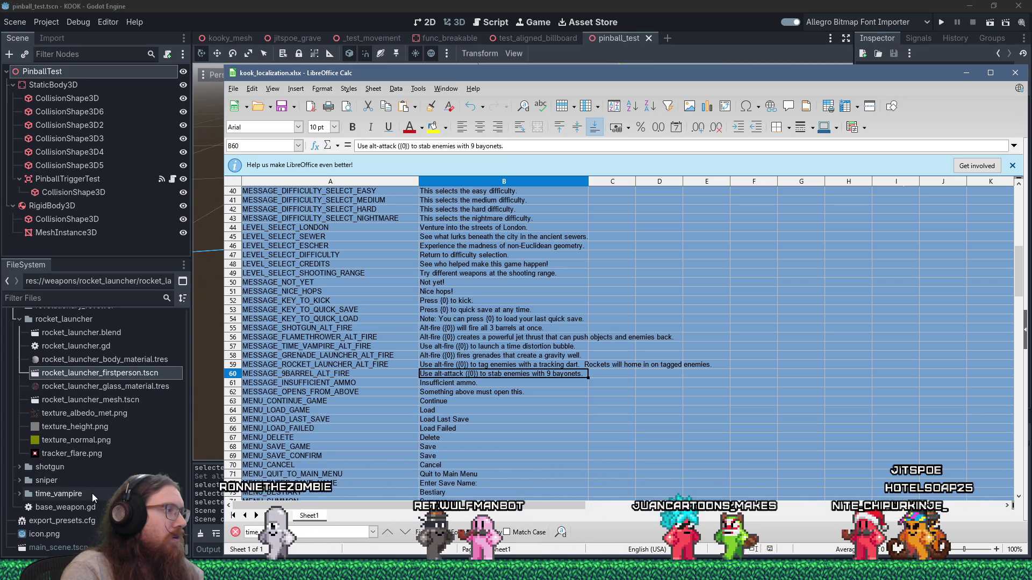
In weapon_system.gd, search for time_since_ and jump to a later match
left_click(705, 5)
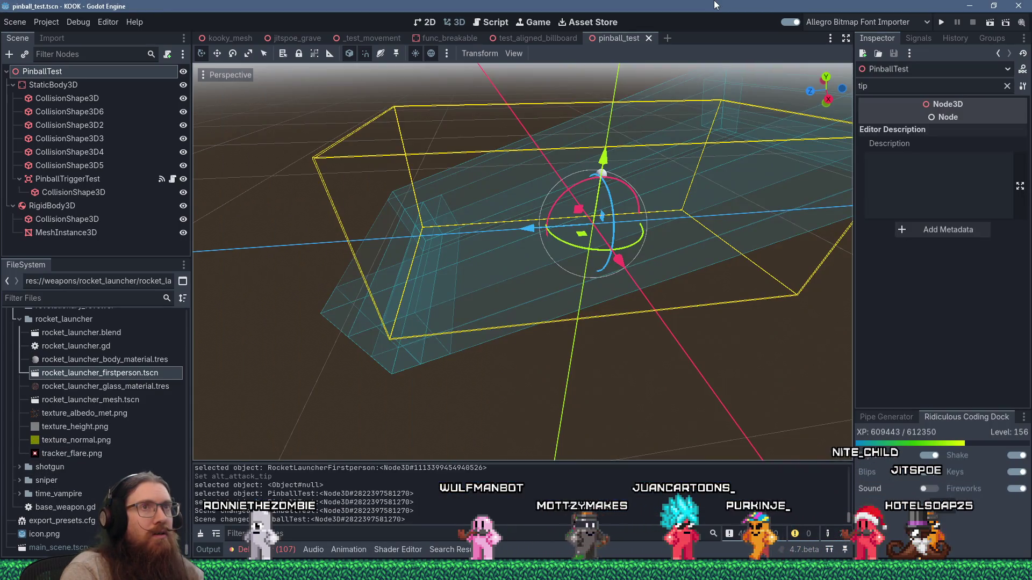
left_click(494, 23)
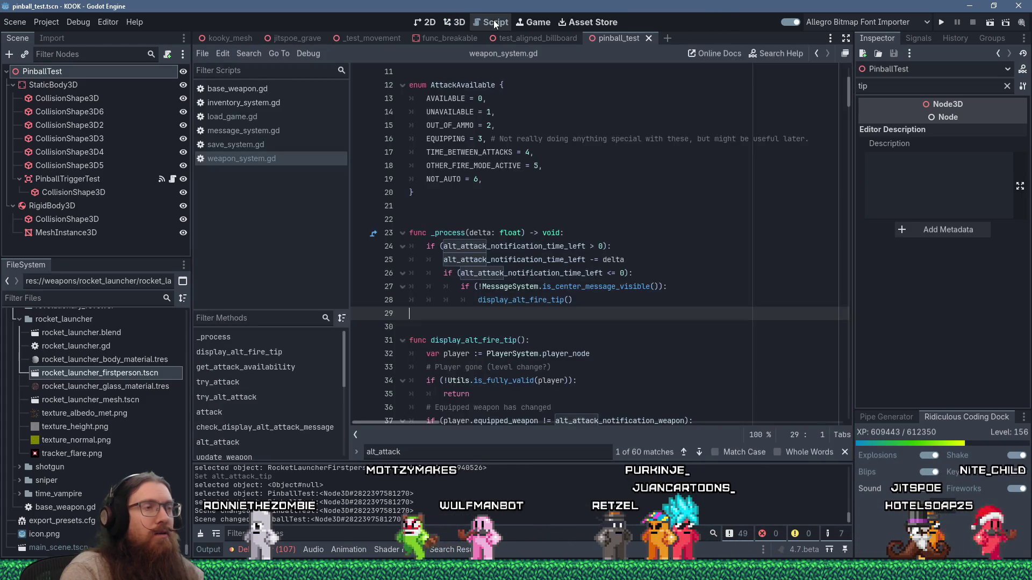
scroll(519, 348, "down", 3)
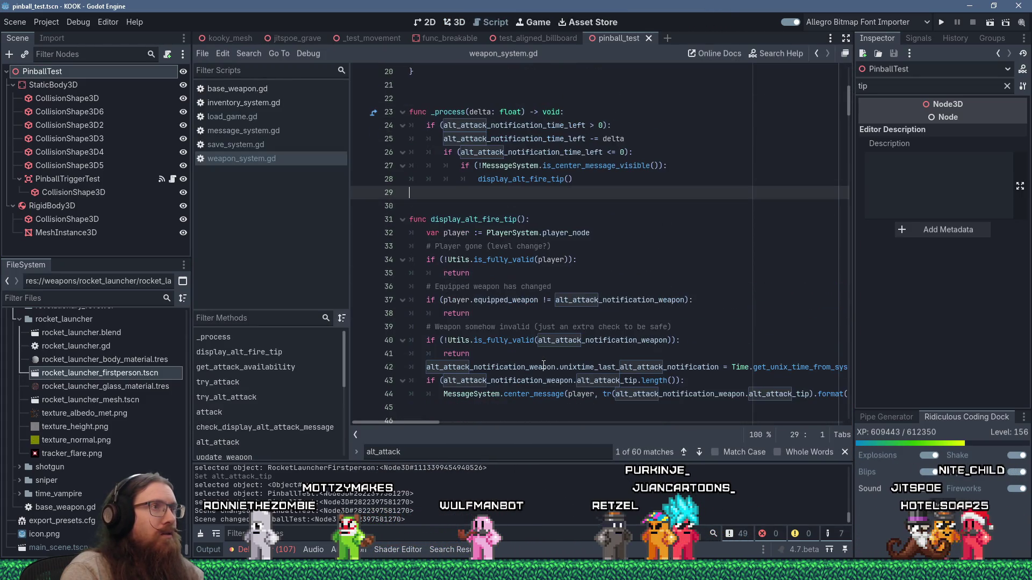
scroll(544, 365, "up", 2)
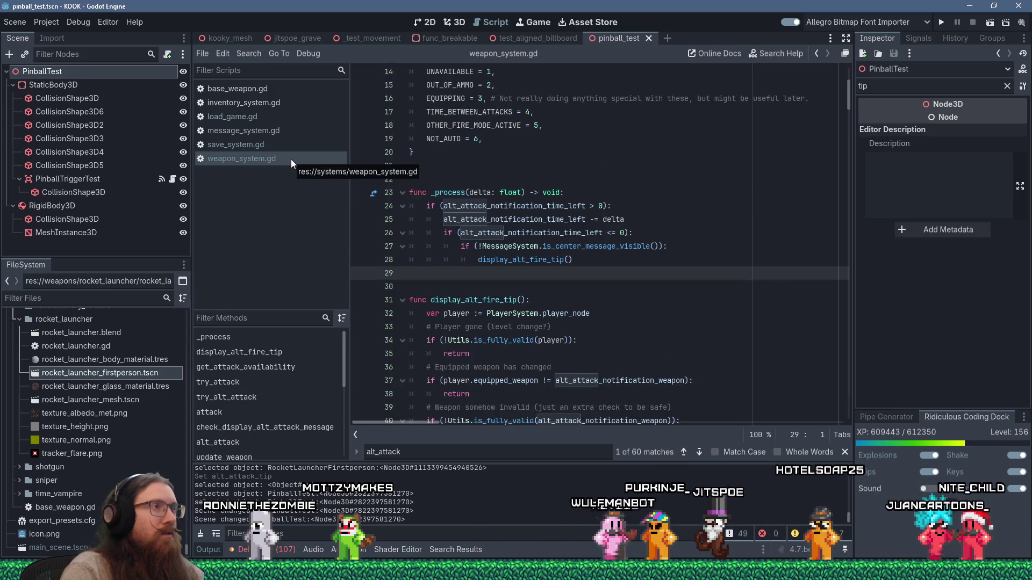
left_click(552, 166)
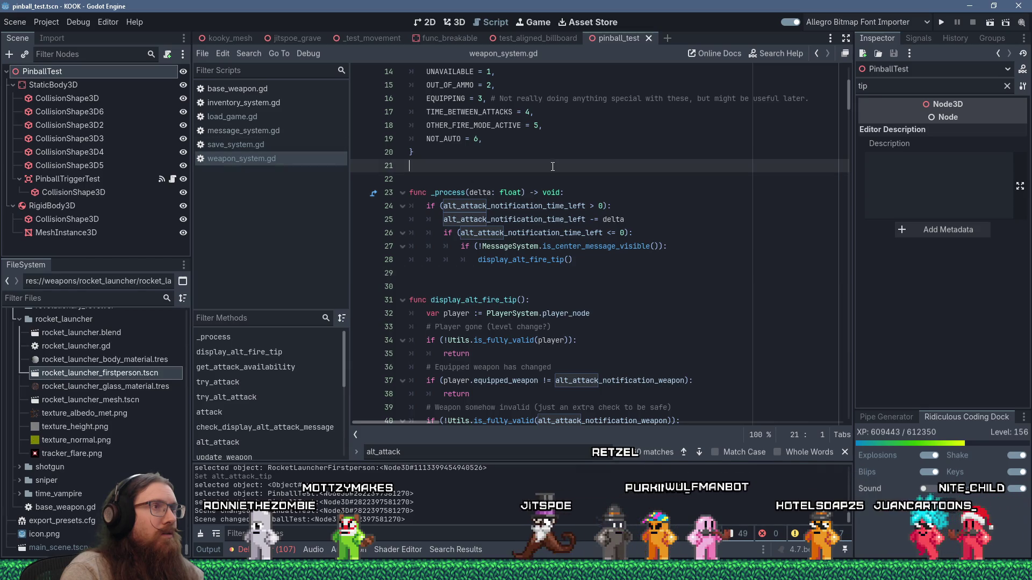
key("ctrl+f")
type("time_since")
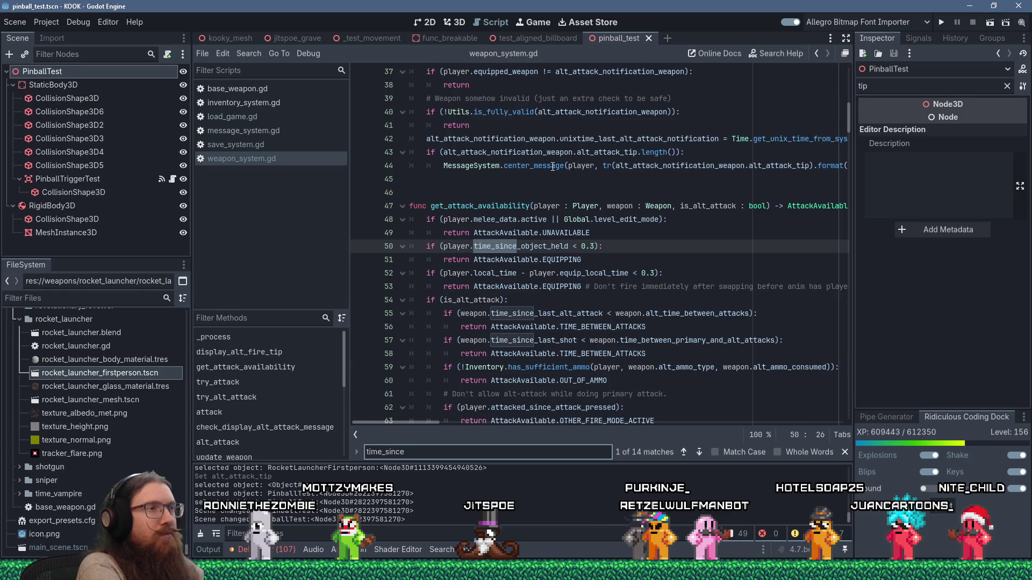
mouse_move(552, 168)
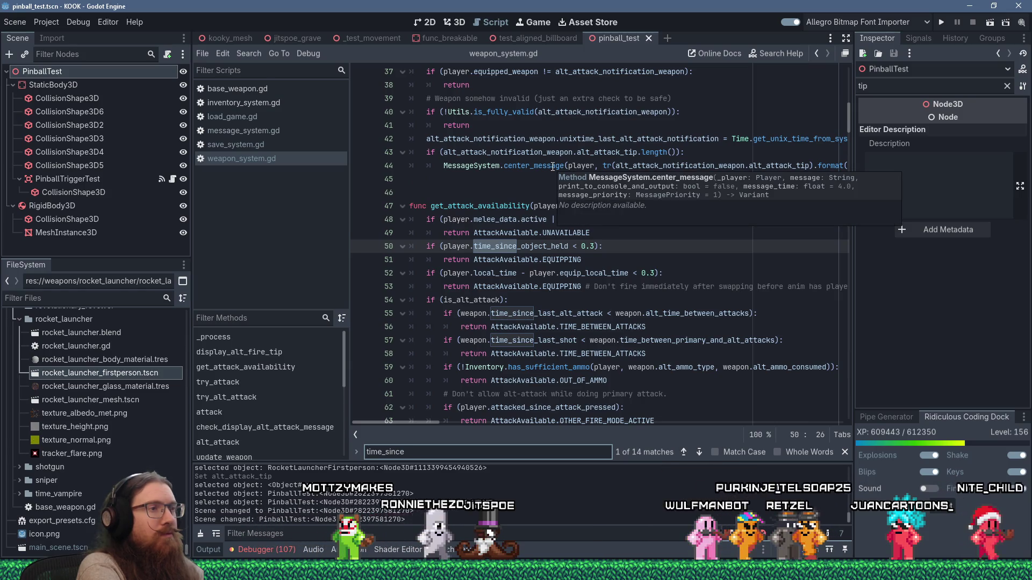
type("_")
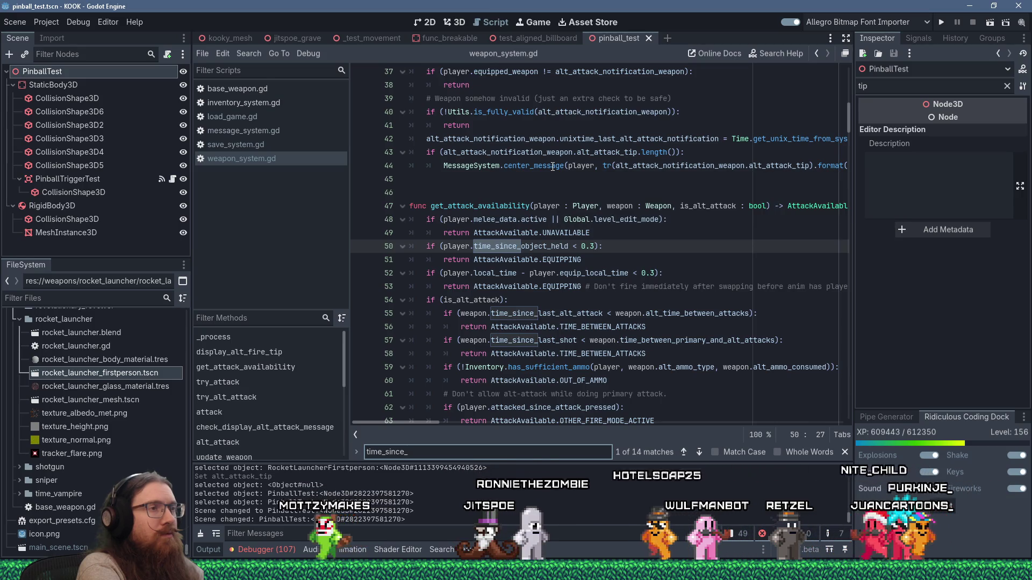
left_click(499, 222)
key("Return")
key("Return")
key("Return")
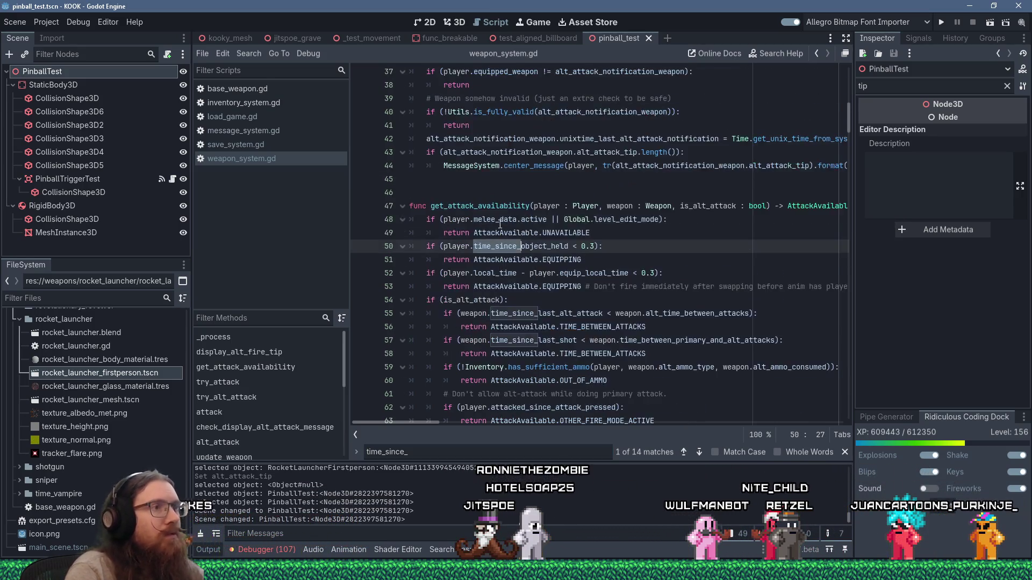
Copy the variable name alt_attack_notification_time_left from line 121
scroll(609, 299, "down", 2)
left_click(610, 296)
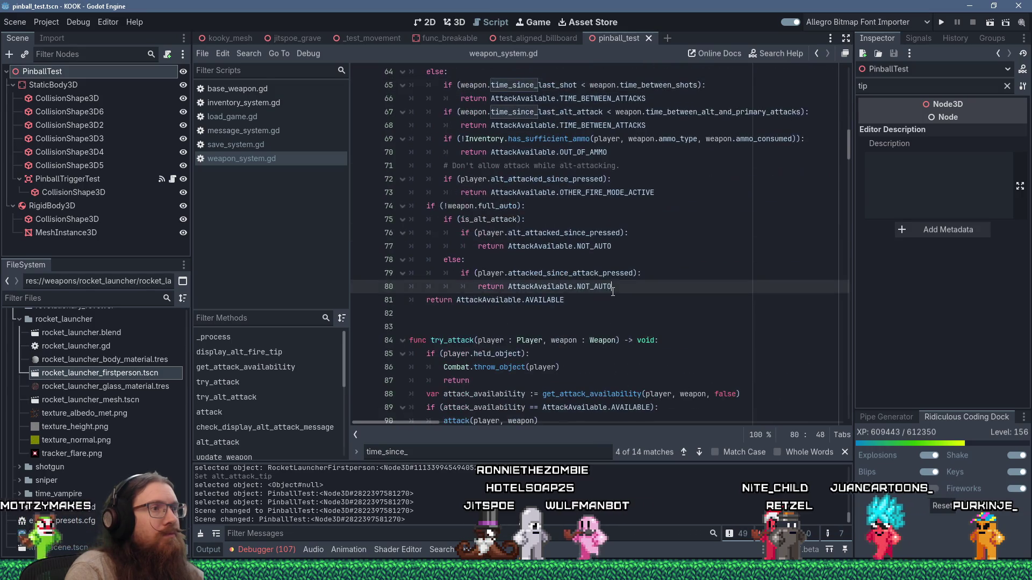
scroll(612, 294, "down", 6)
scroll(613, 292, "down", 3)
scroll(613, 292, "down", 3)
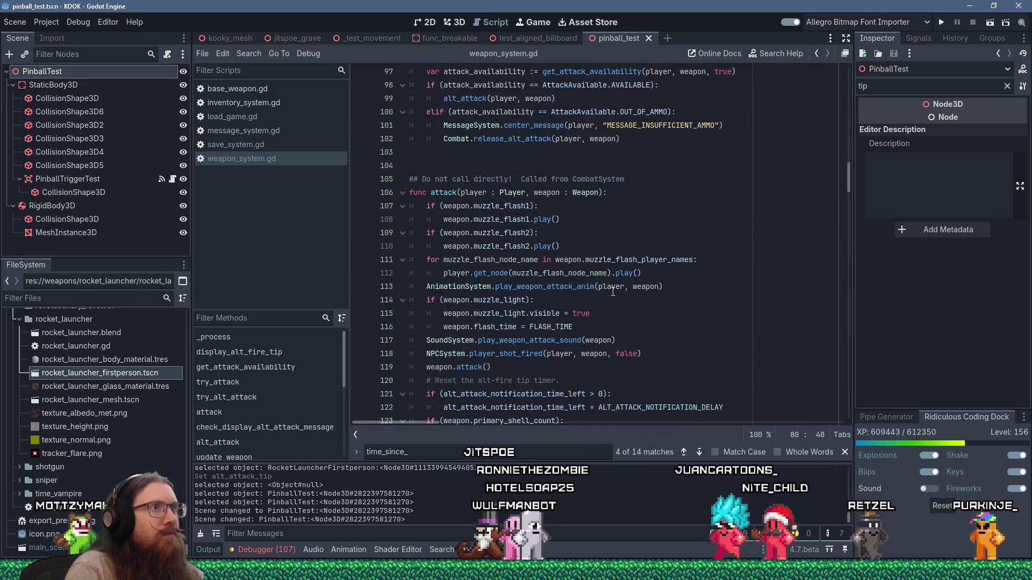
scroll(613, 292, "down", 2)
scroll(613, 292, "down", 1)
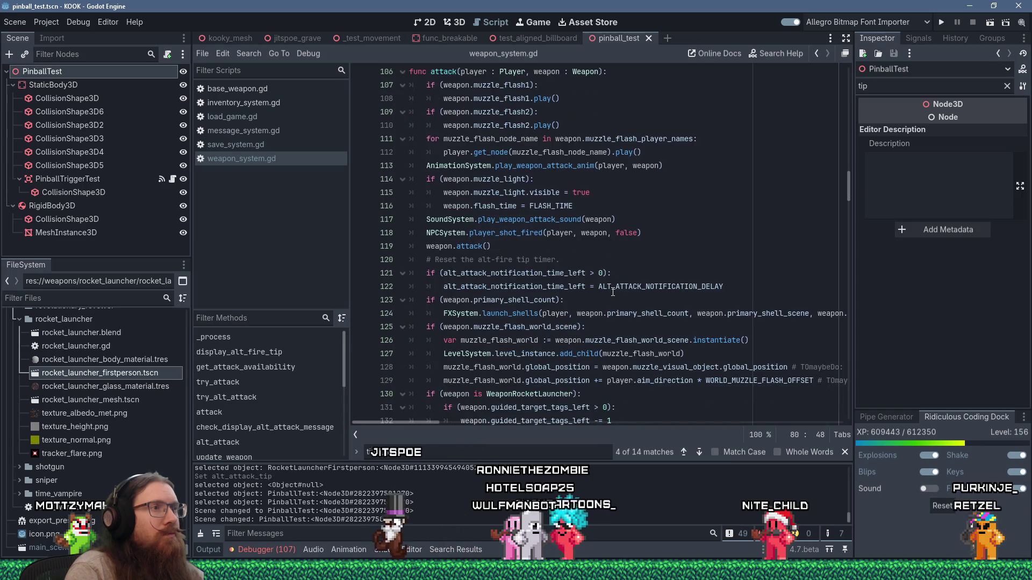
double_click(552, 287)
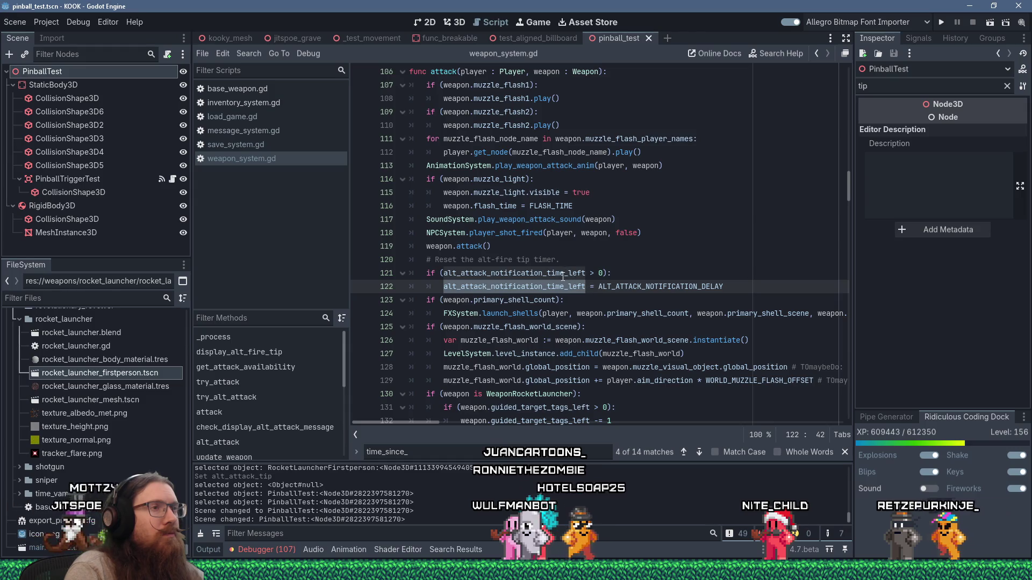
double_click(563, 273)
right_click(562, 274)
left_click(604, 349)
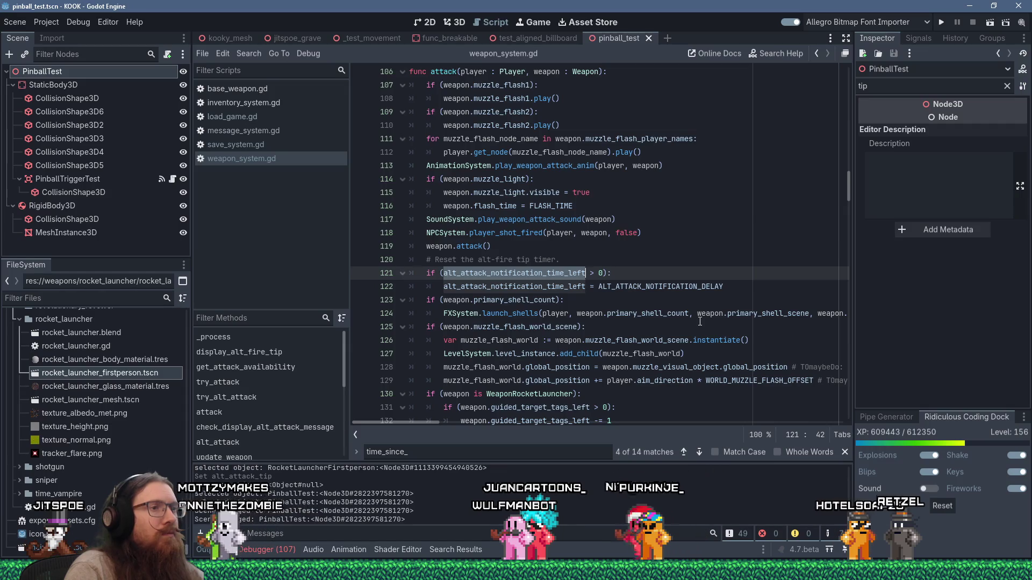
Jump to the check_display_alt_attack_message definition from its call in the attack code
scroll(700, 321, "down", 2)
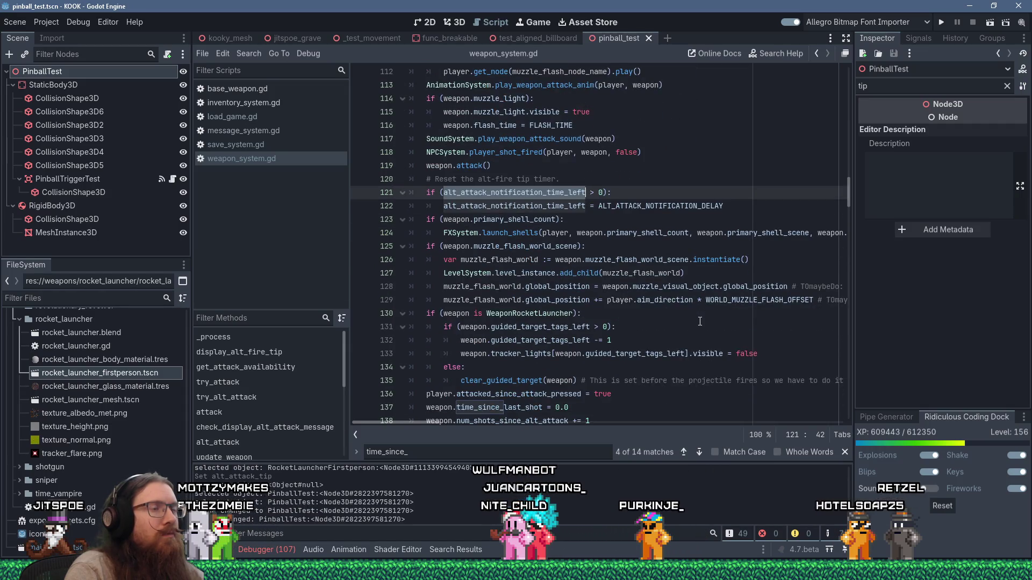
scroll(700, 321, "down", 2)
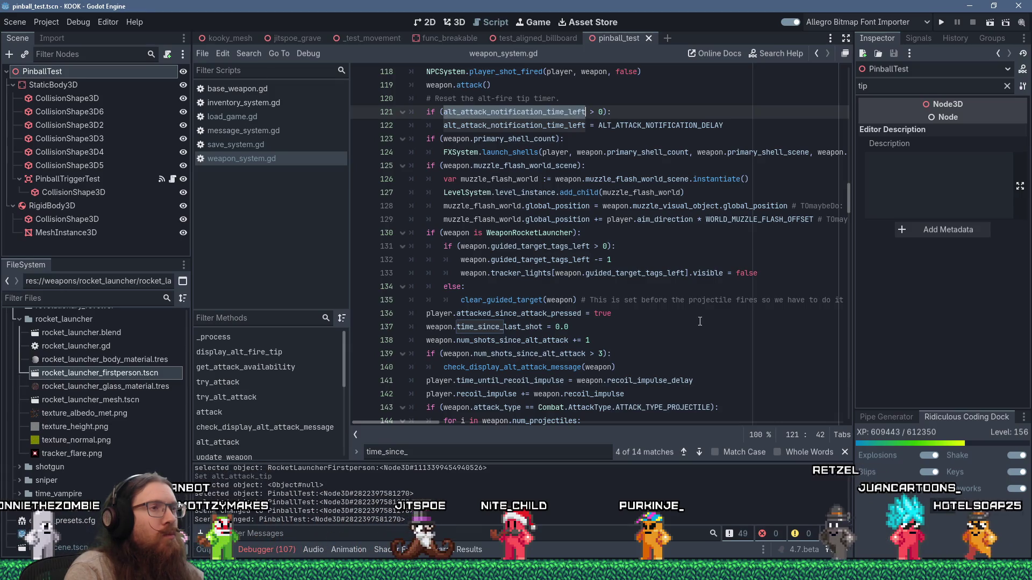
scroll(700, 322, "down", 1)
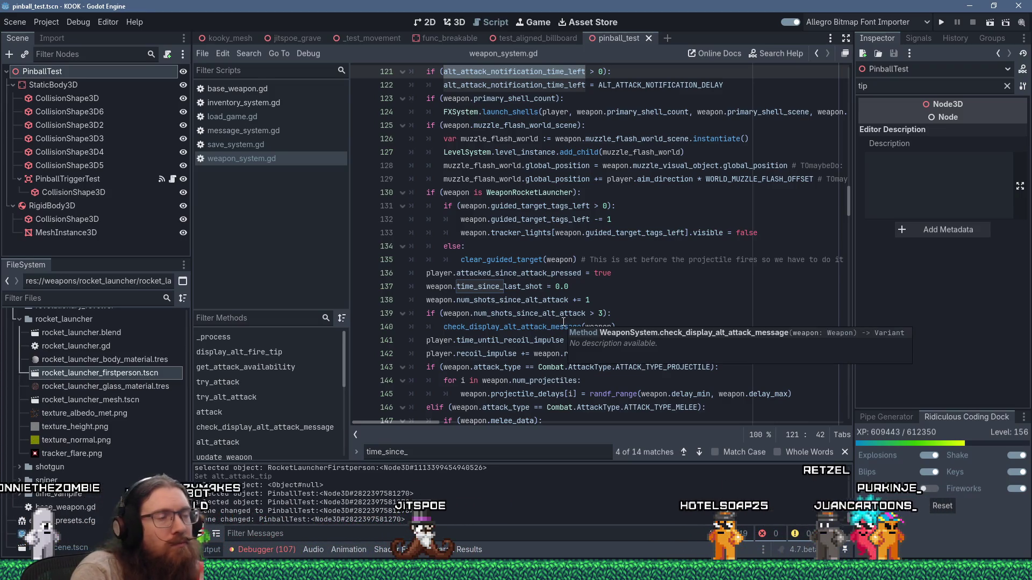
left_click(536, 313)
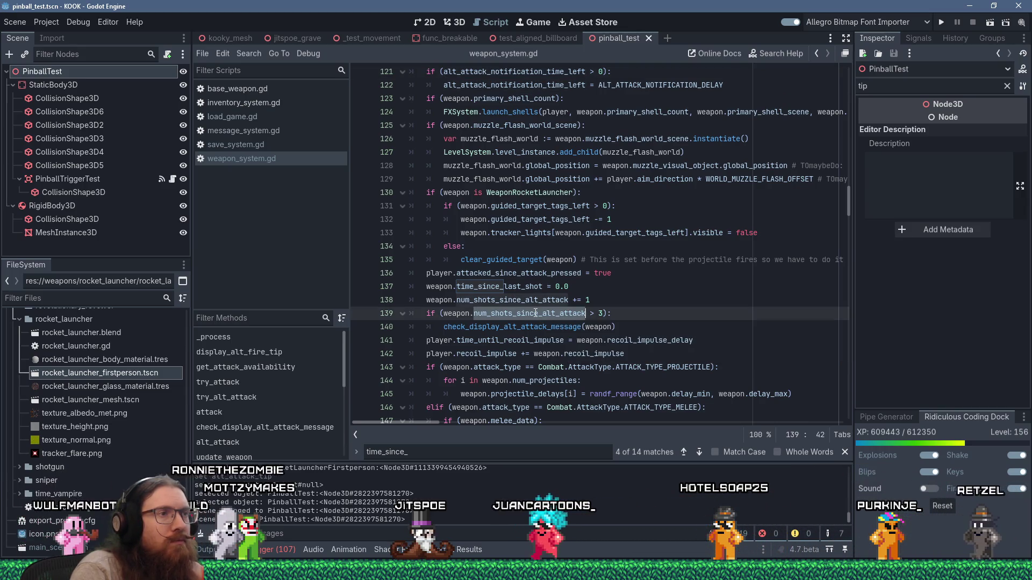
left_click(574, 344)
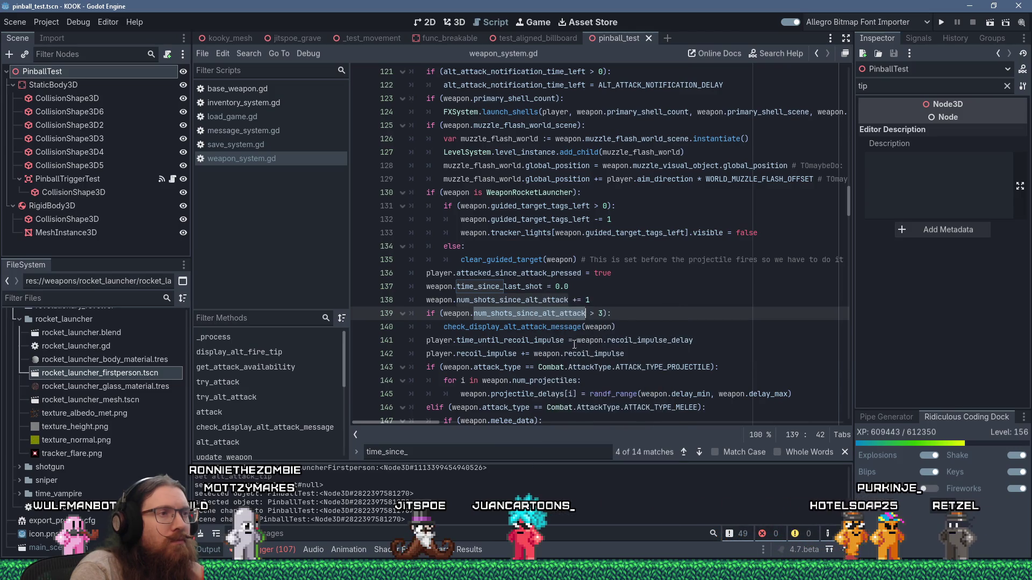
left_click(565, 326)
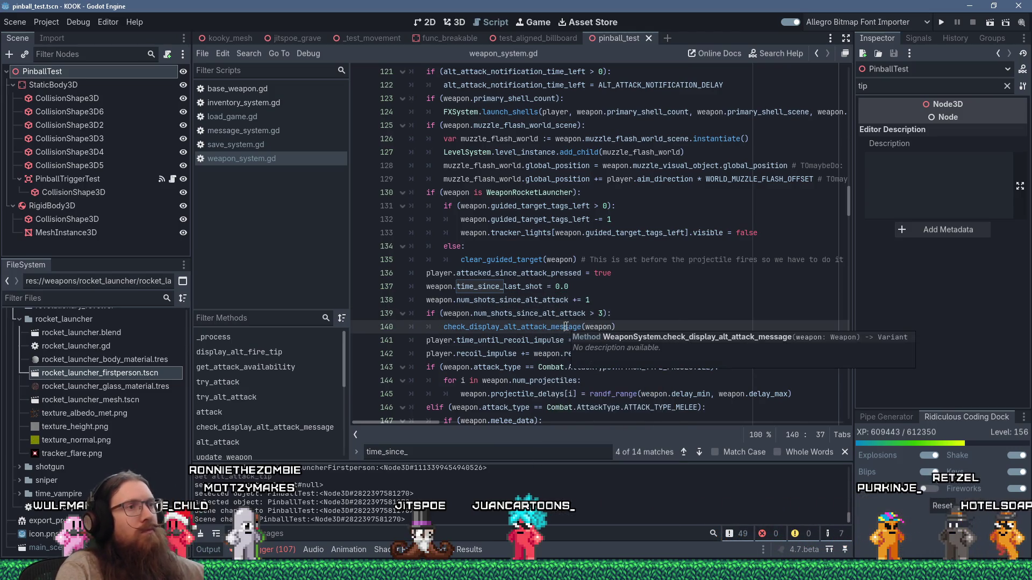
left_click(565, 326, "ctrl")
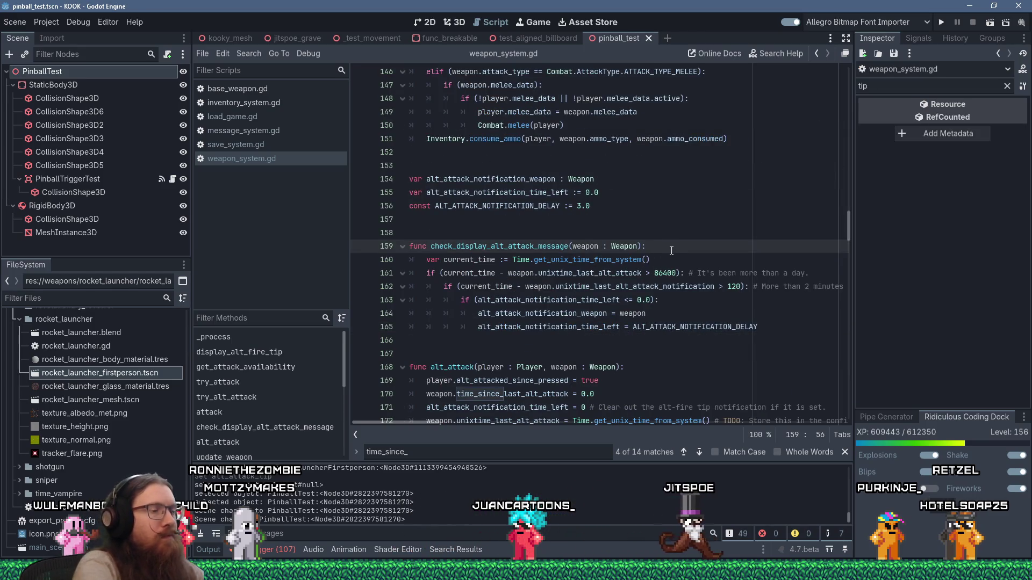
Add 'if (!weapon.has_alt_attack): return' at the top of the function and save
key("Return")
type("if (!")
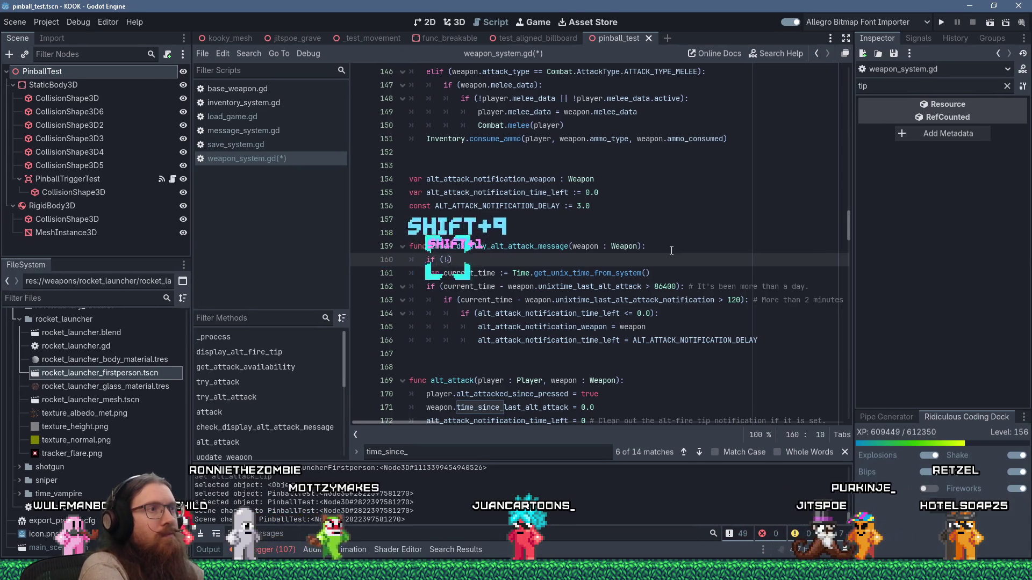
type("weapon.has_")
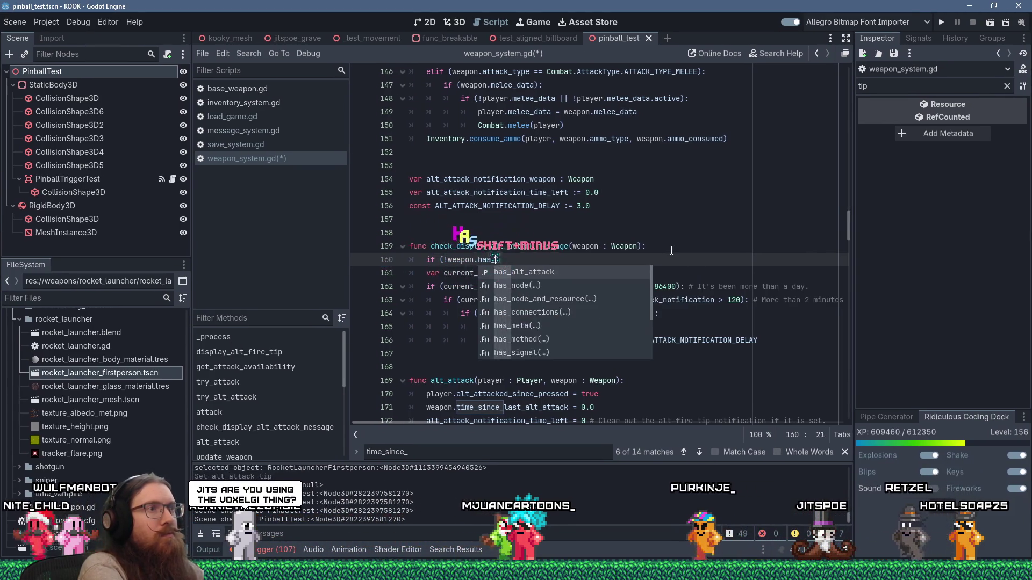
type("a")
key("Return")
type(":")
key("Return")
type("return")
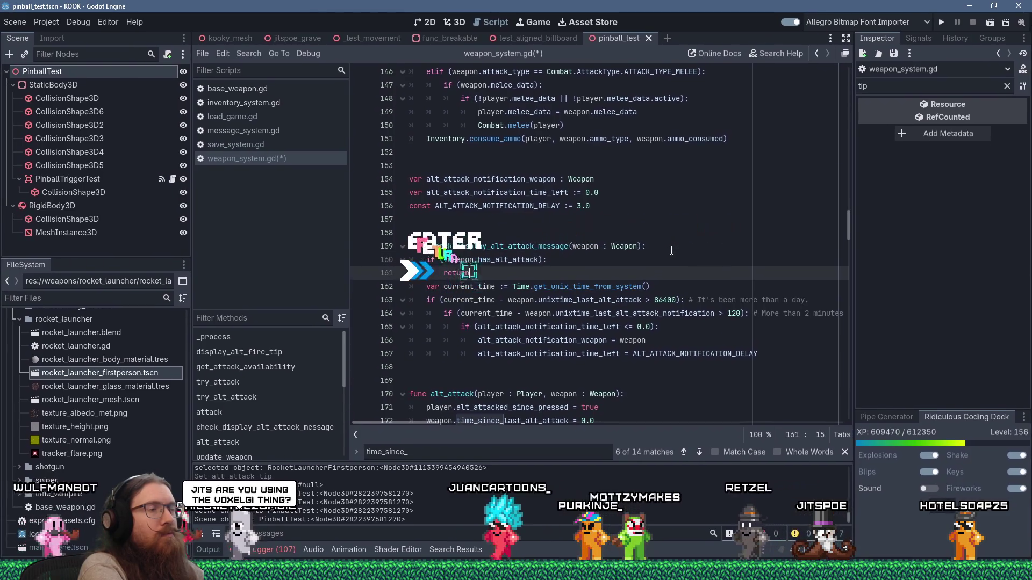
key("ctrl+s")
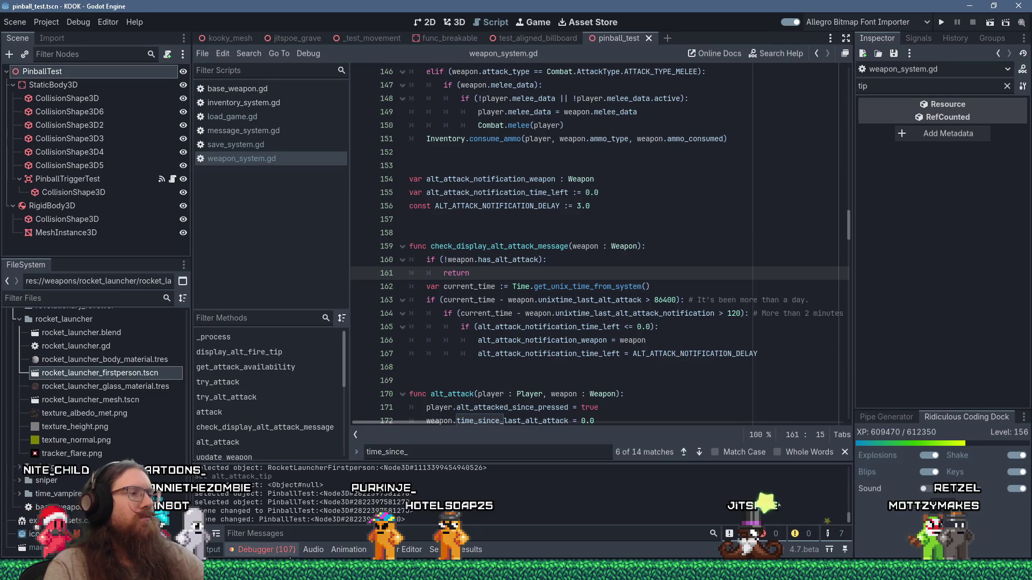
Show the Debugger's Errors list and open the source of an 'Animation not found' error
left_click(293, 550)
left_click(286, 368)
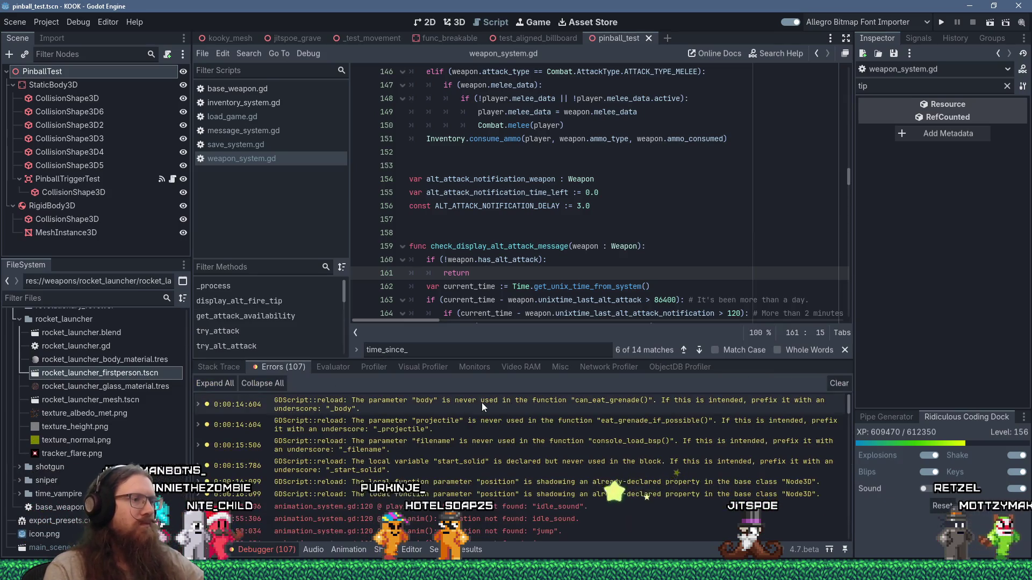
scroll(620, 464, "down", 3)
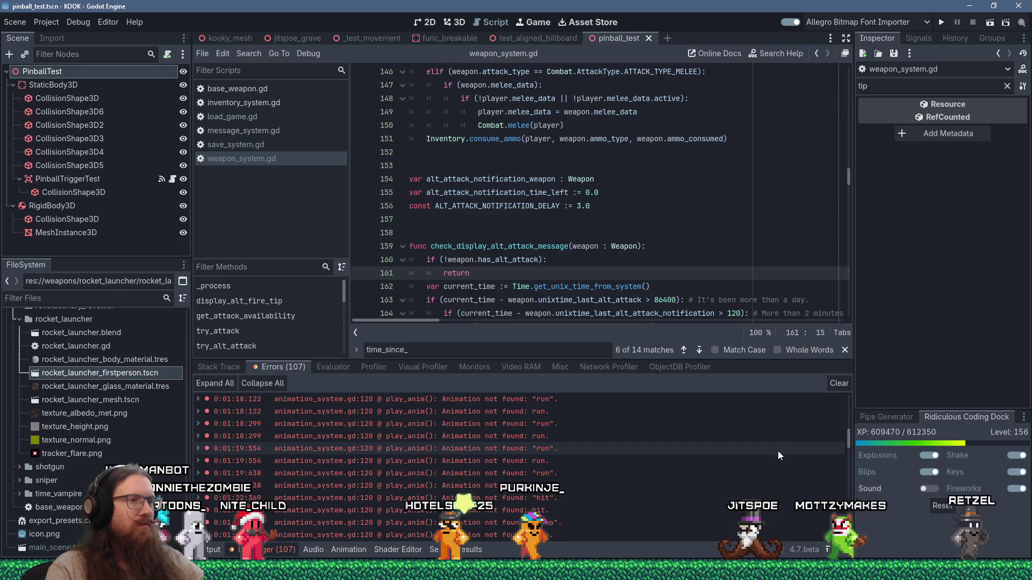
left_click_drag(850, 442, 843, 535)
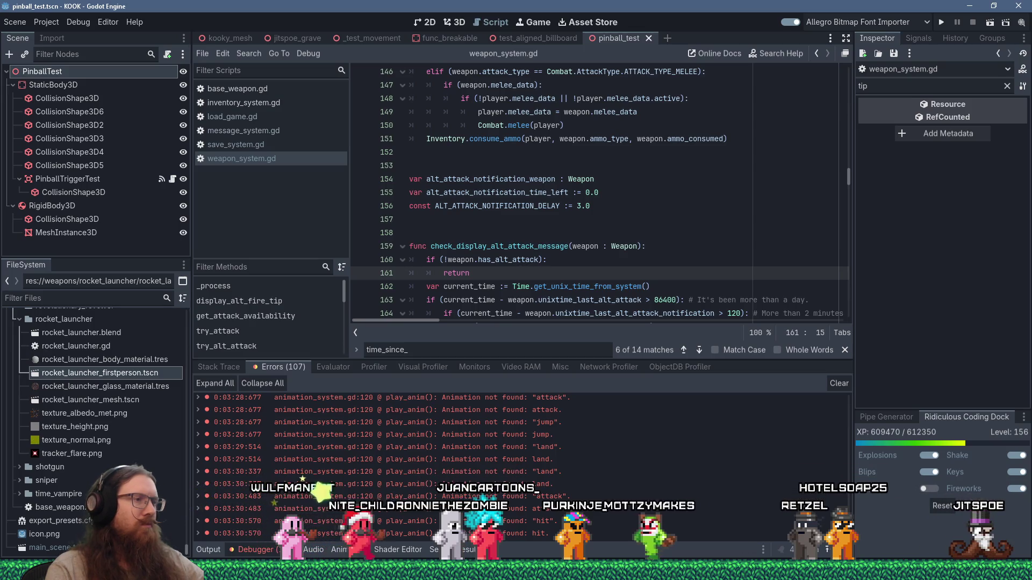
double_click(615, 472)
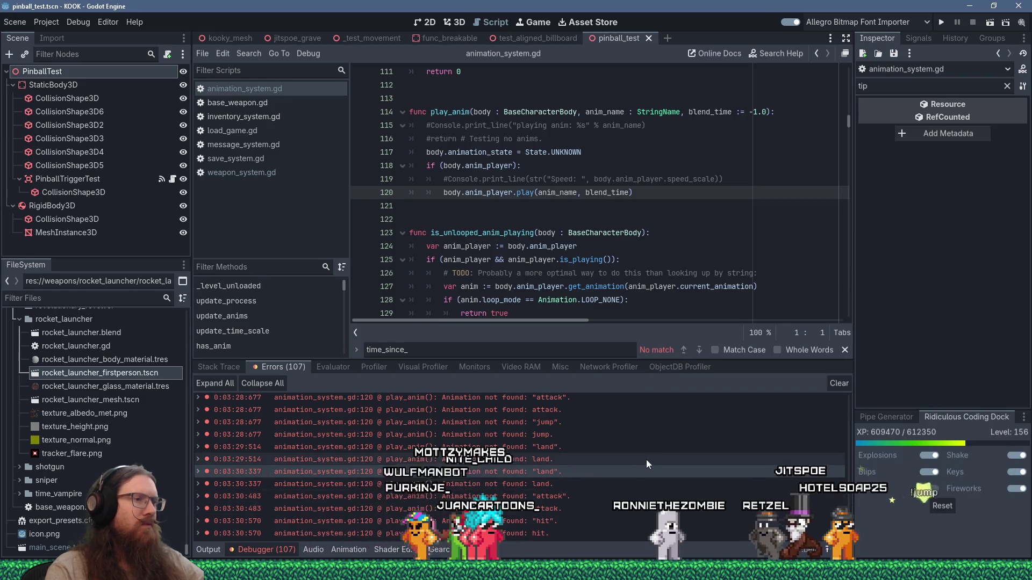
Expand the 'land' error entry to view its stack trace
mouse_move(646, 461)
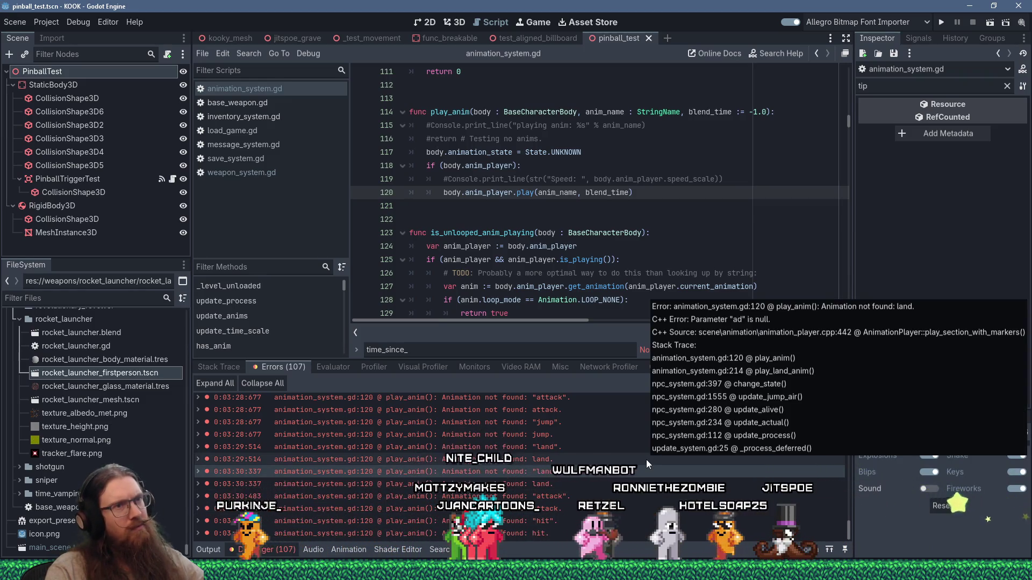
scroll(608, 439, "up", 5)
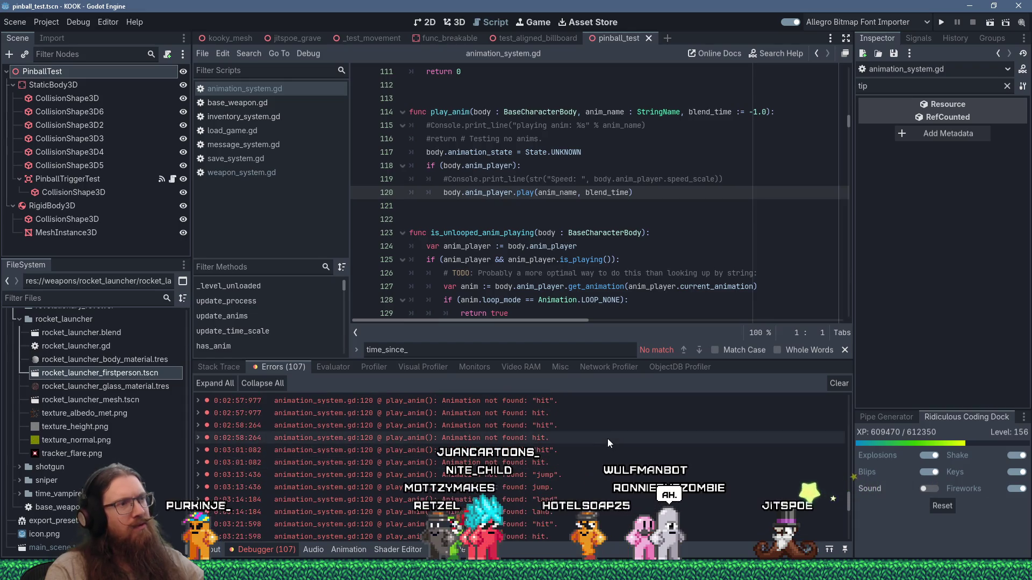
scroll(607, 439, "up", 3)
scroll(607, 438, "down", 4)
left_click(198, 475)
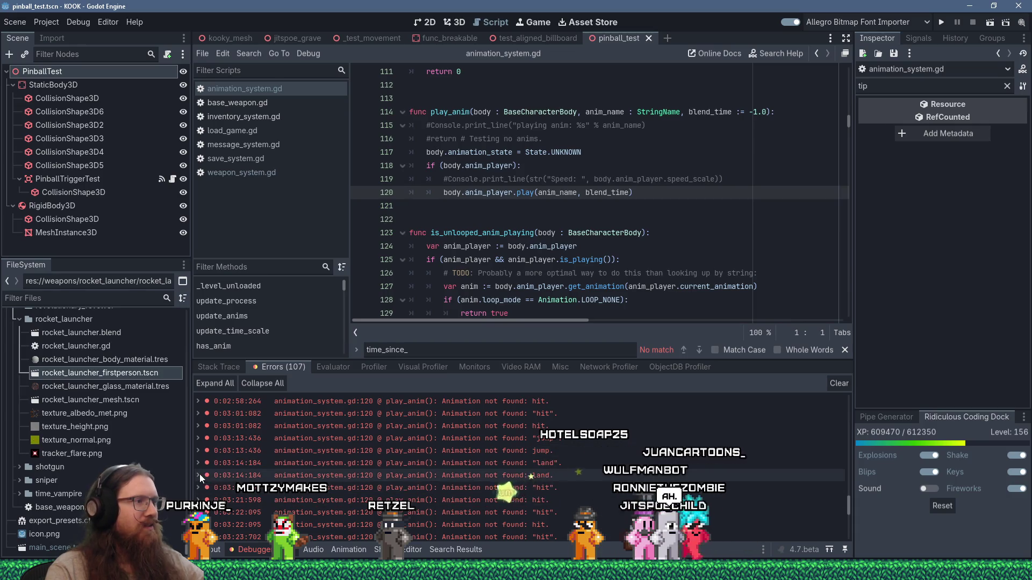
Review the 107 errors, mostly 'Animation not found' from animation_system.gd line 120
scroll(570, 502, "down", 2)
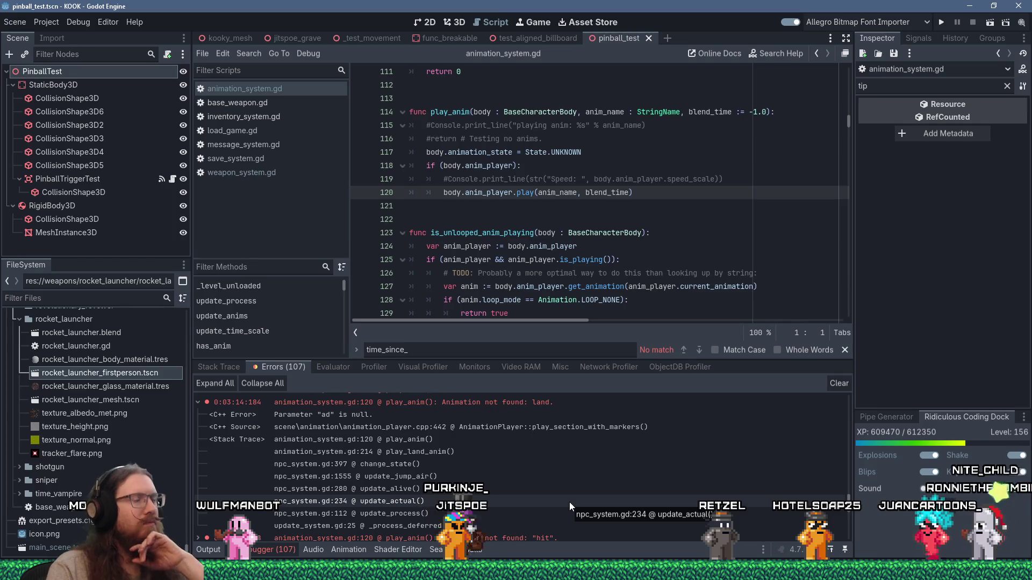
scroll(569, 502, "down", 1)
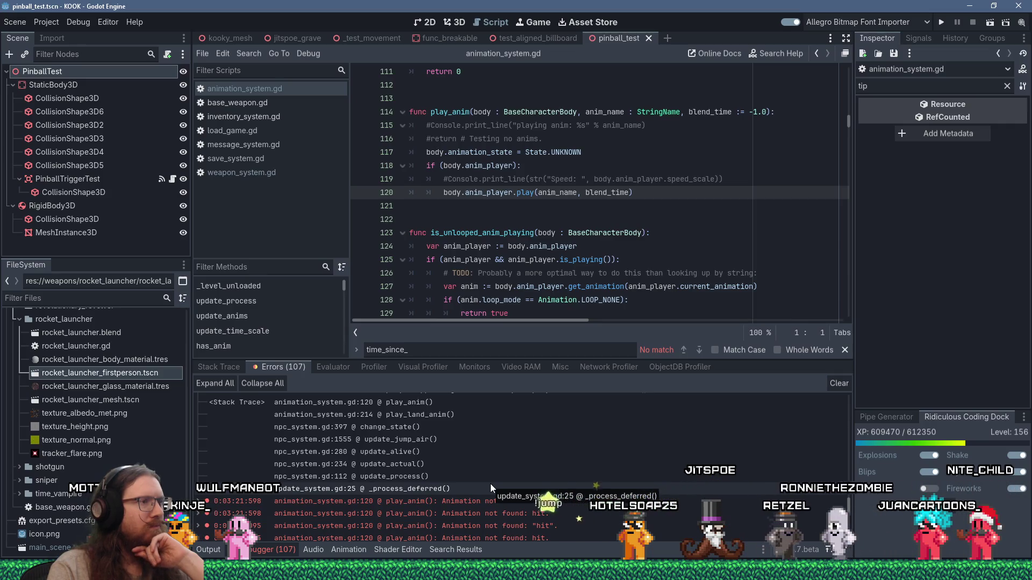
scroll(490, 483, "up", 5)
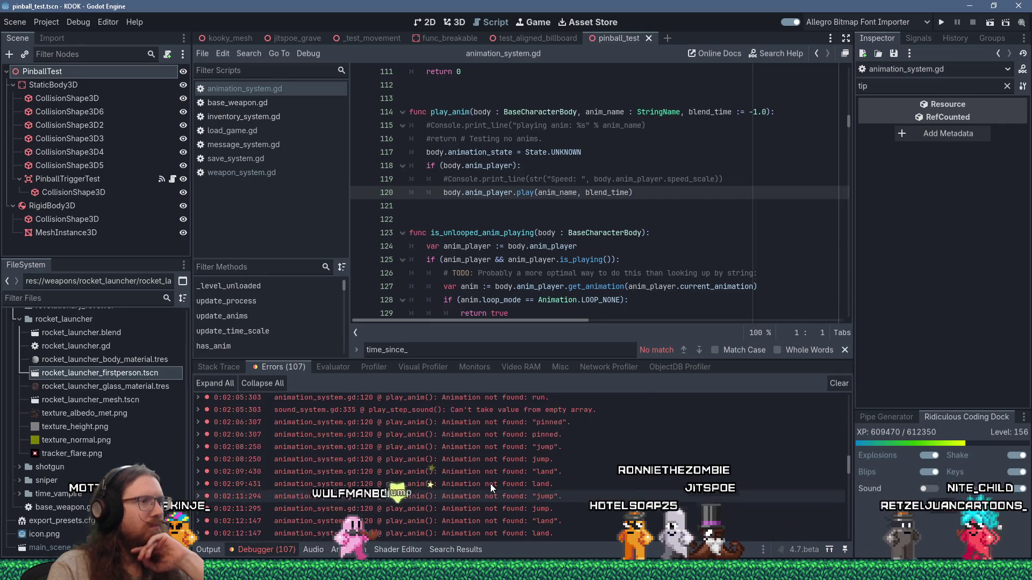
scroll(490, 484, "up", 5)
scroll(490, 483, "up", 5)
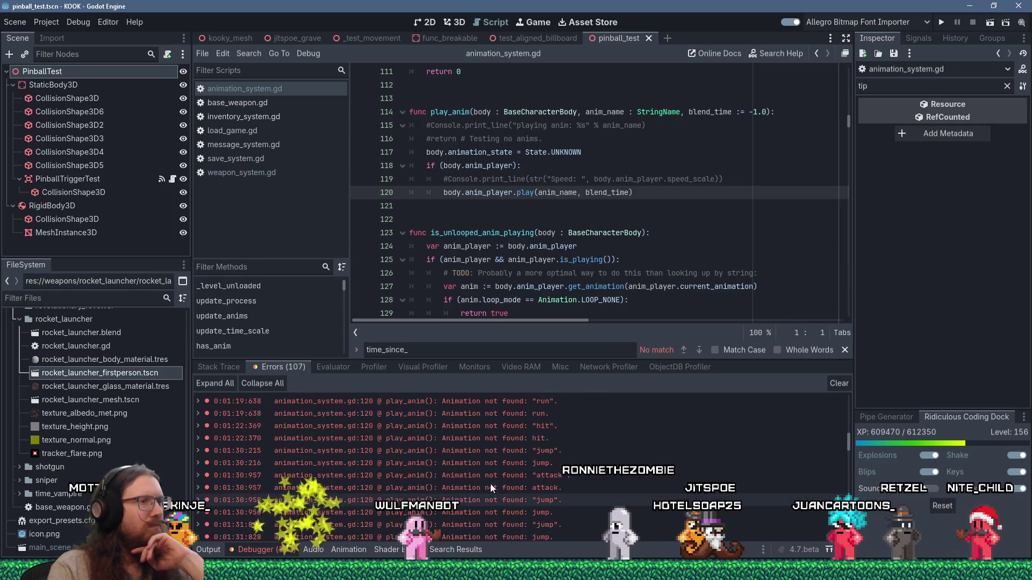
scroll(490, 483, "up", 5)
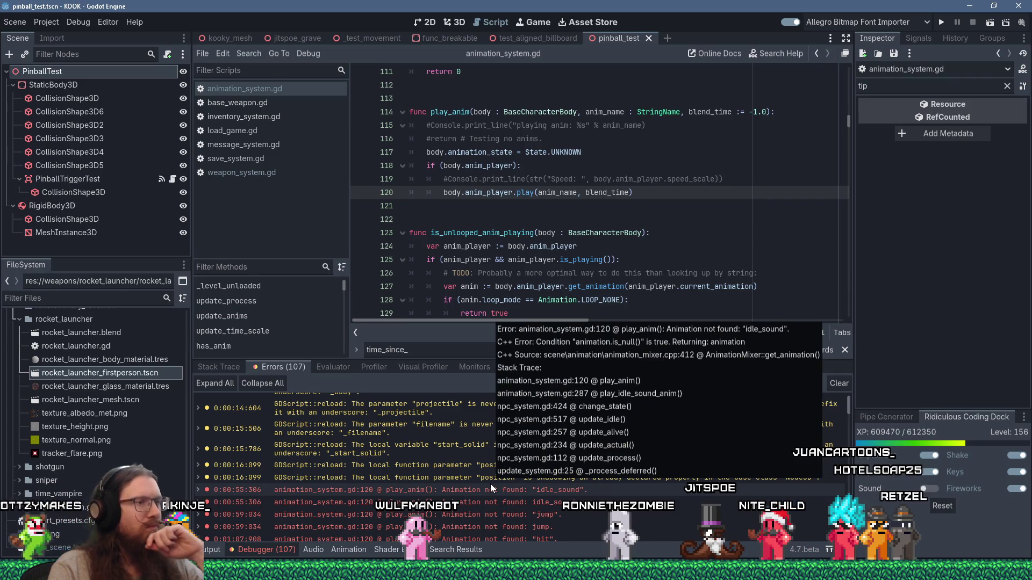
scroll(409, 475, "down", 2)
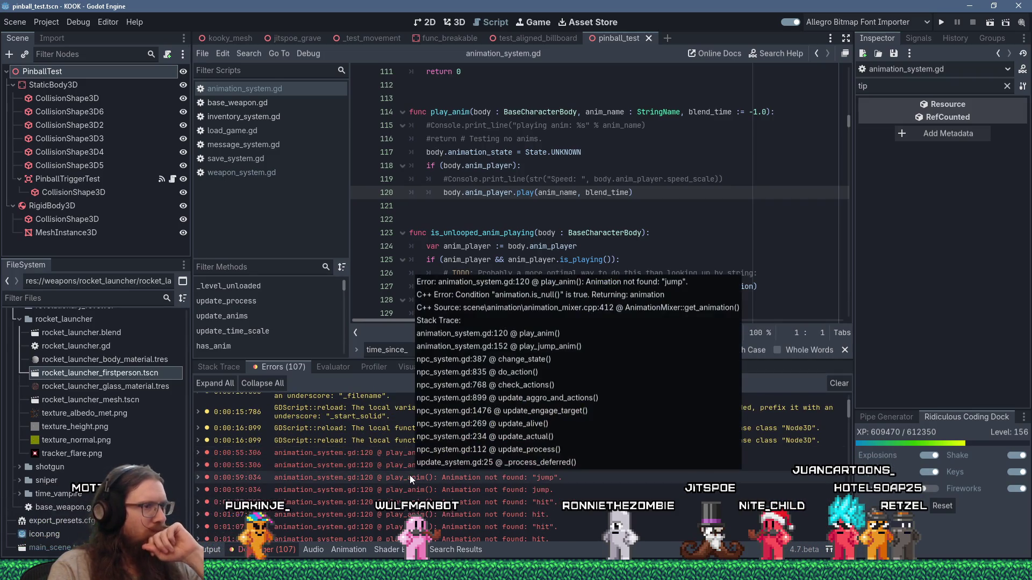
scroll(410, 475, "down", 2)
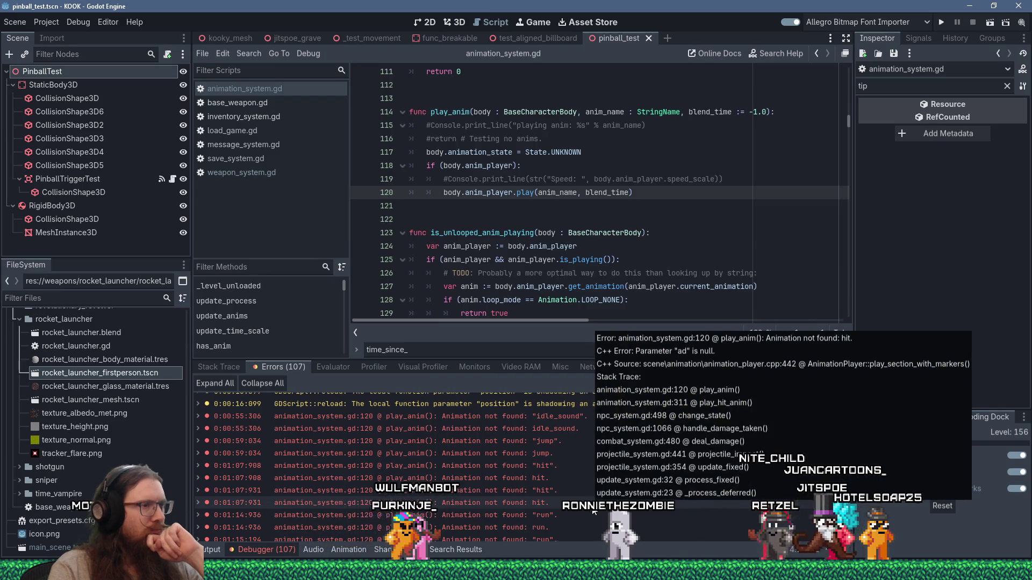
scroll(593, 512, "down", 10)
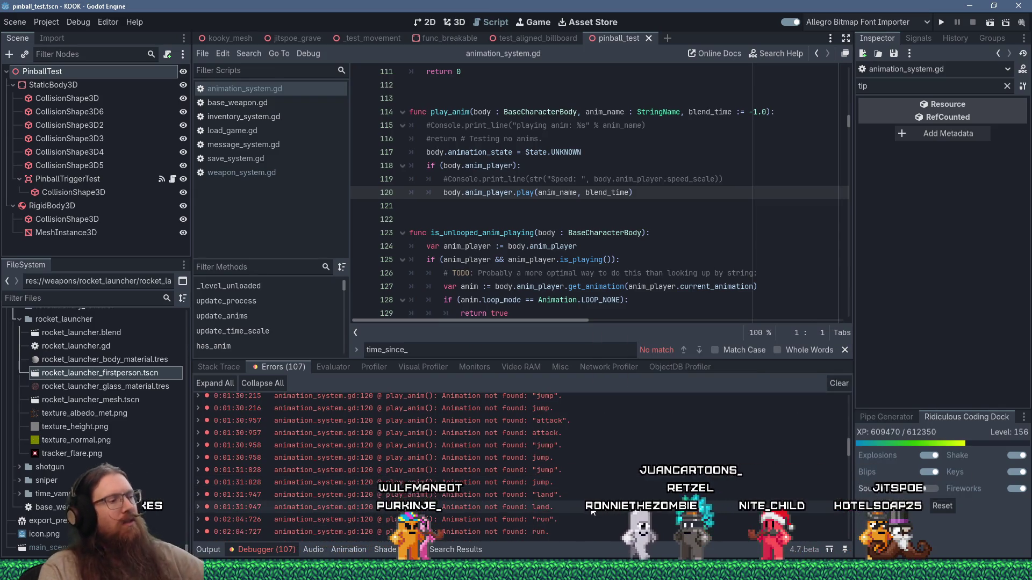
key("alt+Tab")
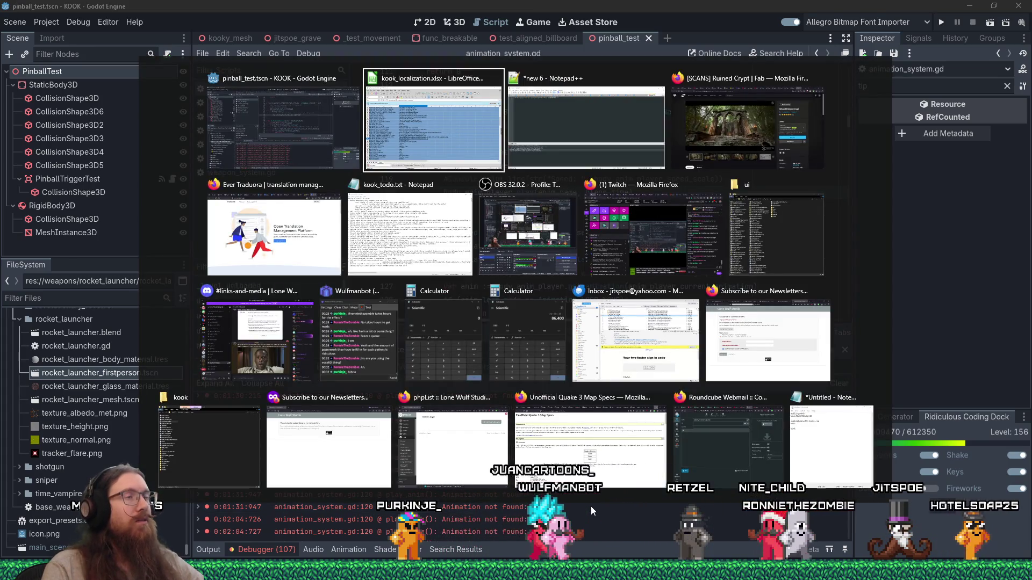
Delete the has_alt_attack check, two alt-fire reminders and unixtime_last_alt_fire line from kook_todo.txt
left_click(417, 238)
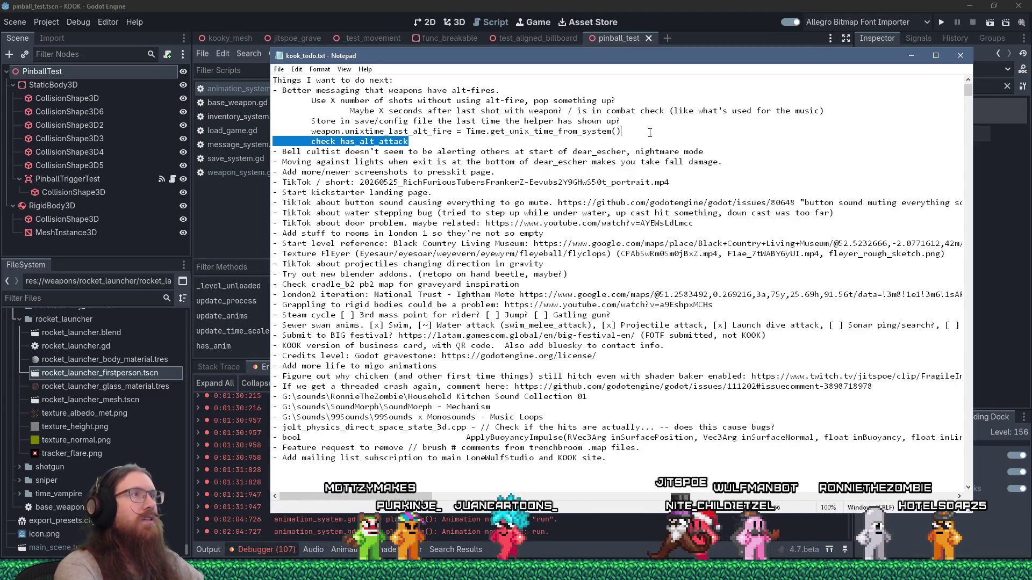
key("Delete")
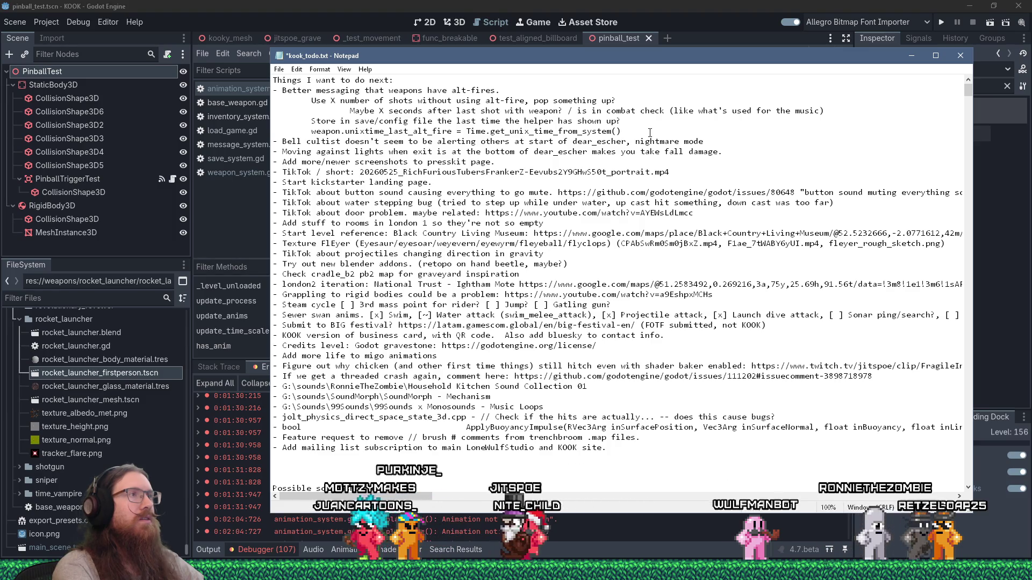
key("shift+Up")
key("shift+Up")
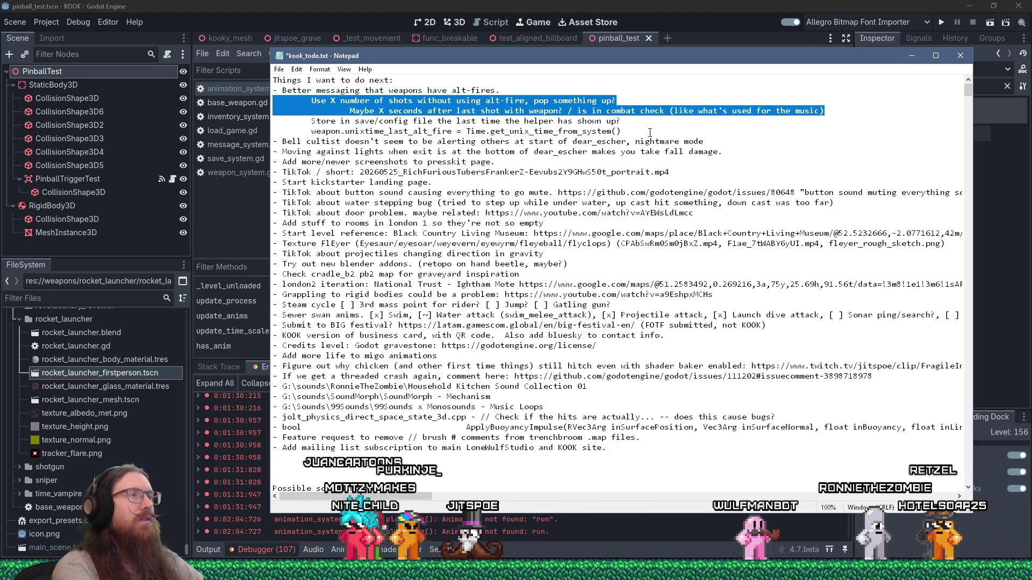
key("Delete")
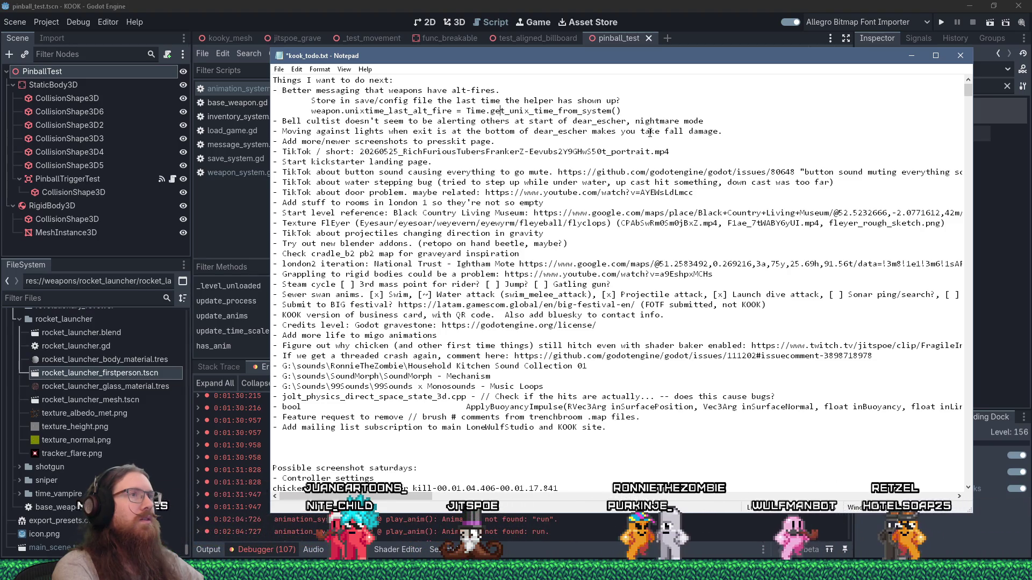
key("shift+Up")
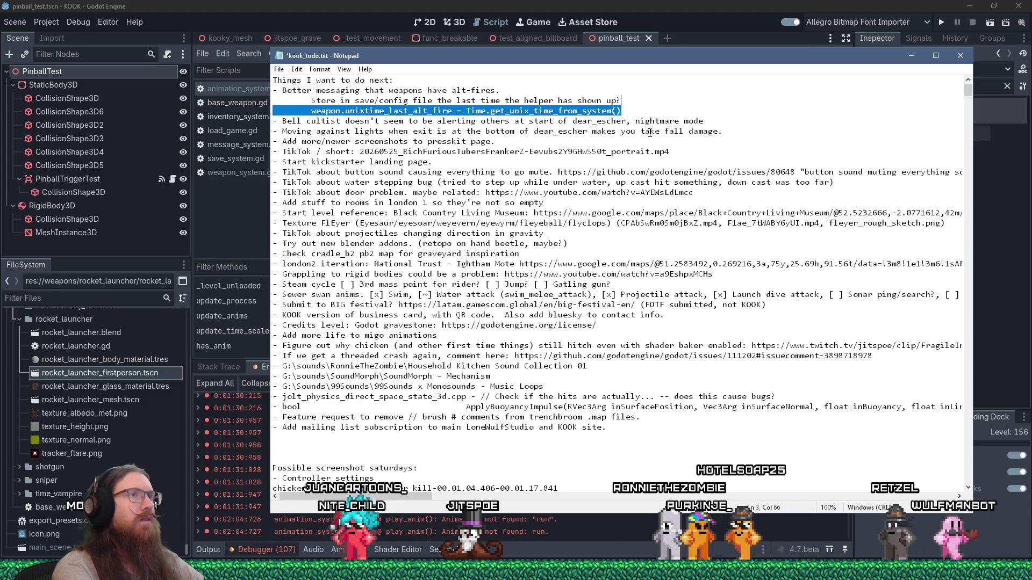
key("Delete")
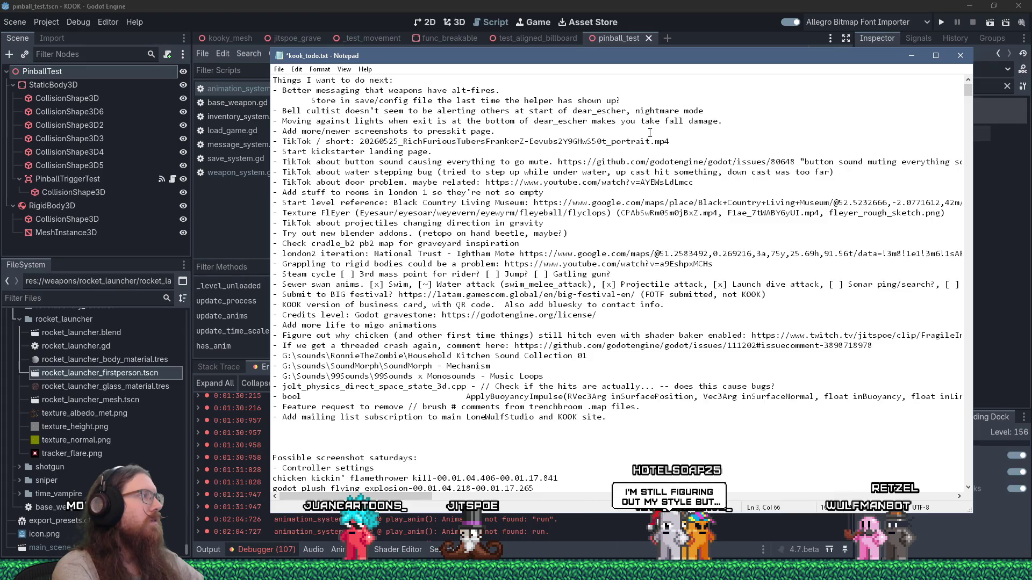
key("alt+Tab")
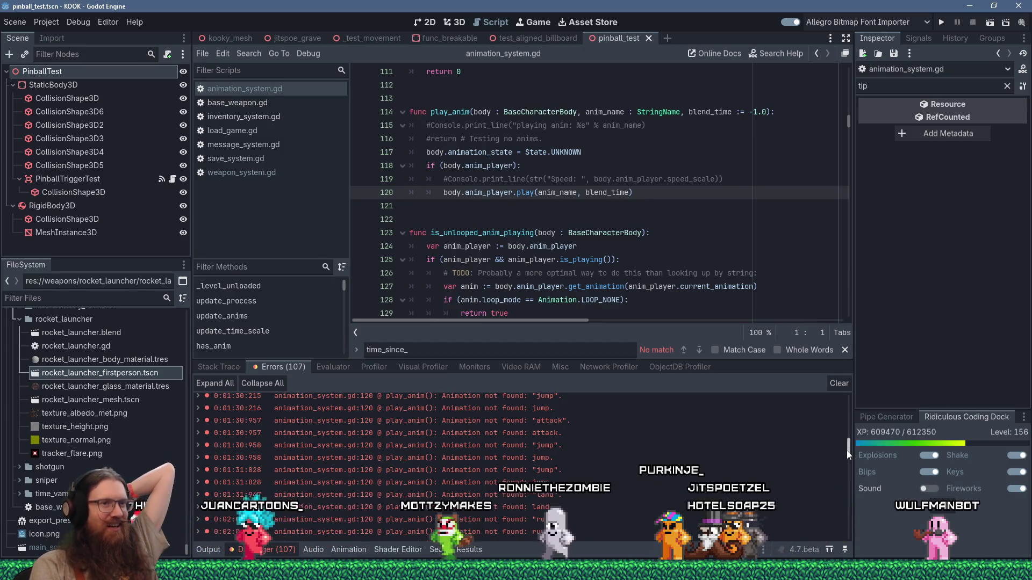
Scroll the Debugger Errors list up to its earliest entries, then return to Notepad
scroll(842, 517, "up", 10)
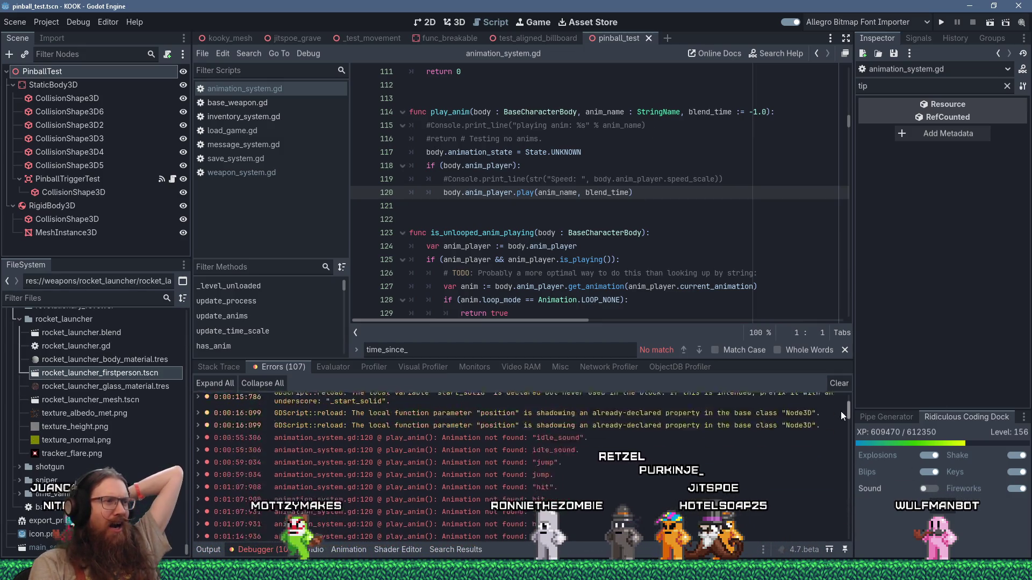
scroll(841, 403, "up", 3)
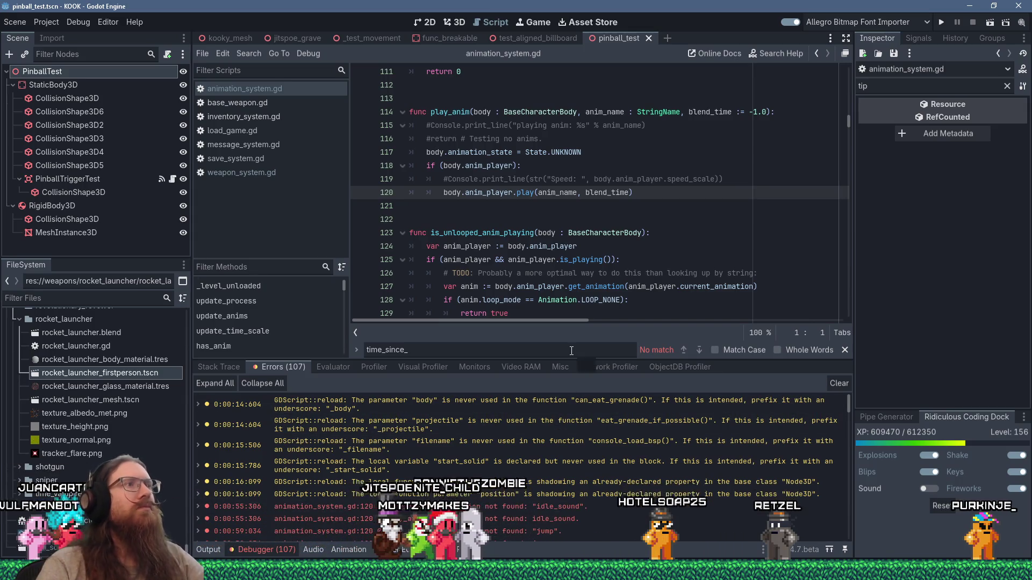
key("alt+Tab")
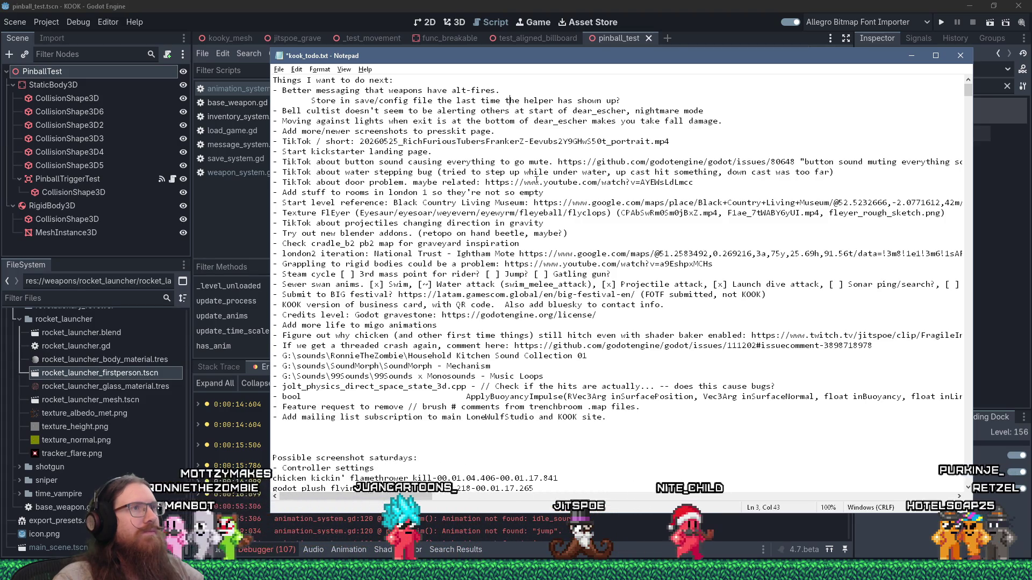
Remove the save/config note, mark the alt-fire task '(done:' at the file's end, and save
left_click_drag(311, 99, 663, 99)
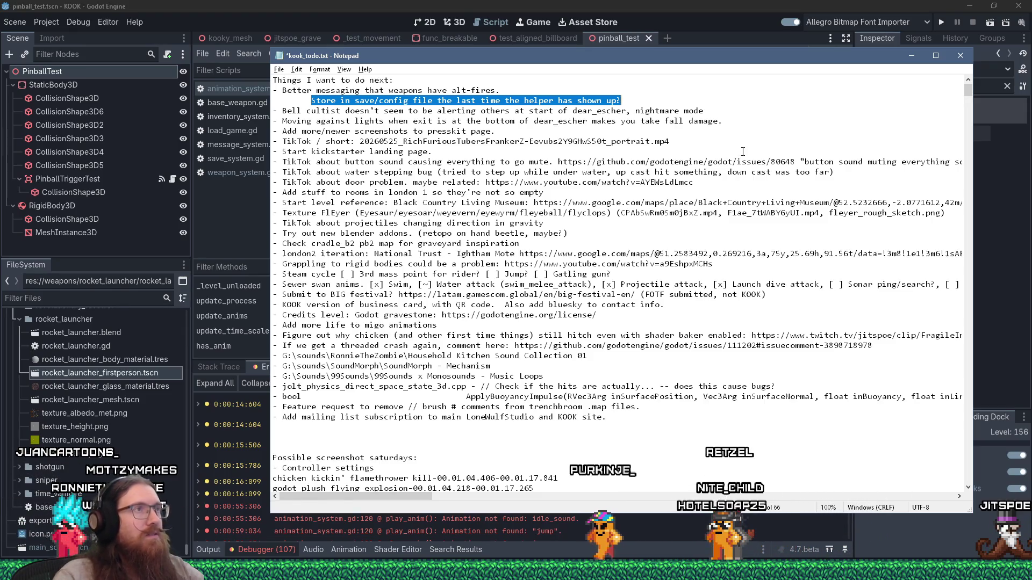
key("Delete")
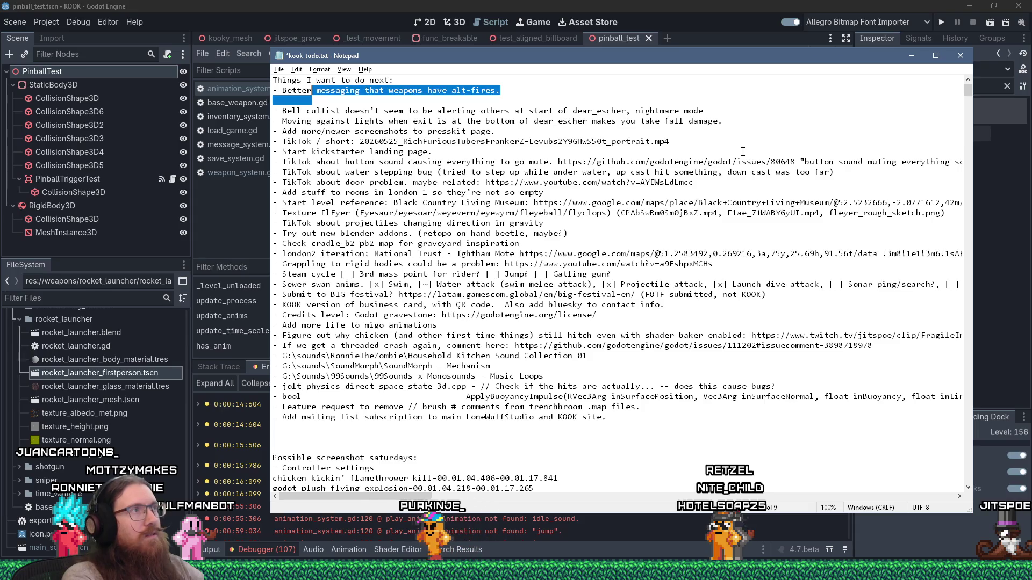
key("Delete")
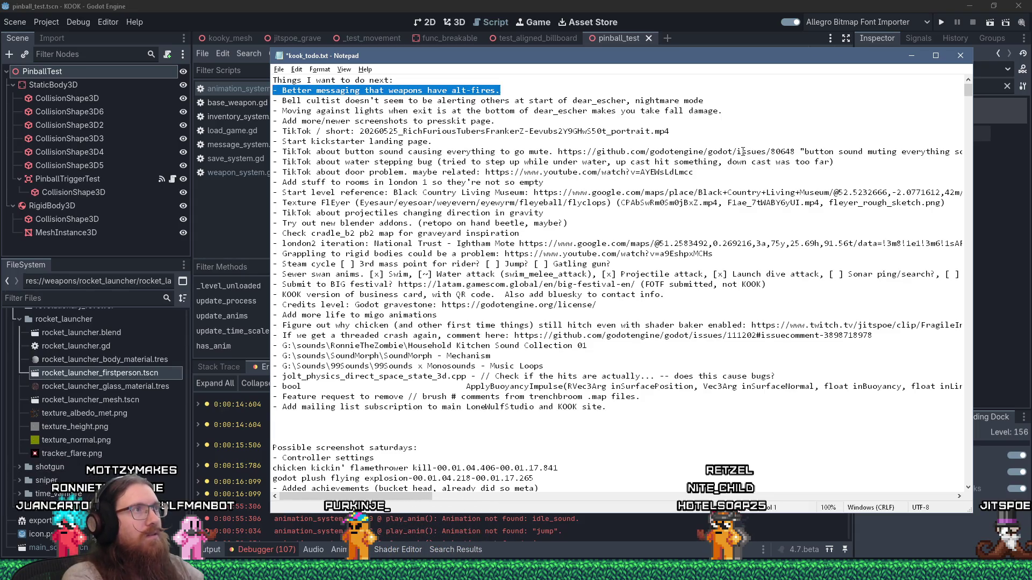
key("ctrl+End")
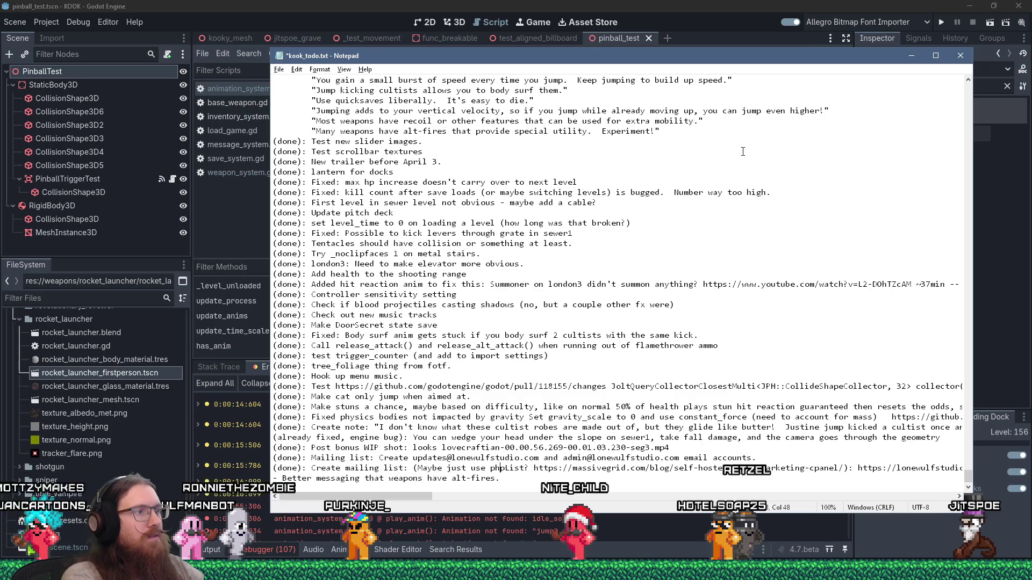
key("Home")
key("Delete")
type("(done:")
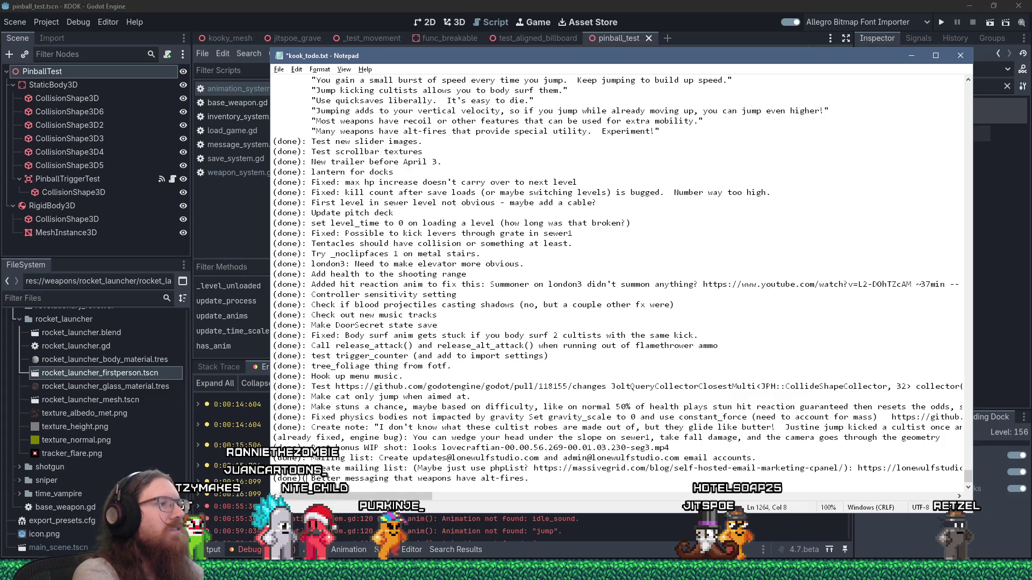
key("Return")
key("ctrl+s")
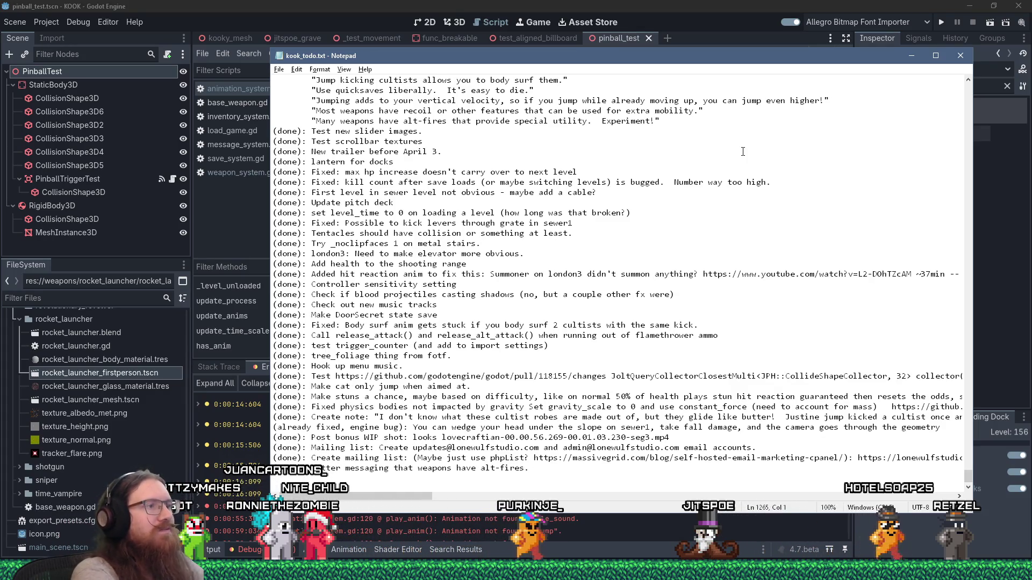
key("ctrl+Home")
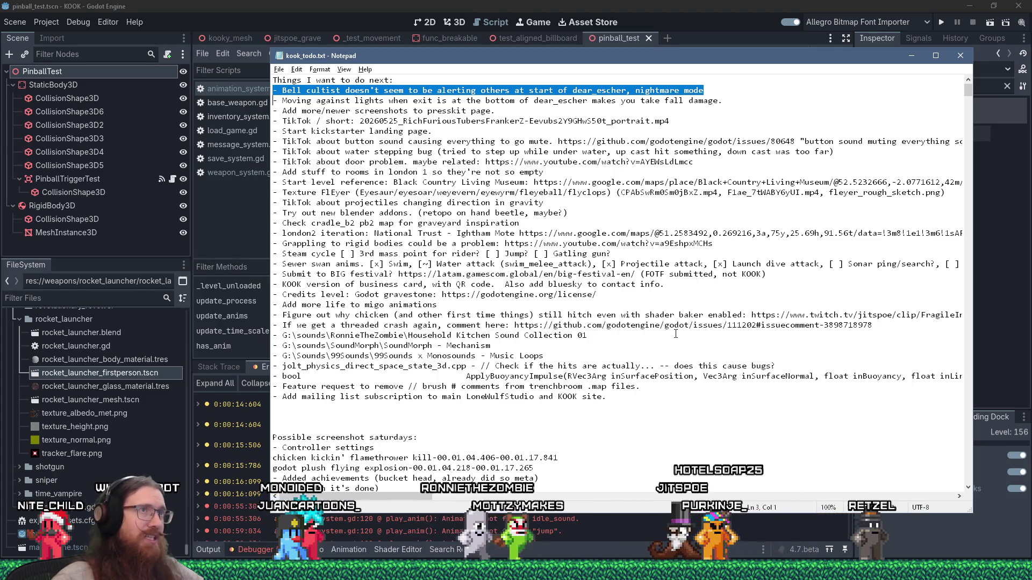
Switch from Notepad back to the Godot editor showing play_anim in animation_system.gd
key("alt+Tab")
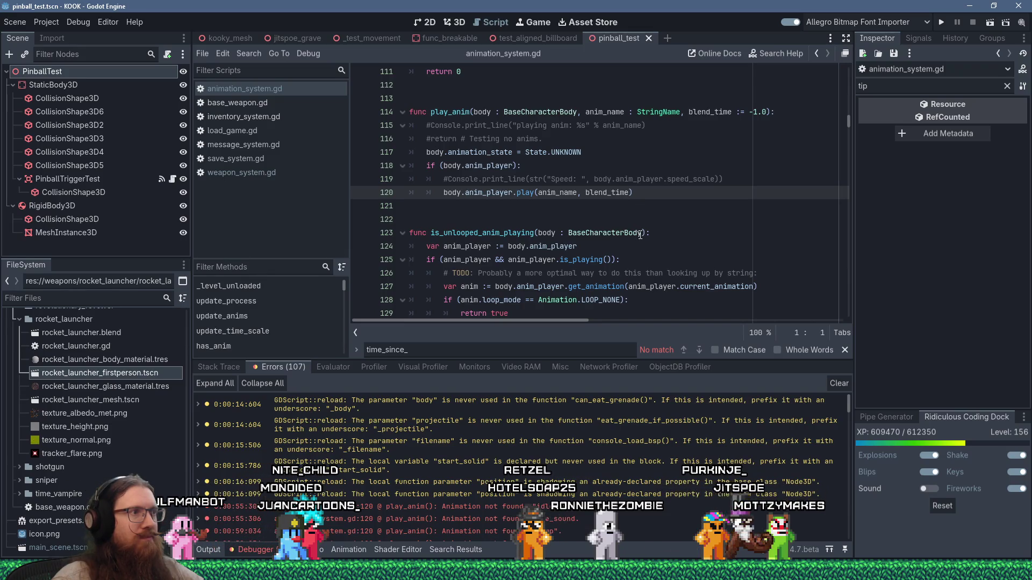
Filter files by 'alert', open alert_passive.gd, and select PassiveType.ALERT on line 12
scroll(640, 235, "up", 2)
scroll(639, 237, "down", 6)
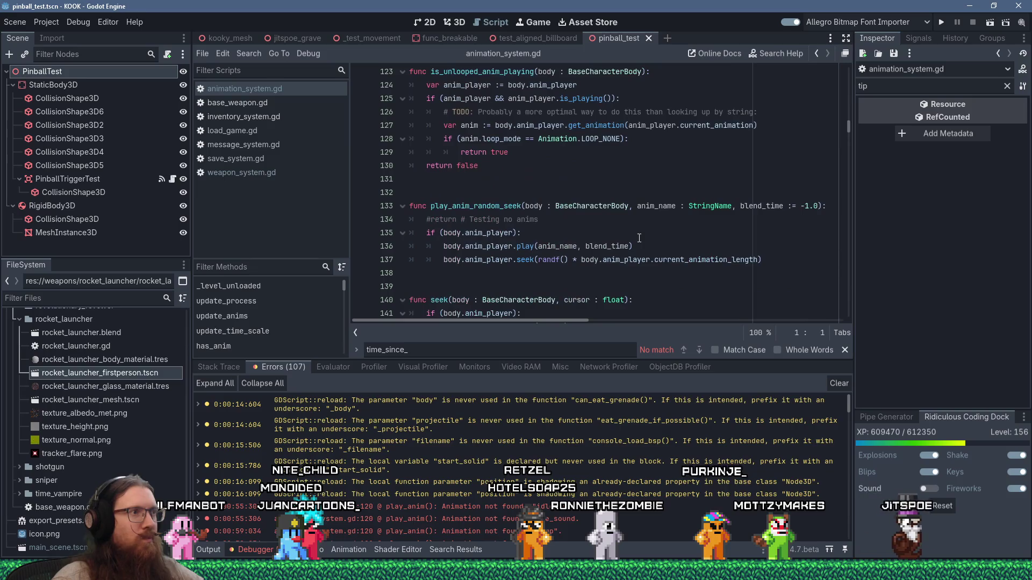
scroll(639, 238, "up", 6)
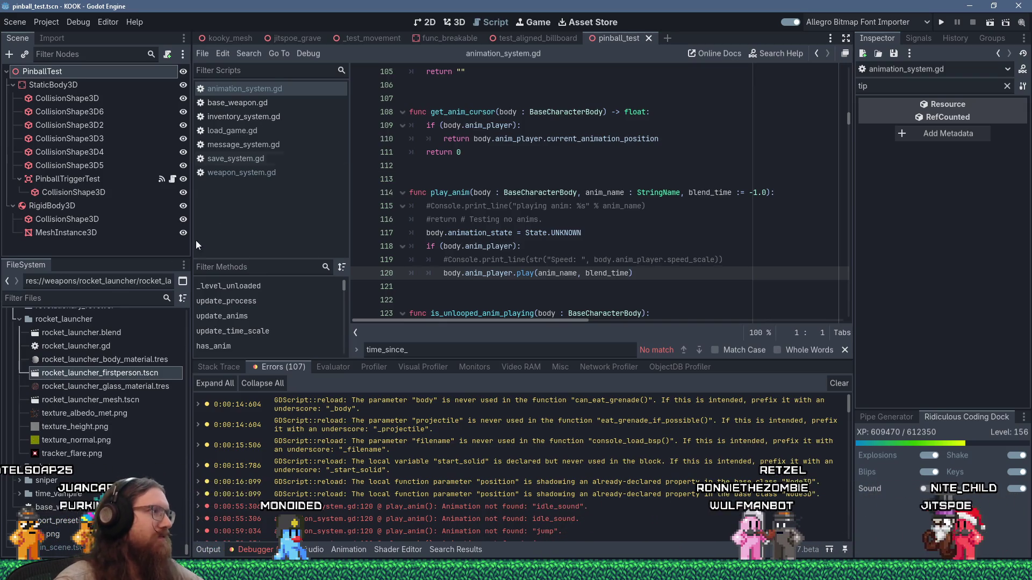
left_click(107, 299)
type("alert")
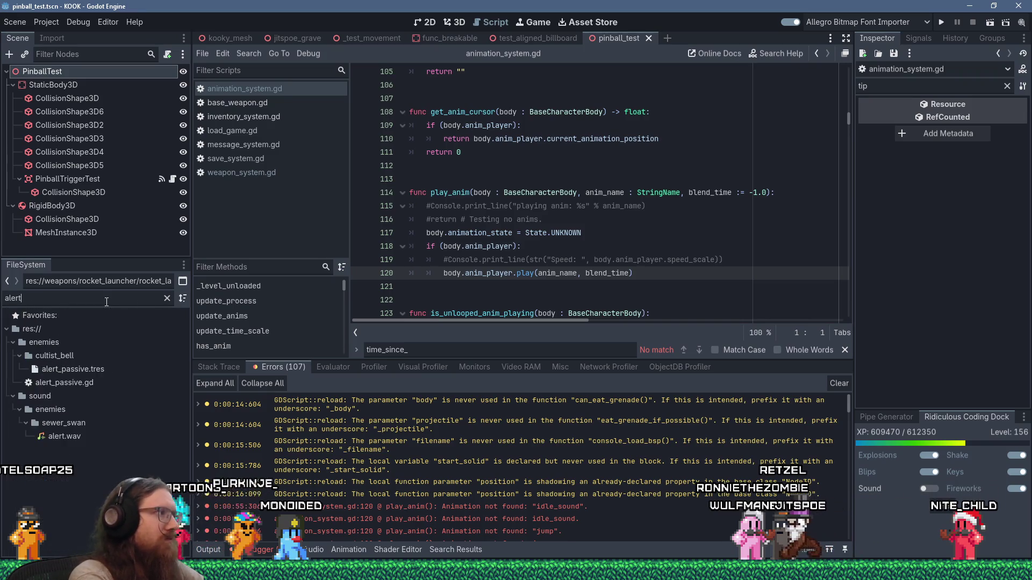
double_click(95, 381)
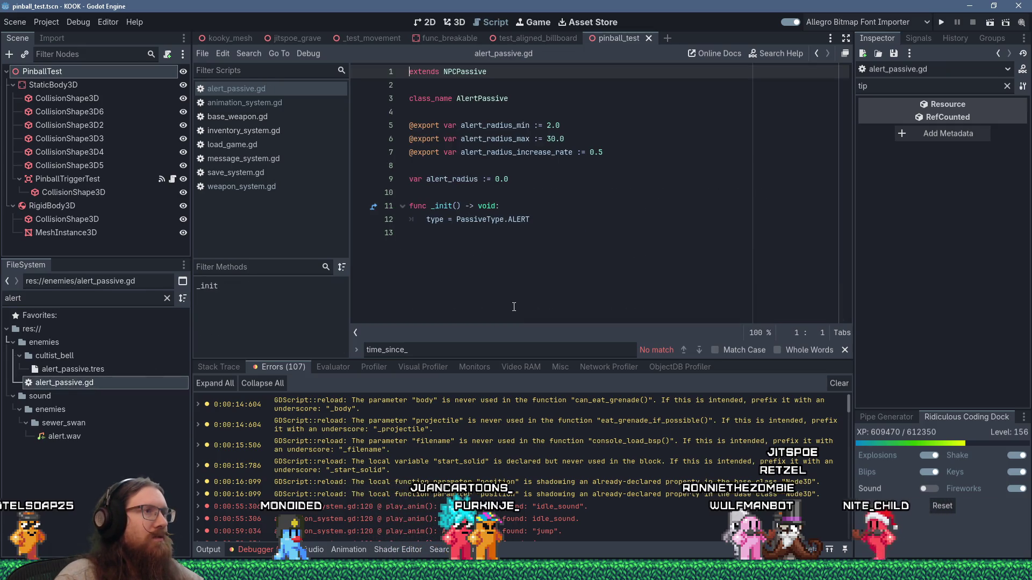
left_click_drag(456, 219, 540, 223)
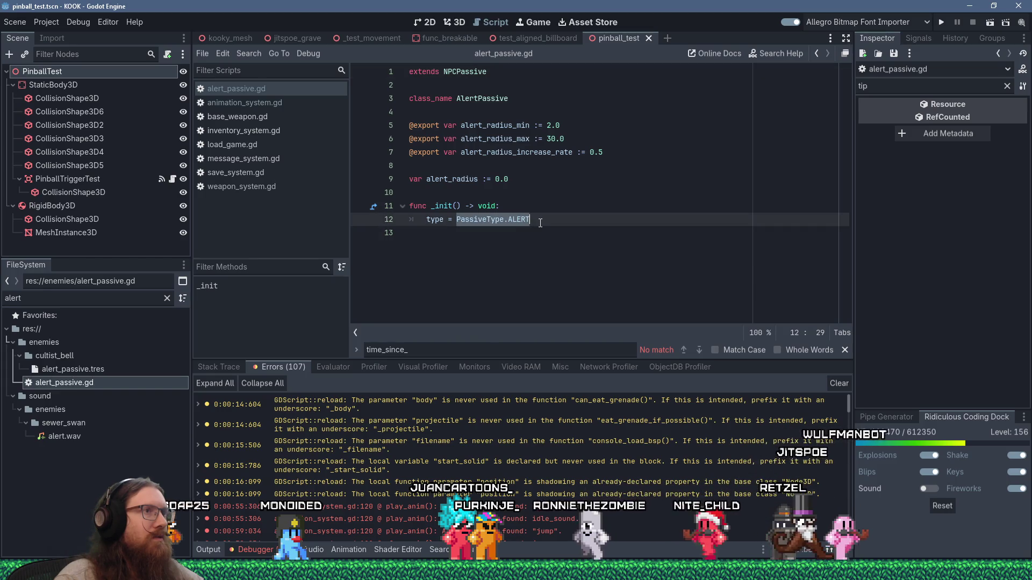
left_click(247, 54)
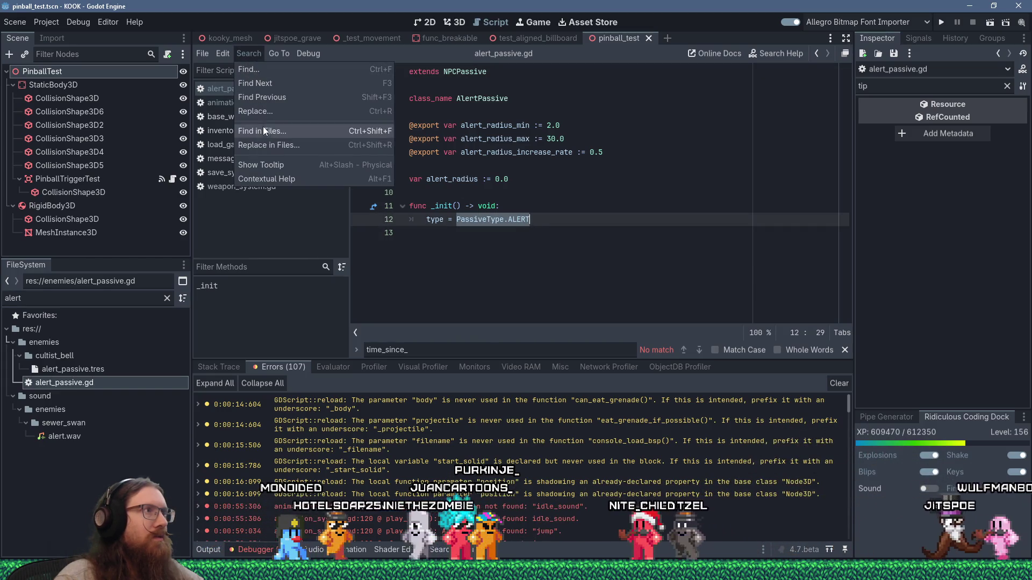
Search the project for PassiveType.ALERT and follow the npc_system.gd match to the update_passive_alert definition
left_click(264, 131)
left_click(530, 337)
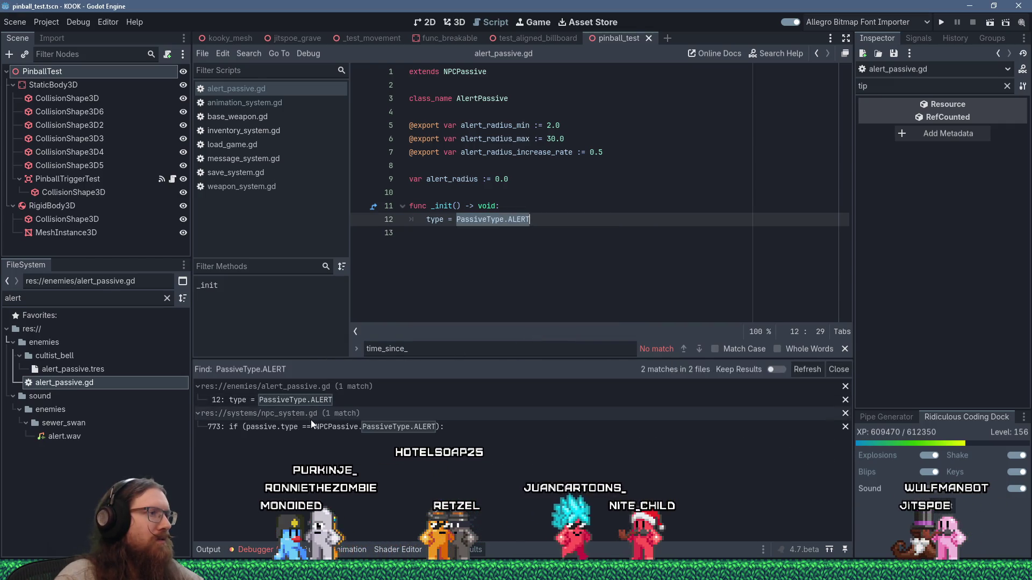
left_click(353, 429)
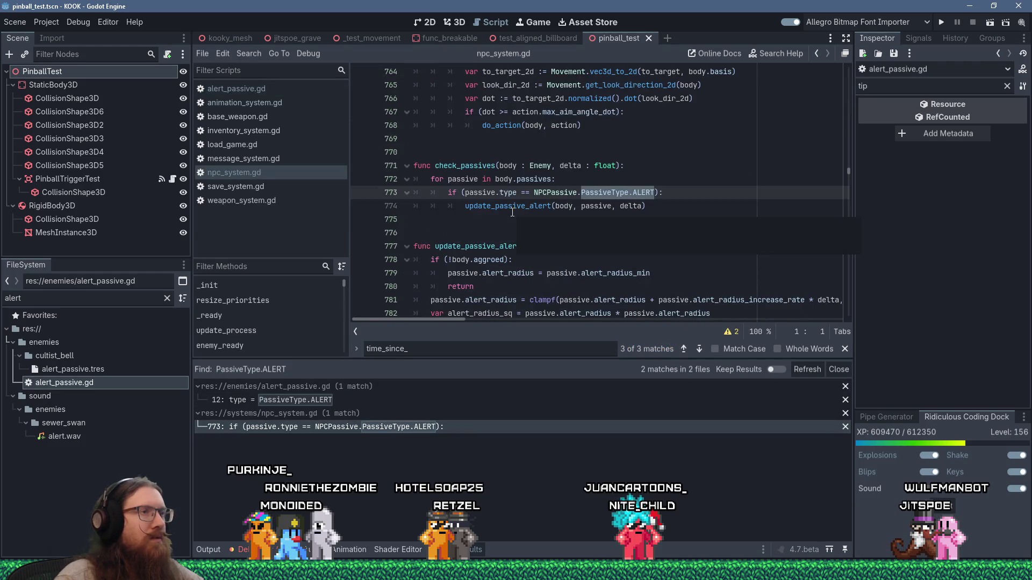
left_click(510, 204)
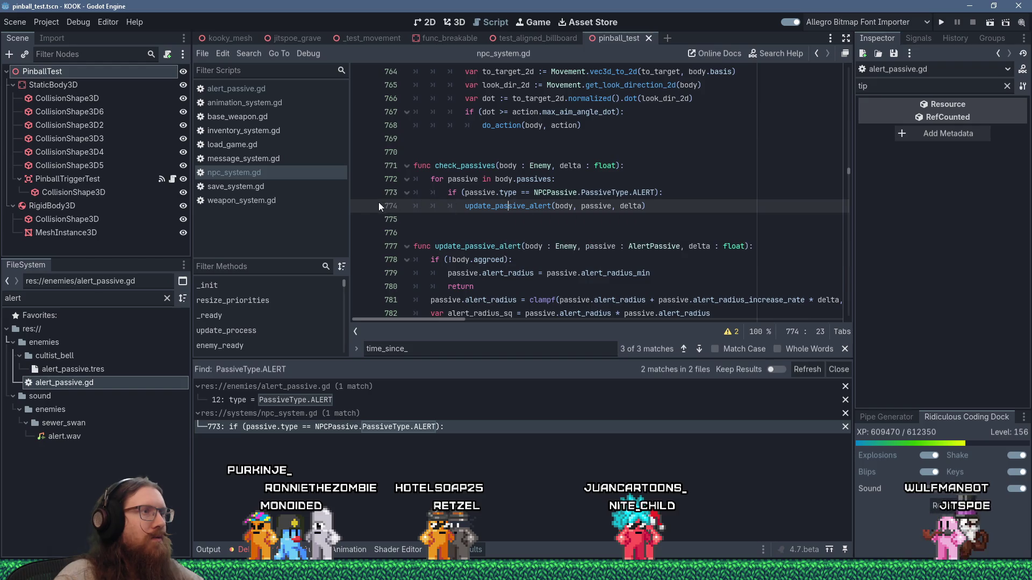
left_click(498, 207, "ctrl")
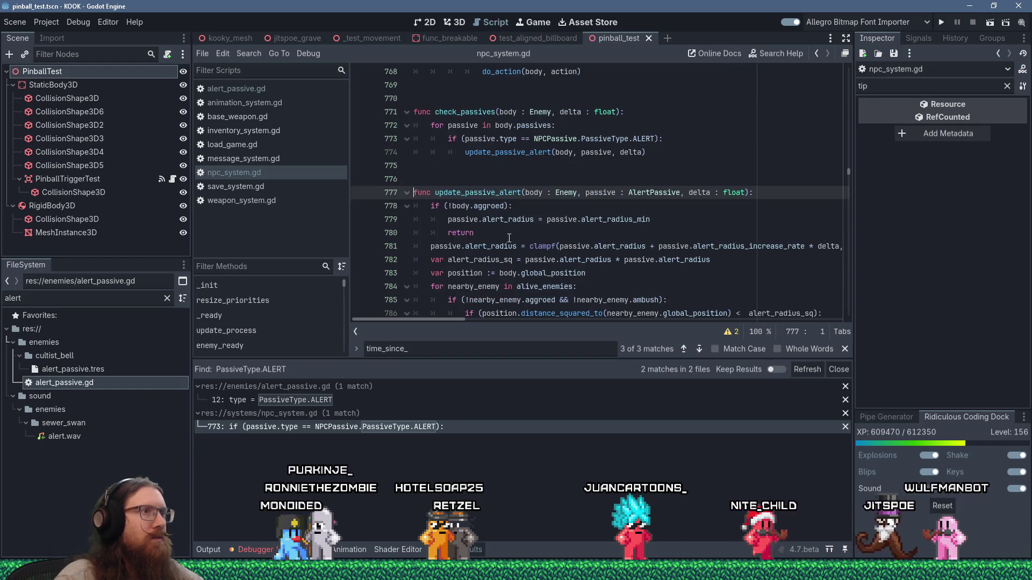
Set a breakpoint on the alert_radius update at line 781 and run the game
mouse_move(507, 251)
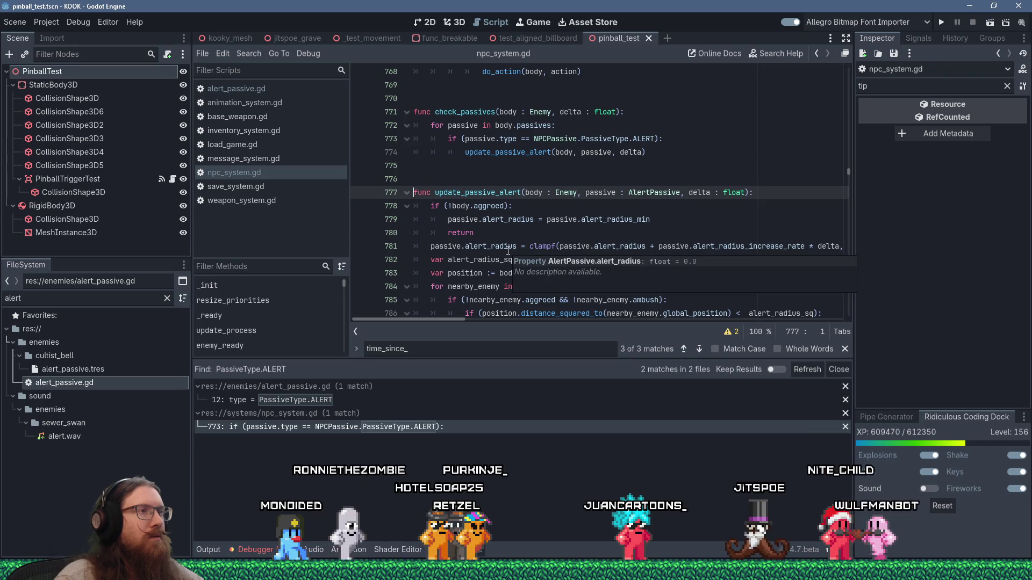
left_click(465, 246)
left_click(359, 246)
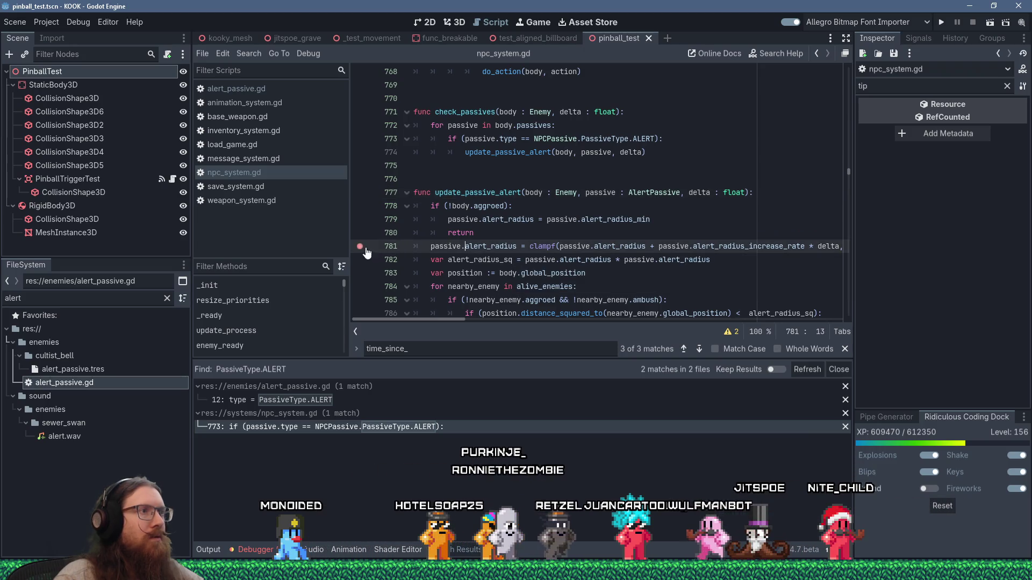
left_click(940, 22)
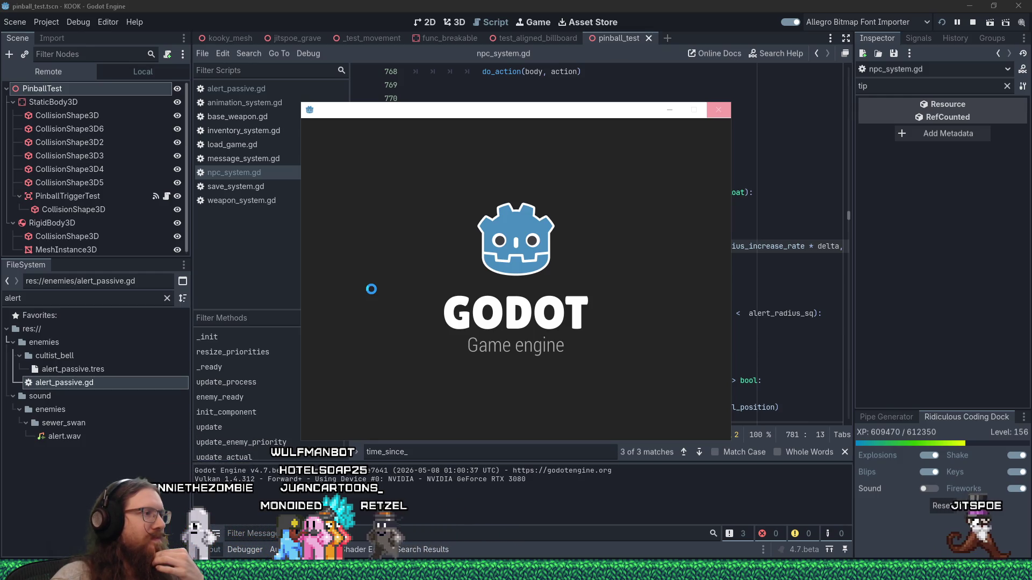
Bring the Fab Ruined Crypt listing in Firefox to the front
mouse_move(953, 469)
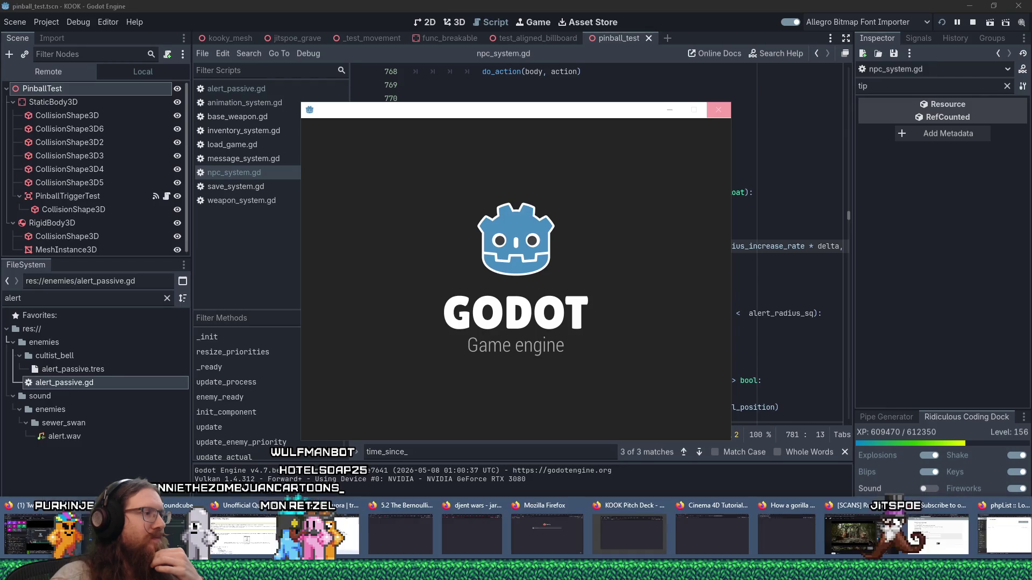
left_click(865, 525)
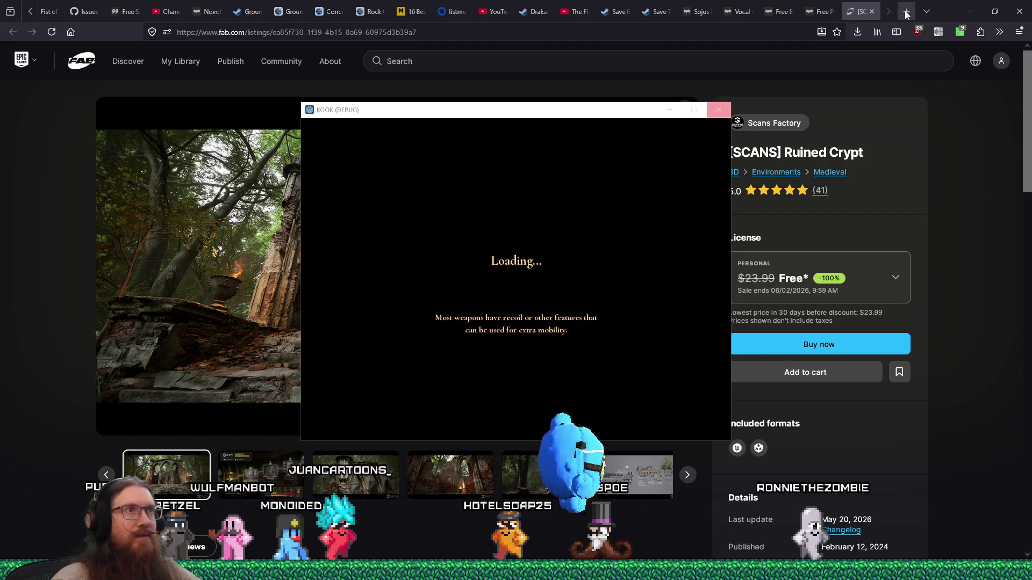
View the crypt's third gallery image, then return to KOOK, opening its console and maximizing the window
left_click(964, 153)
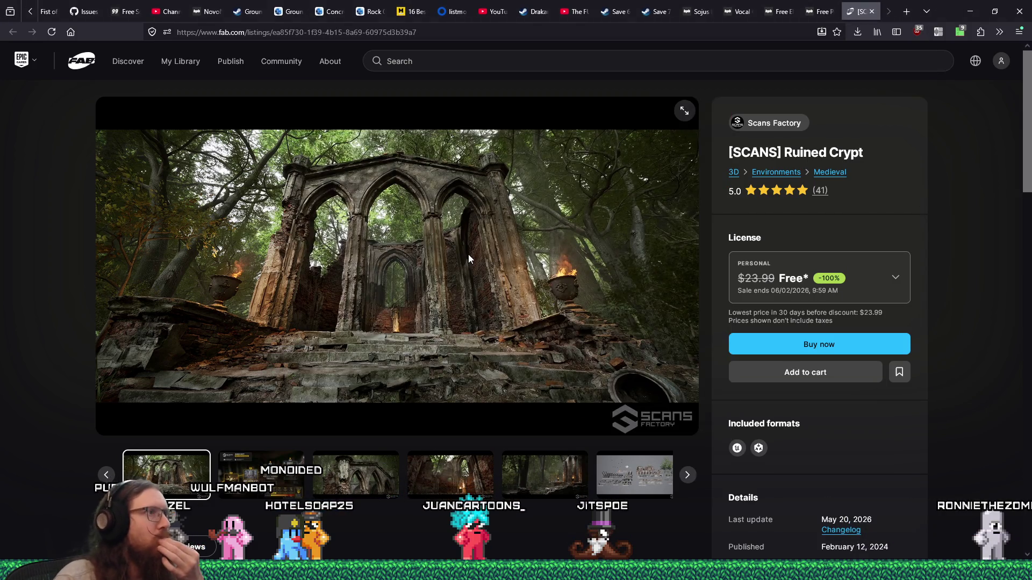
left_click(359, 475)
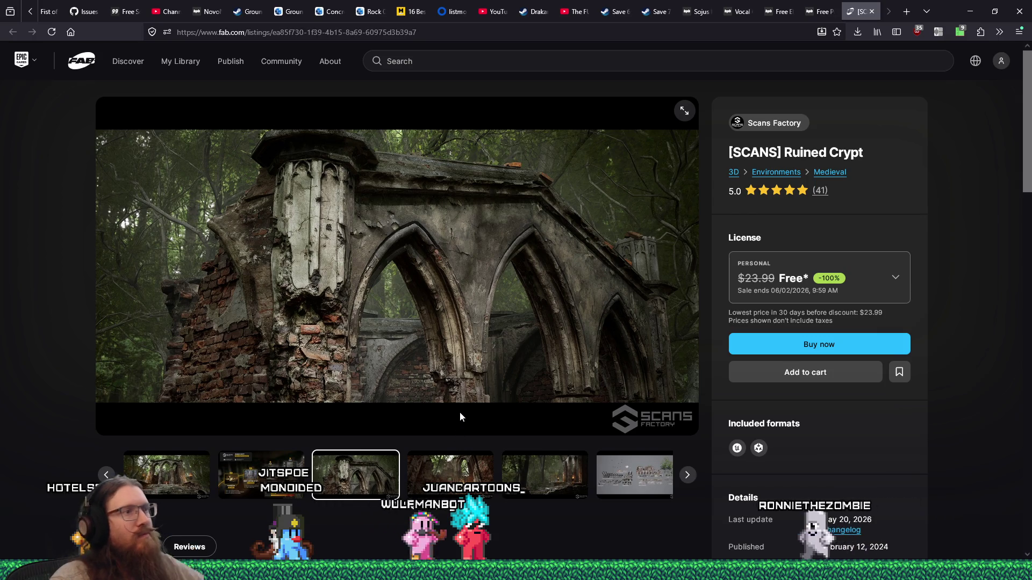
key("alt+Tab")
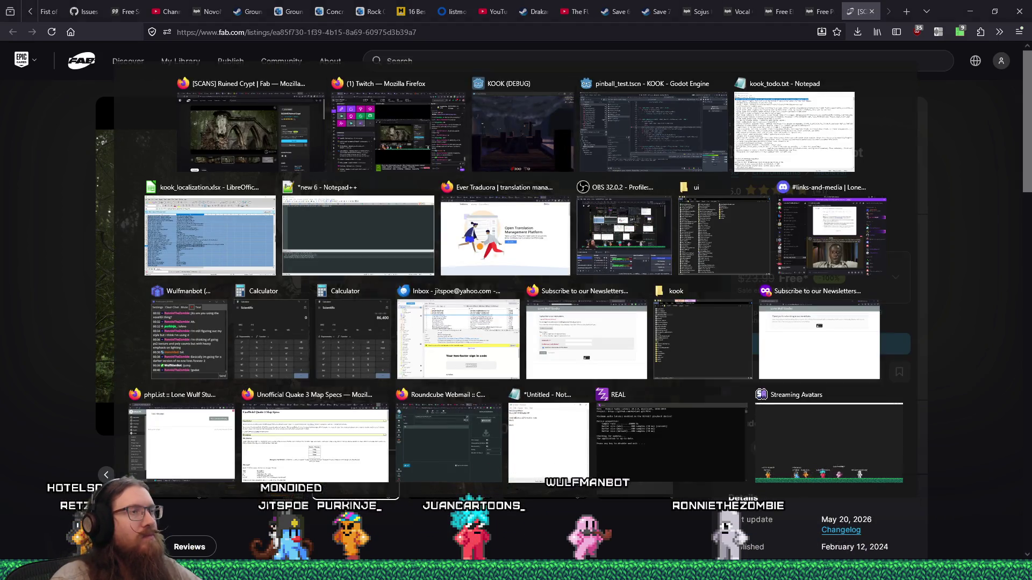
key("alt+Tab")
key("grave")
left_click(694, 110)
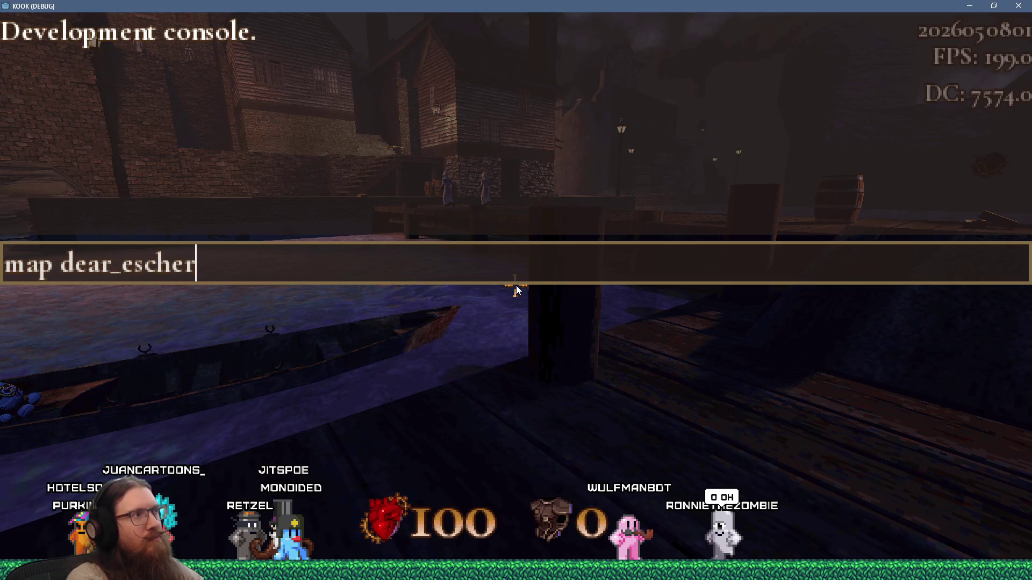
Load dear_escher from the console and set nightmare difficulty with 'skill 3'
key("Return")
key("grave")
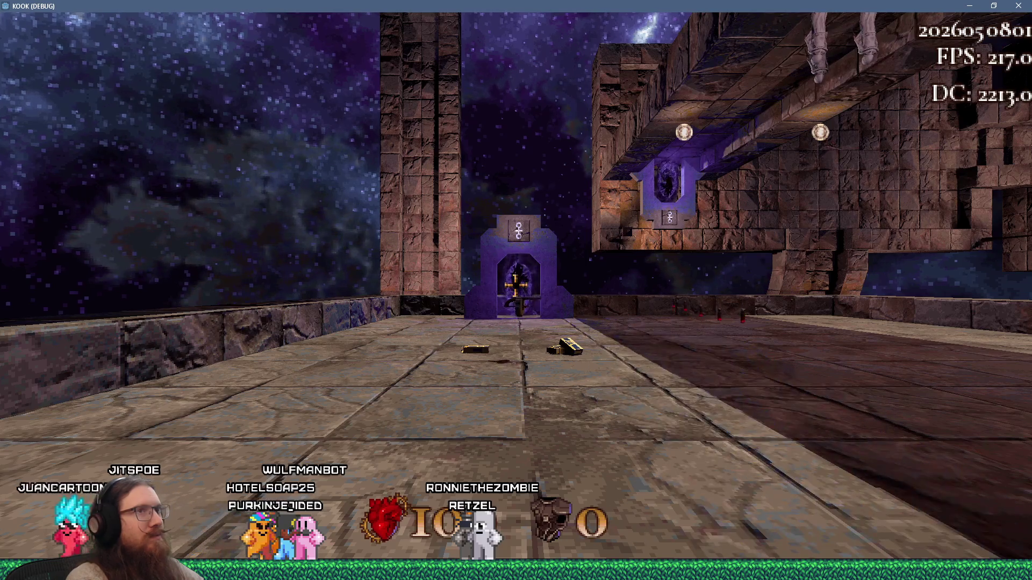
key("grave")
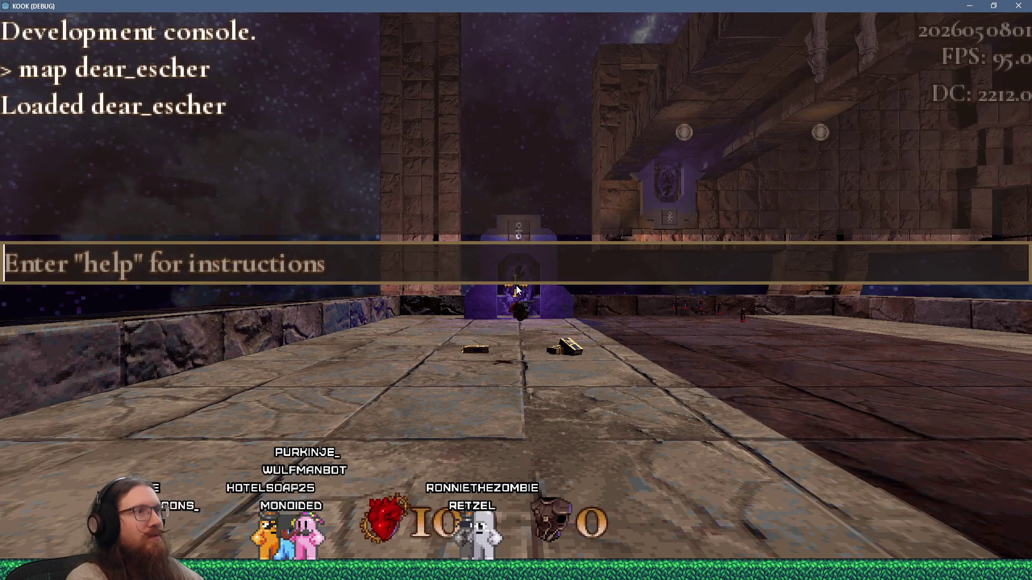
type("skill 3")
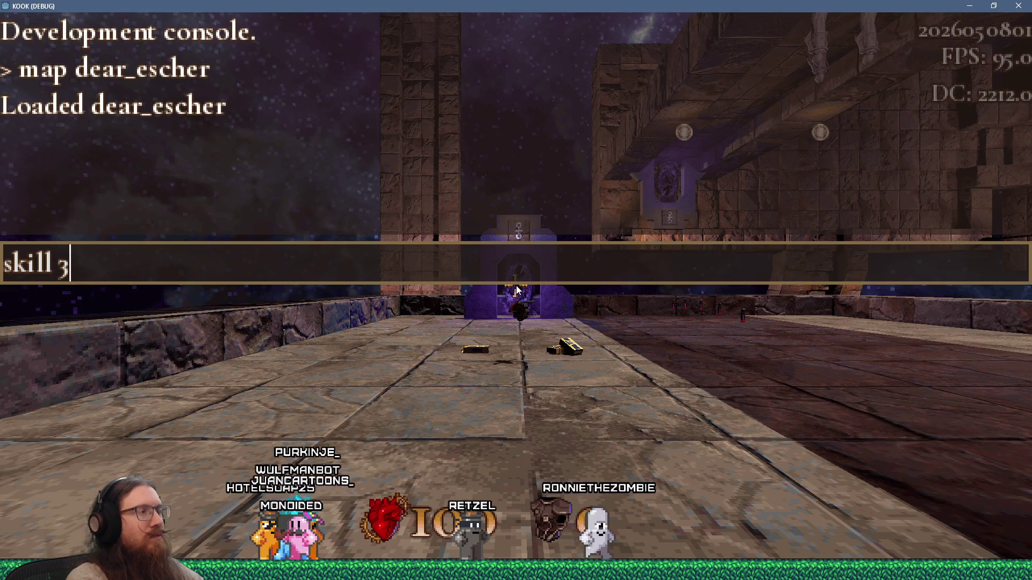
key("Return")
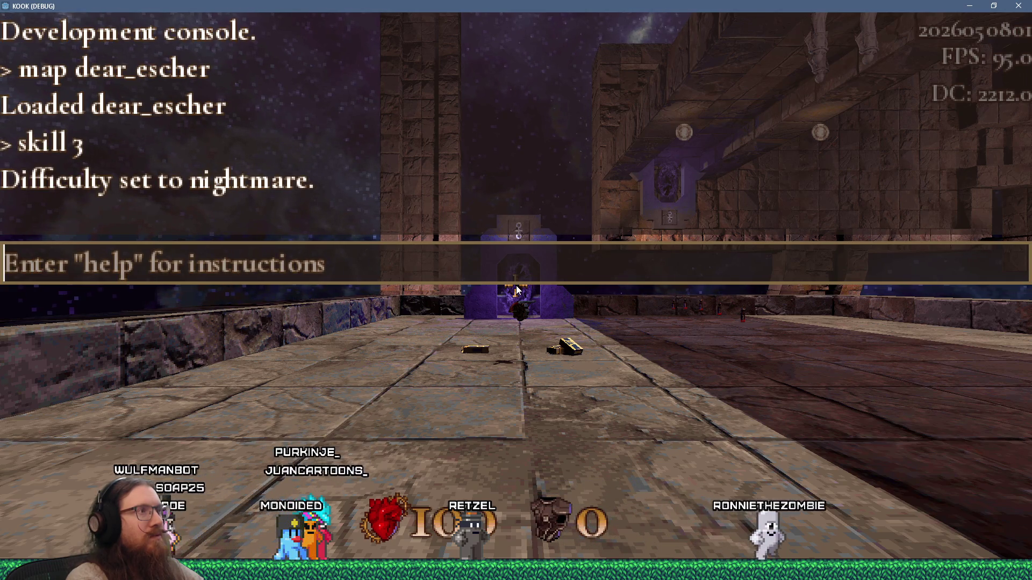
Reload 'map dear_escher', move around the level, then return to Godot paused at the breakpoint
type("map dear_escher")
key("Return")
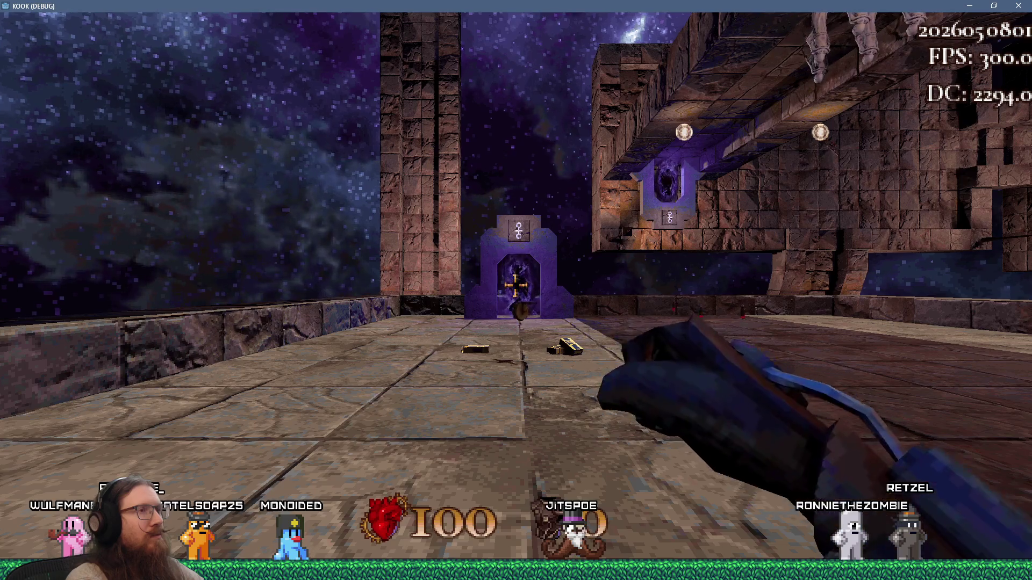
key("w")
key("a")
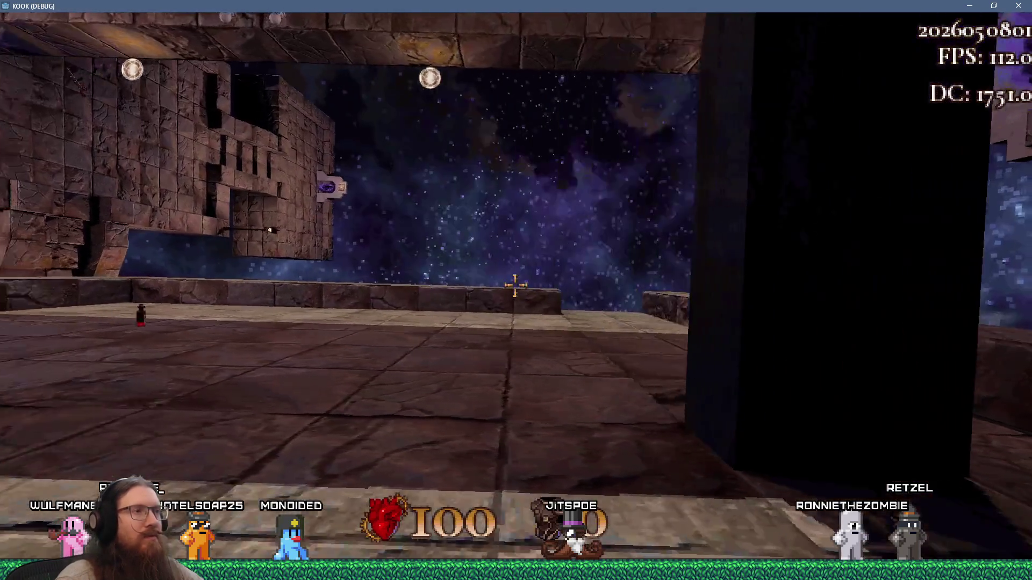
key("alt+Tab")
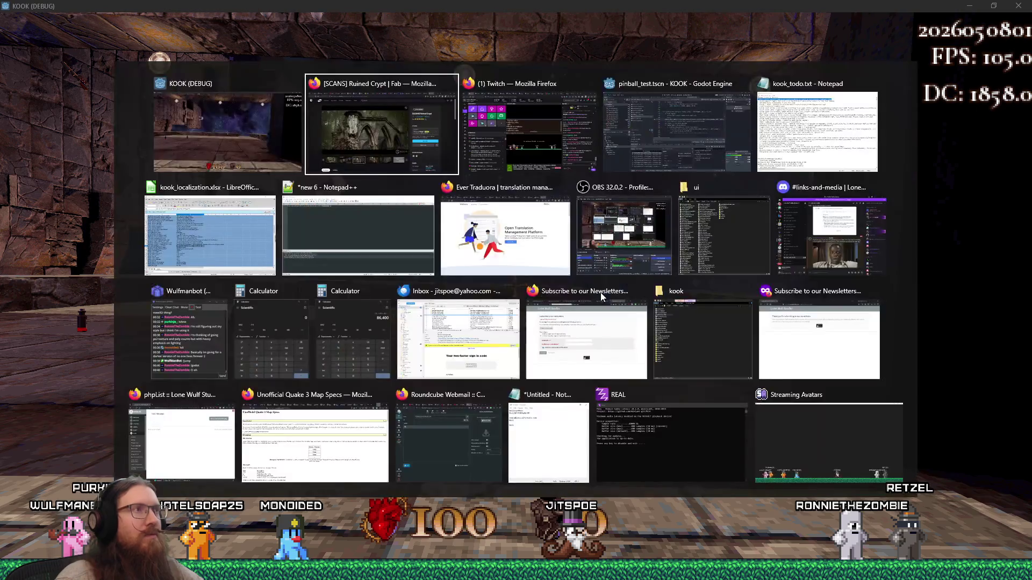
key("alt+Tab")
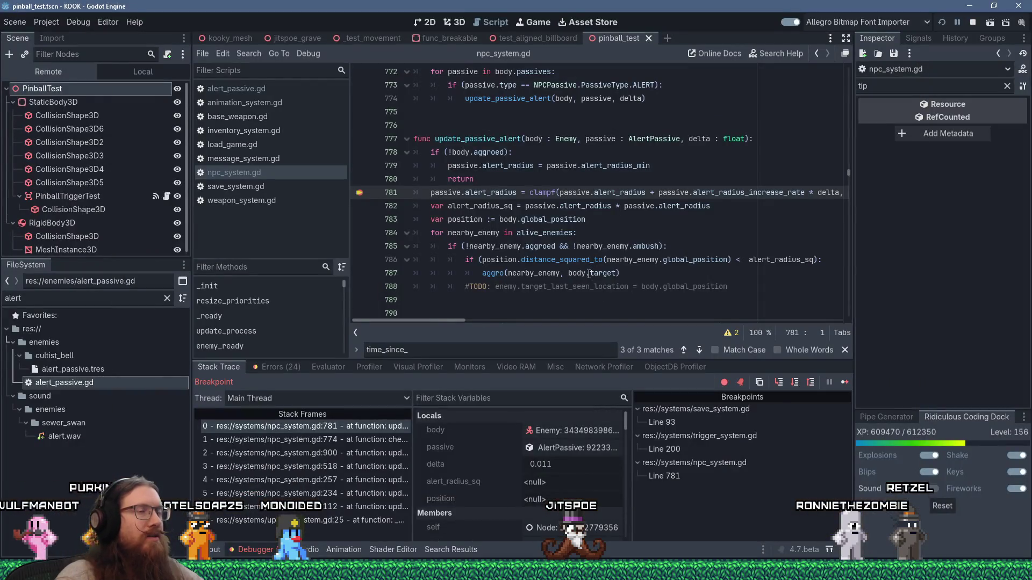
Step to line 782, check AlertPassive's min 5.0, max 30.0, increase 0.5, radius 5.006, then open alert_passive.tres
key("F10")
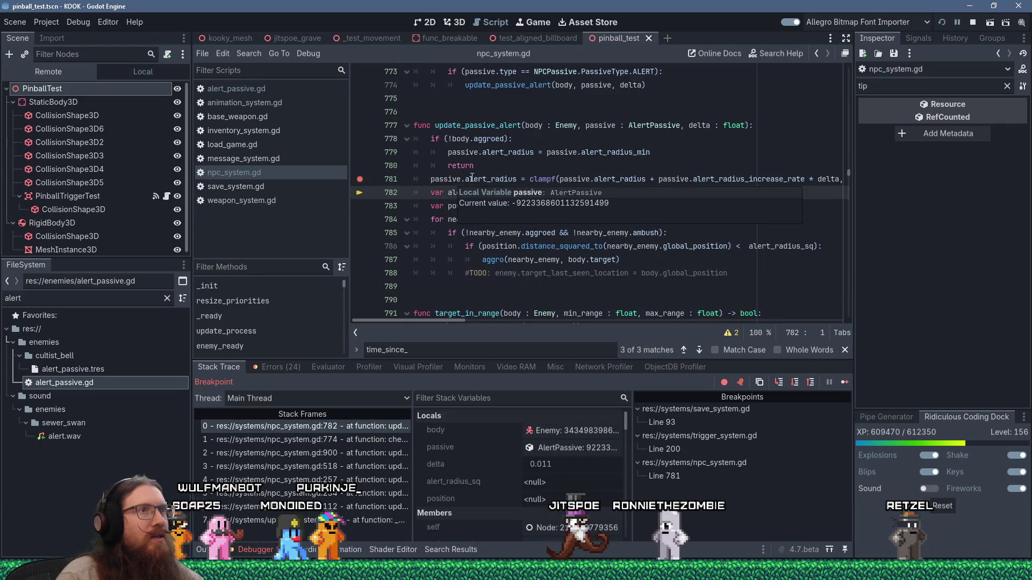
mouse_move(486, 179)
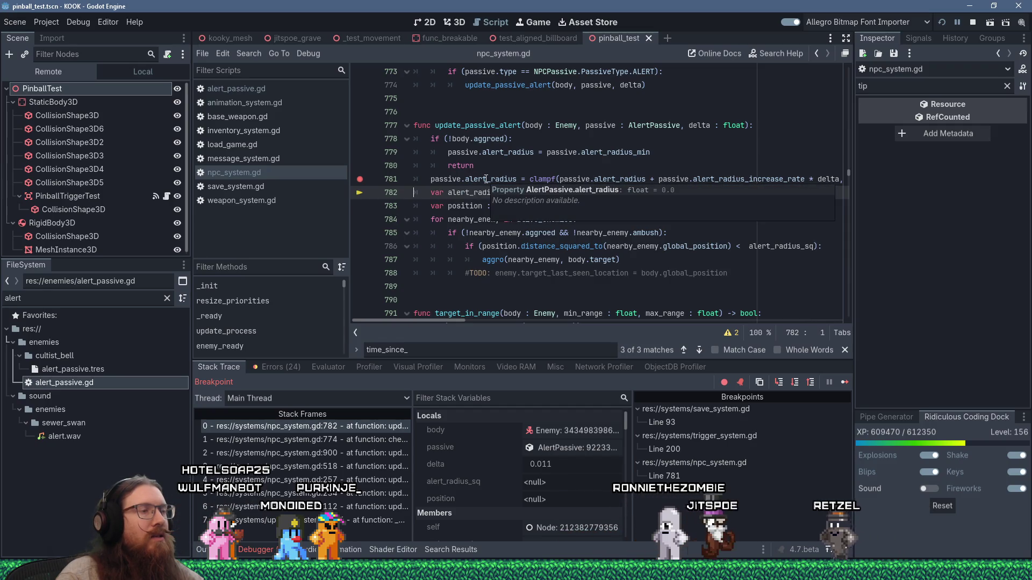
left_click(576, 450)
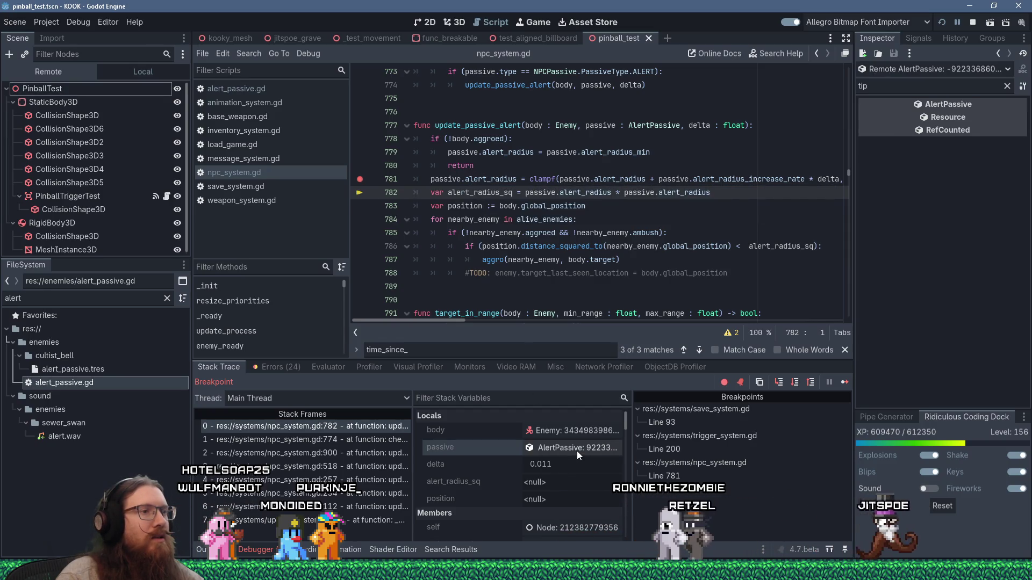
left_click(1007, 87)
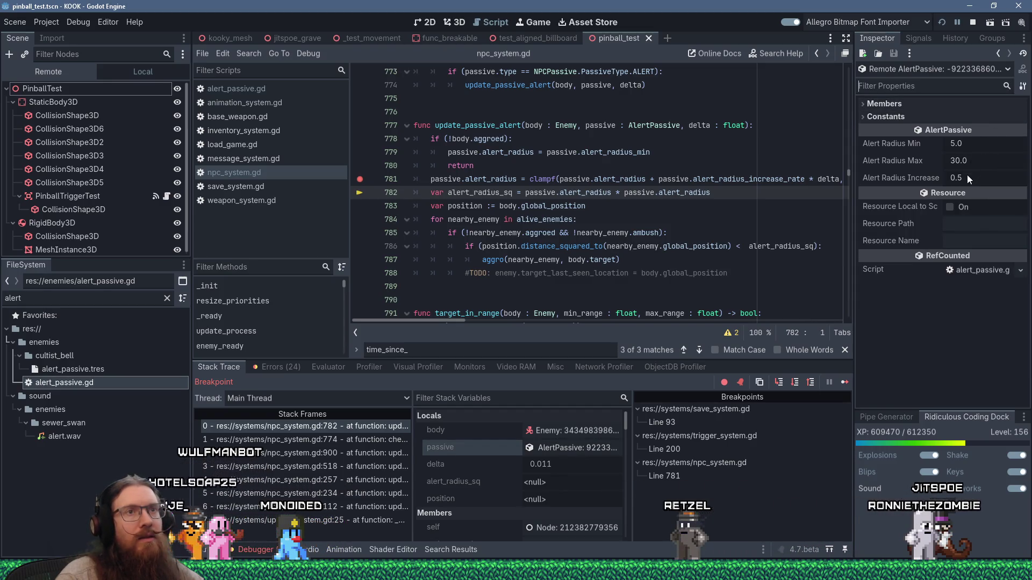
left_click(868, 116)
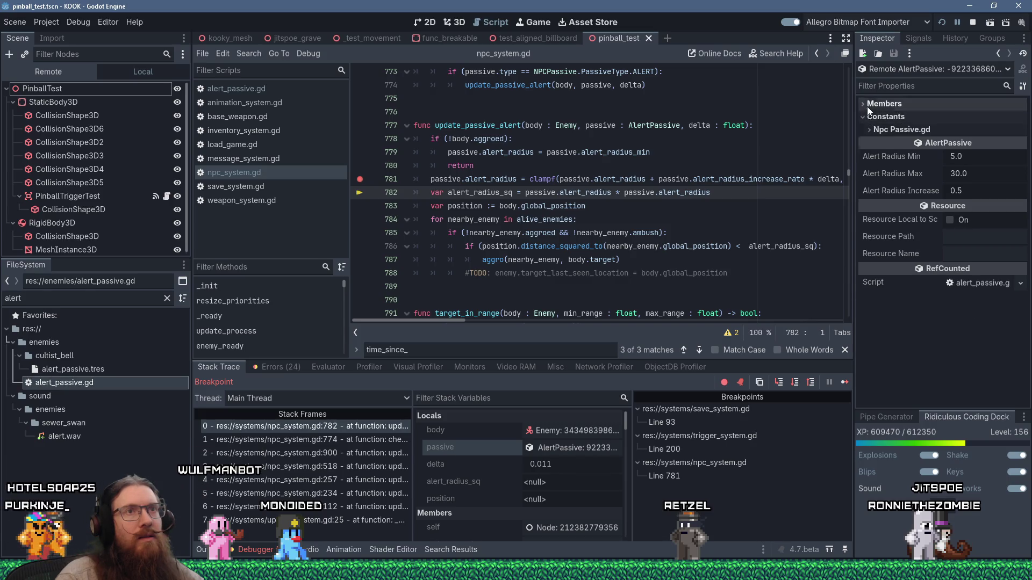
left_click(867, 106)
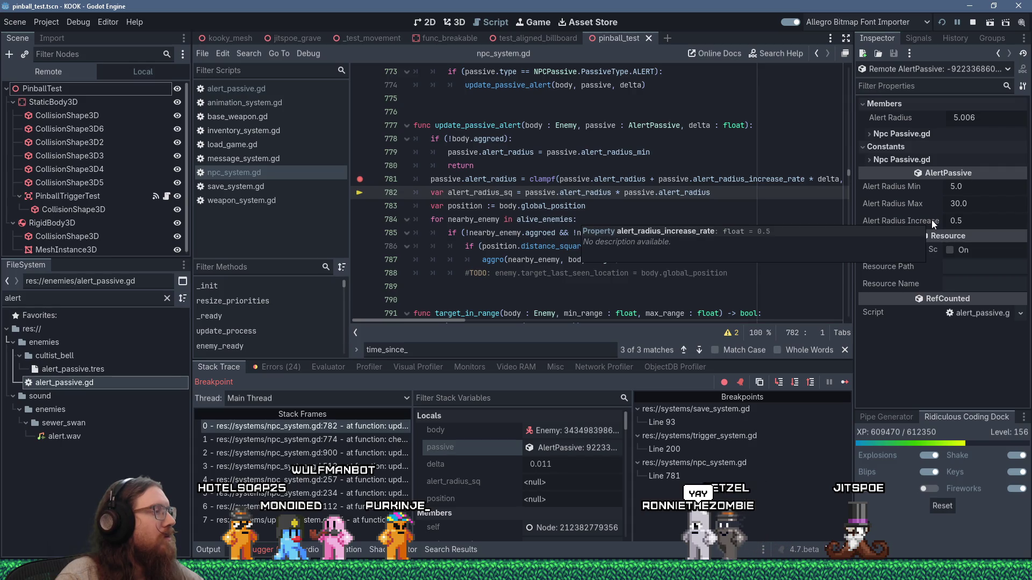
left_click(93, 369)
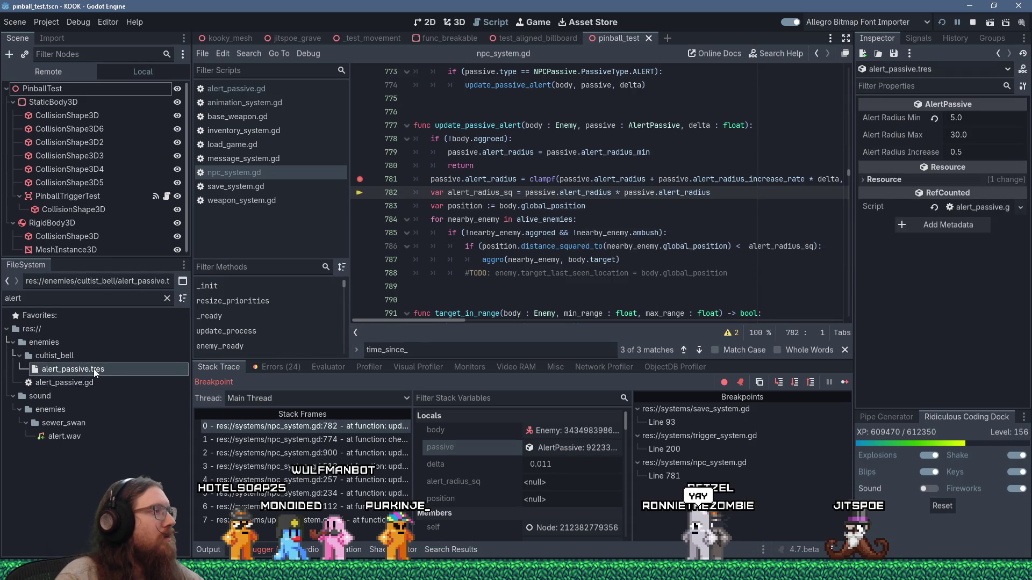
In alert_passive.tres set Alert Radius Min to 8.0 and Alert Radius Increase to 1.0, then rerun
left_click(978, 152)
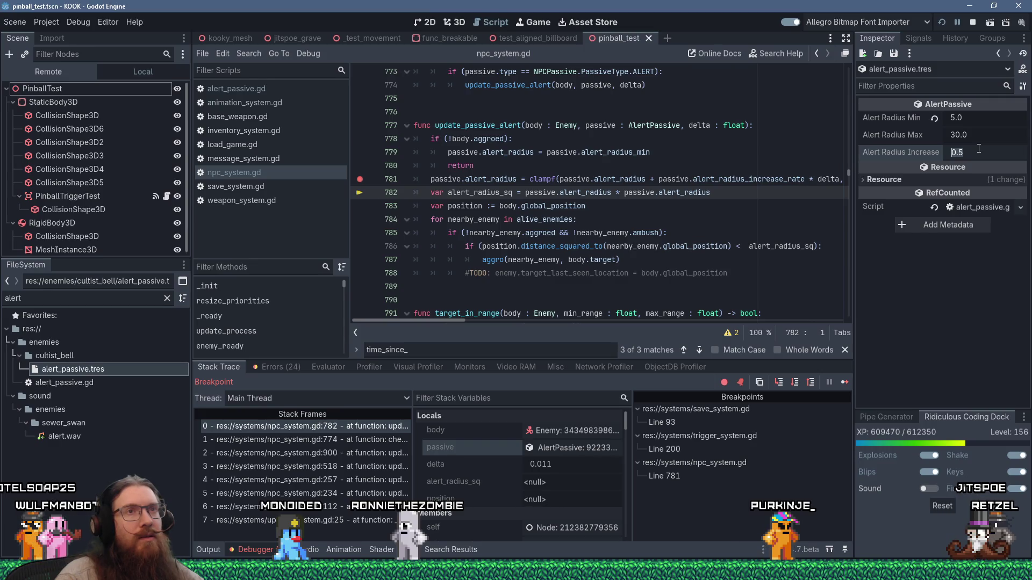
left_click(974, 118)
left_click(934, 118)
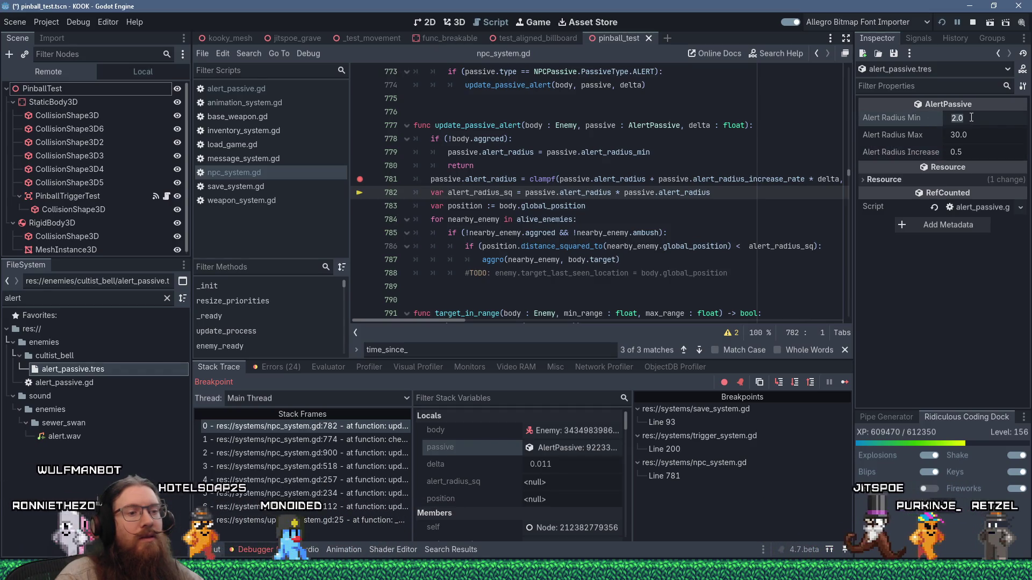
type("8")
key("Return")
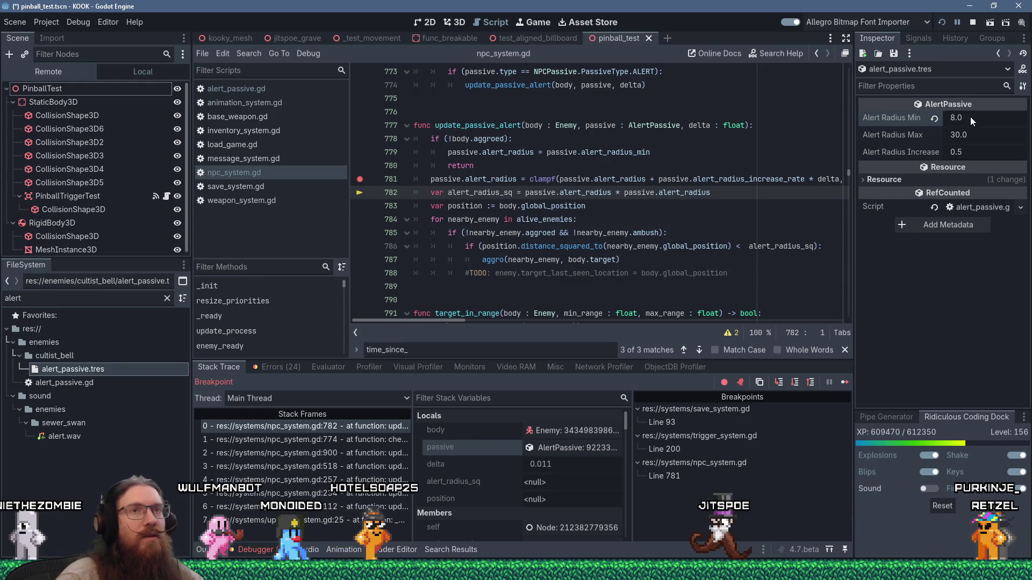
left_click(973, 150)
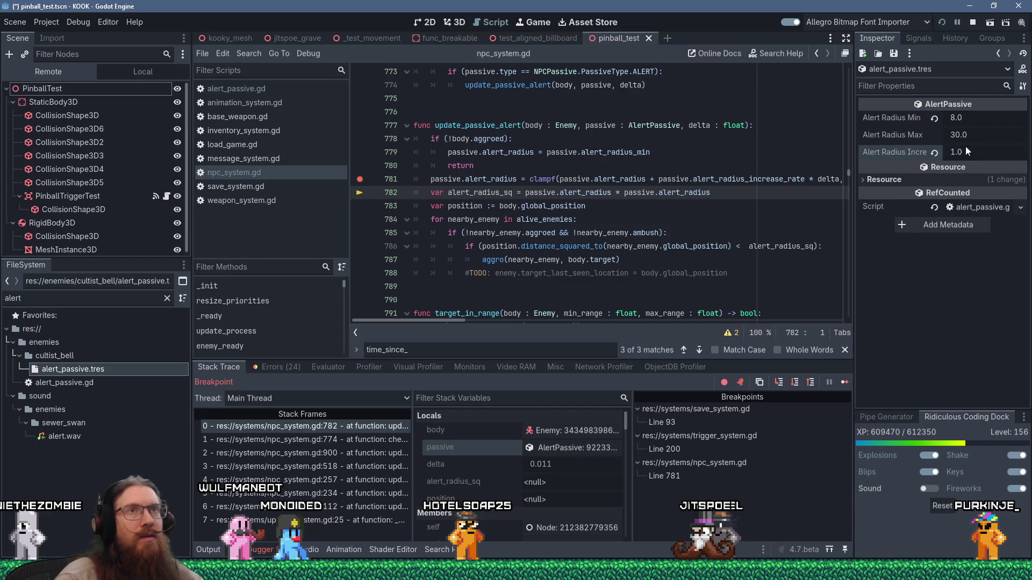
key("F5")
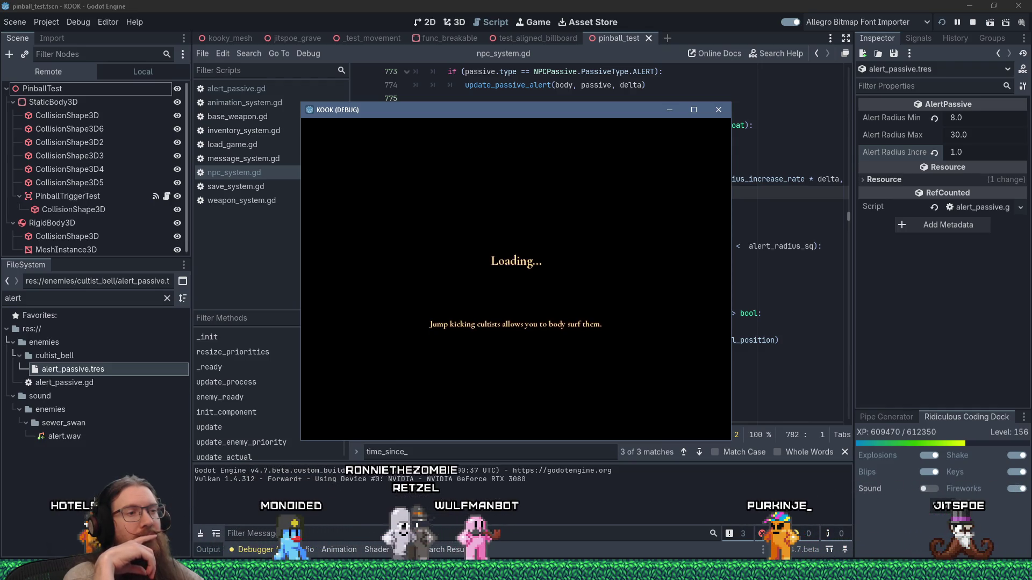
Maximize the game and rerun console commands for nightmare difficulty and the graveyard_credits map
key("grave")
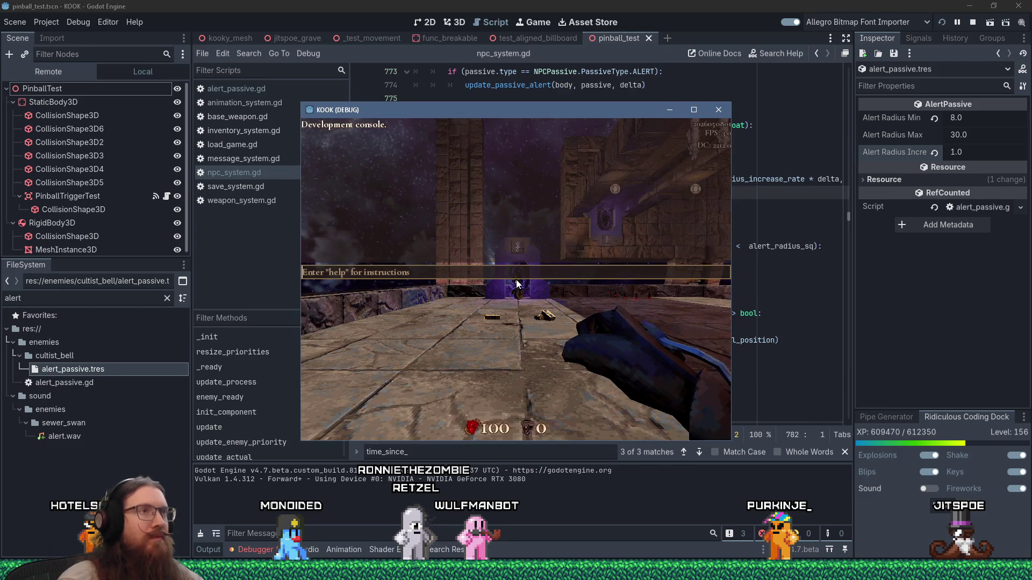
left_click(688, 114)
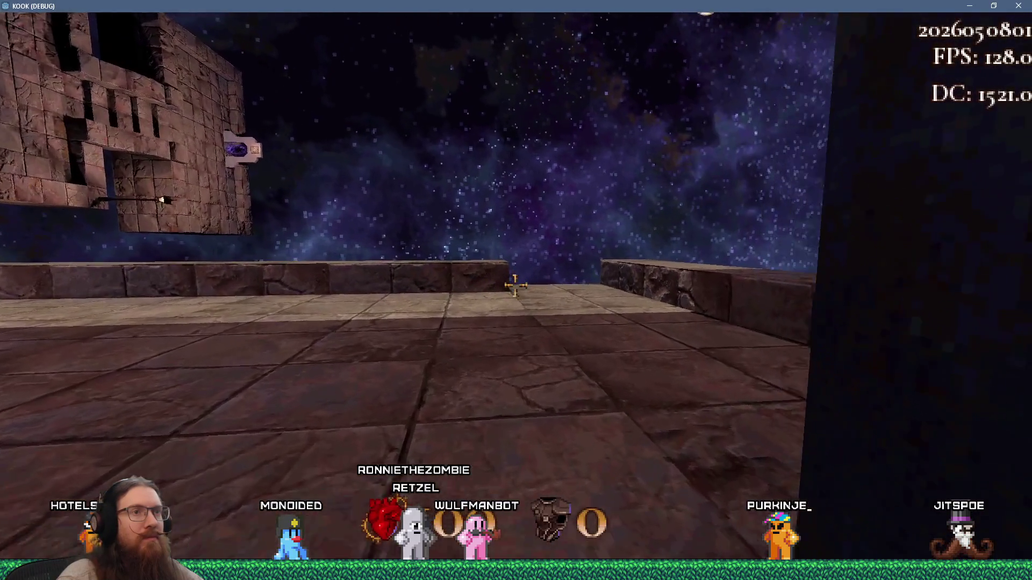
key("grave")
type("sk")
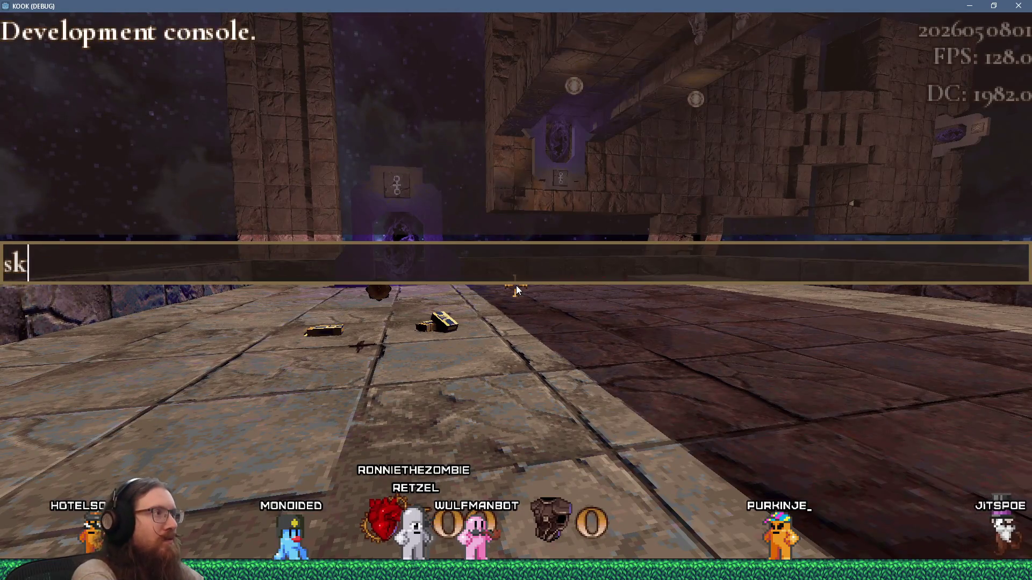
key("Return")
key("Up")
Edit the recalled map command to 'map dear_escher', load it, and close the console
key("Up")
key("Up")
key("Return")
key("Up")
key("Up")
key("Up")
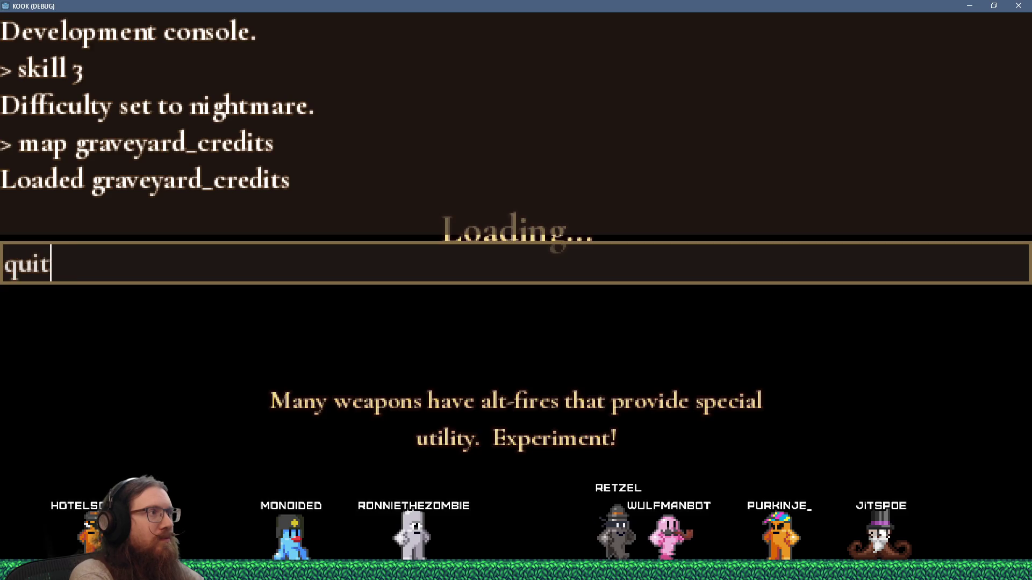
key("grave")
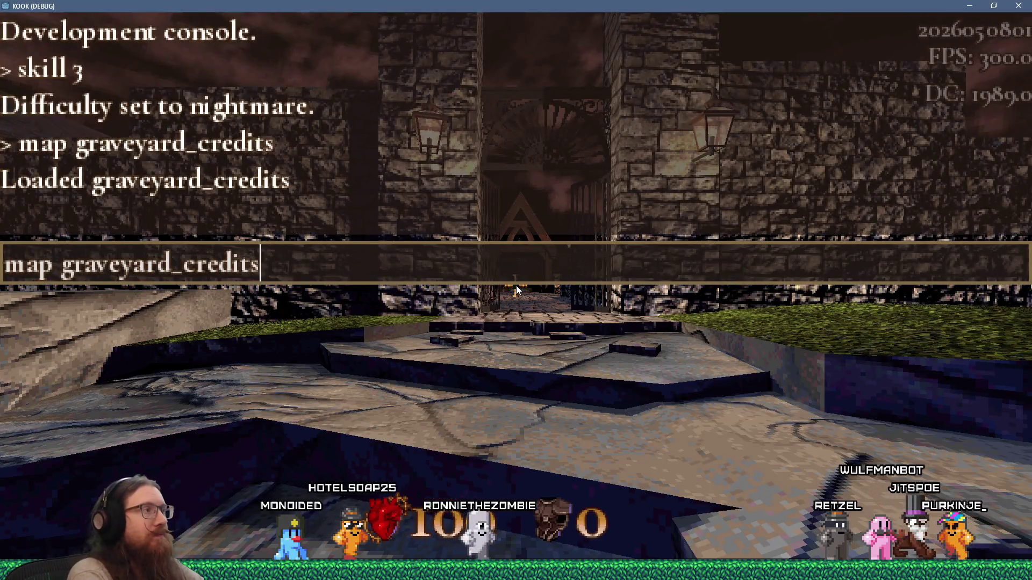
key("Up")
key("Up")
key("Down")
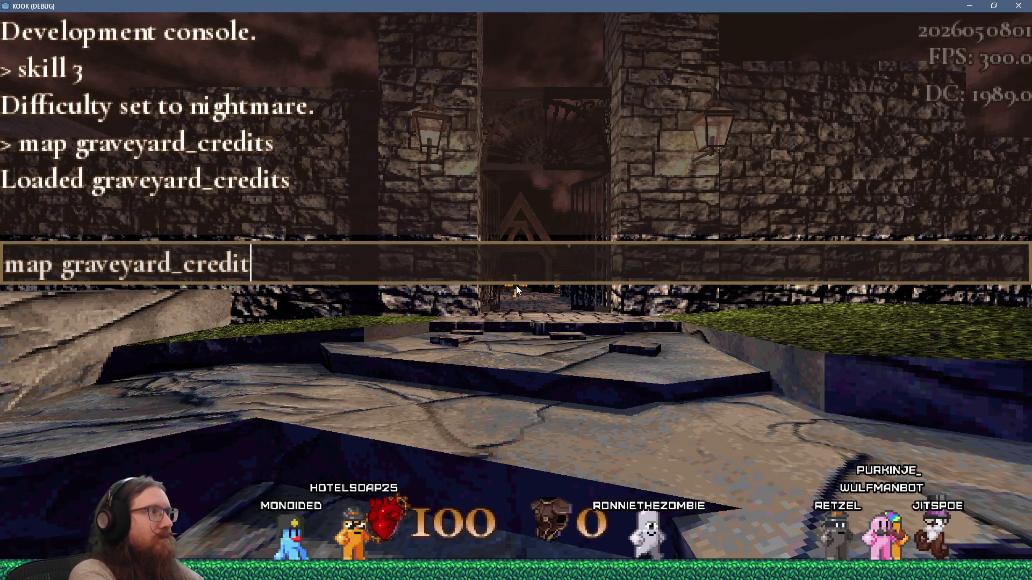
type("dear_escher")
key("Return")
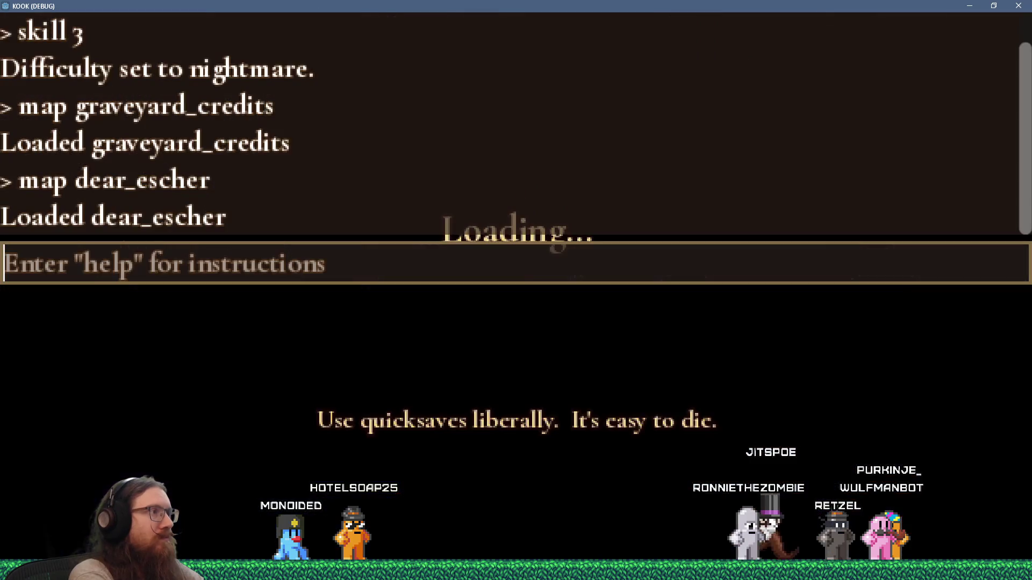
key("Escape")
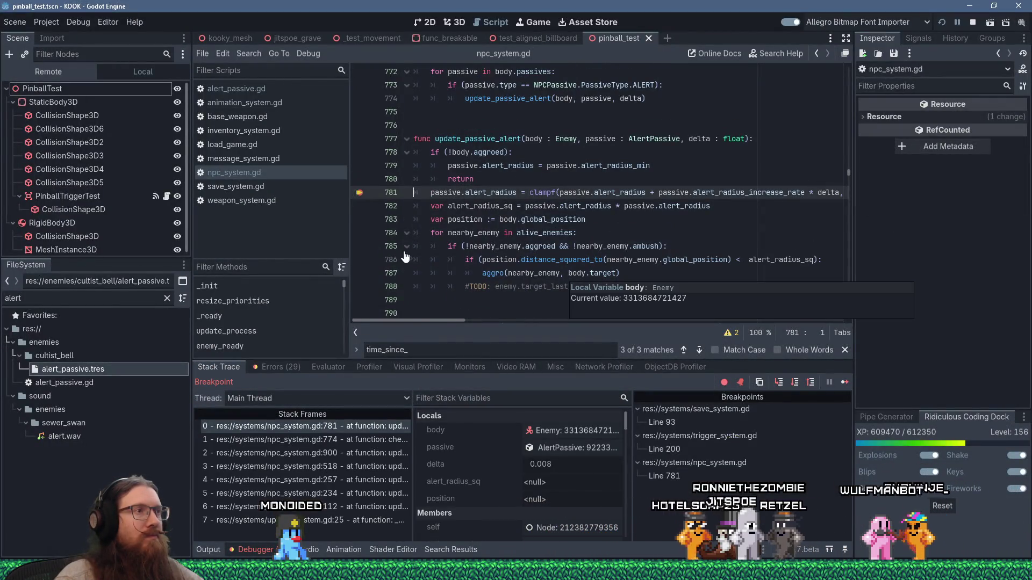
Add a breakpoint at the aggro call on line 787, remove the line 781 one, and resume
left_click(360, 273)
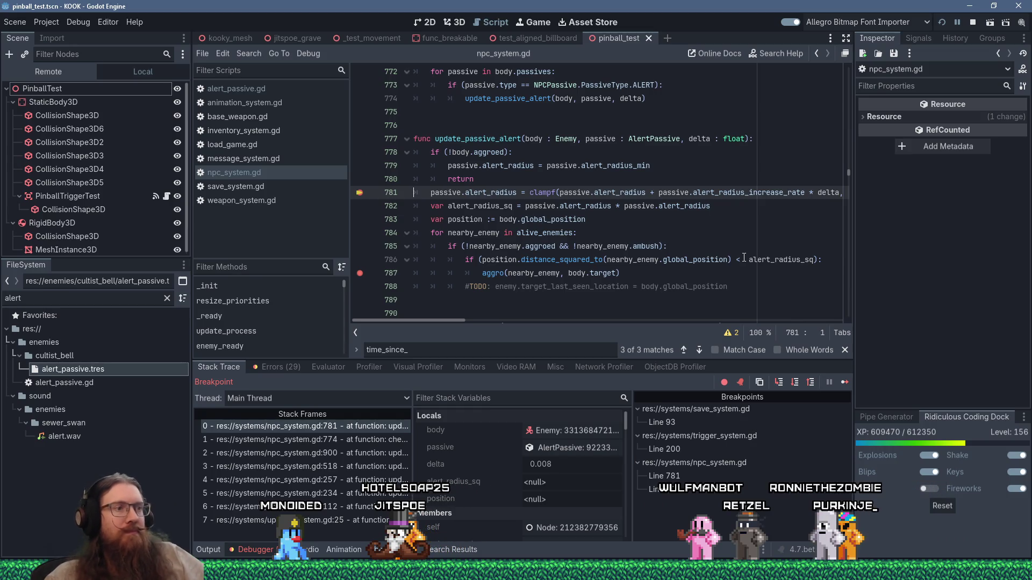
left_click(360, 194)
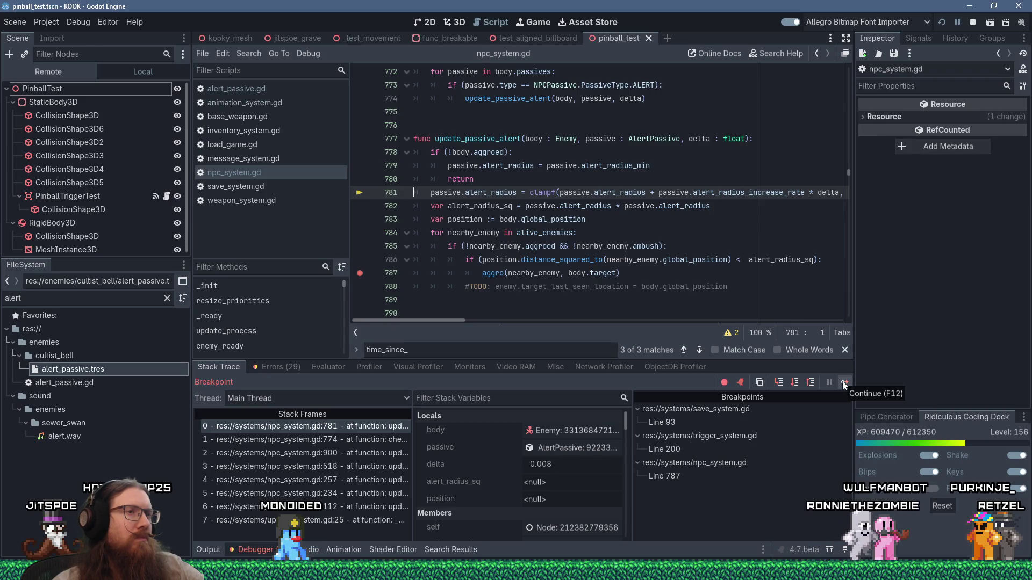
left_click(844, 383)
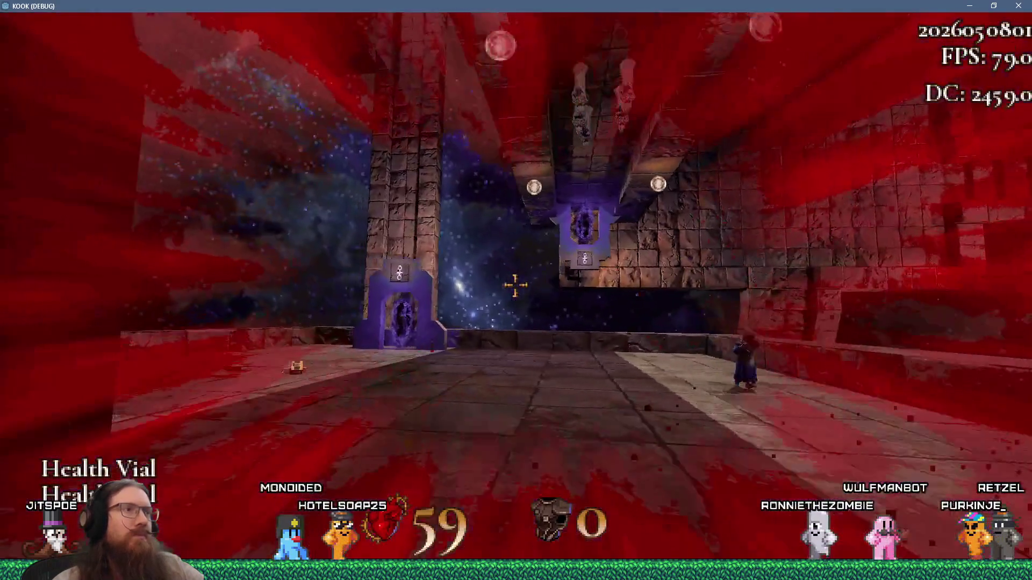
Recall 'map dear_escher' in the console to reload the level and resume playing
key("grave")
key("Up")
key("Return")
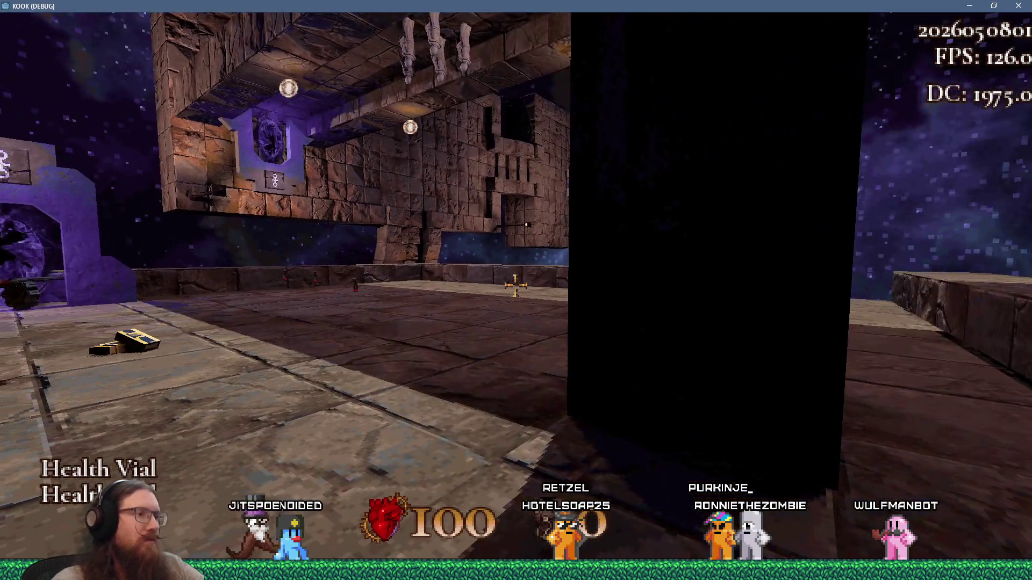
key("grave")
key("grave")
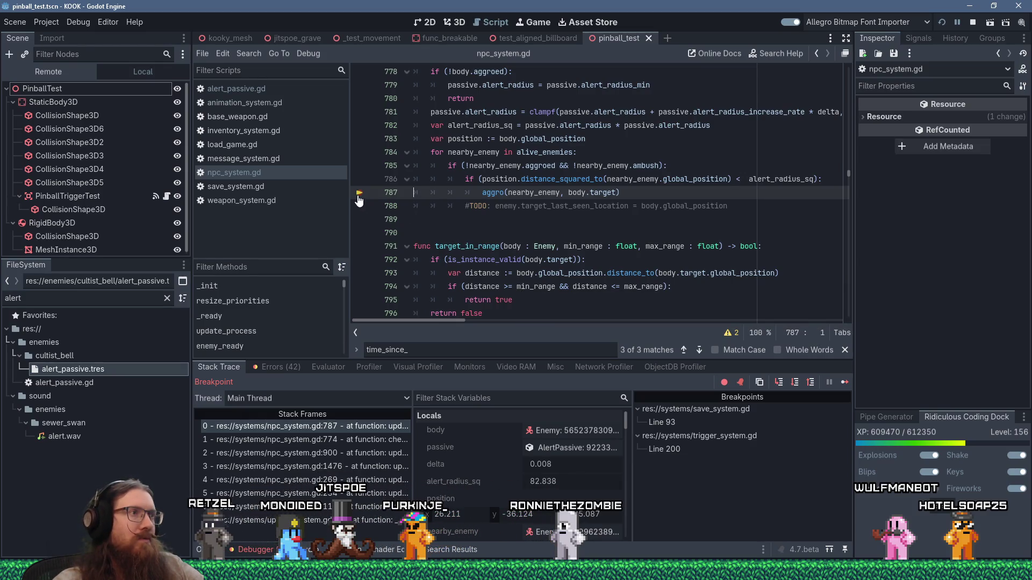
Resume the paused game from the debugger and reopen KOOK's developer console
left_click(842, 382)
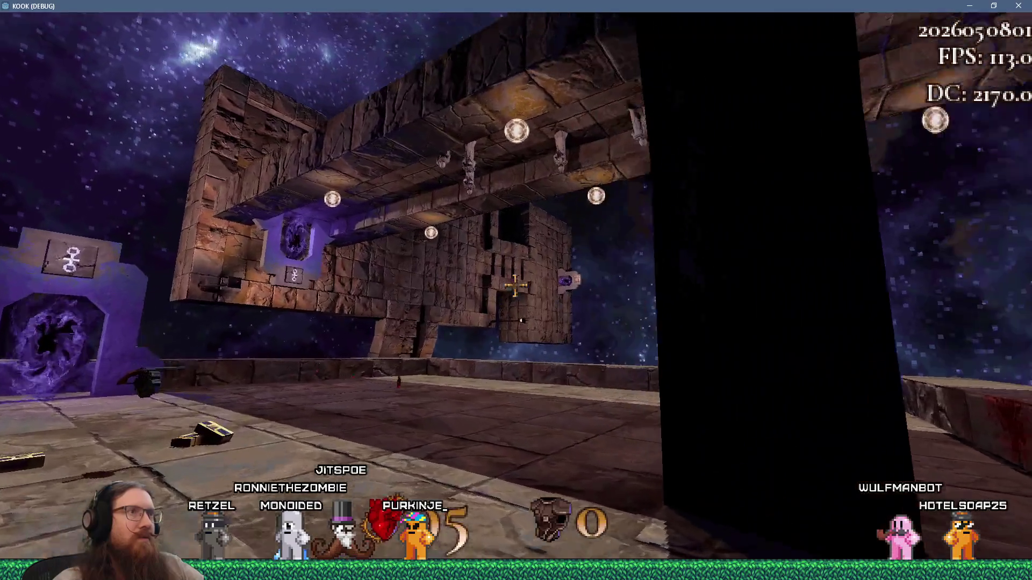
key("grave")
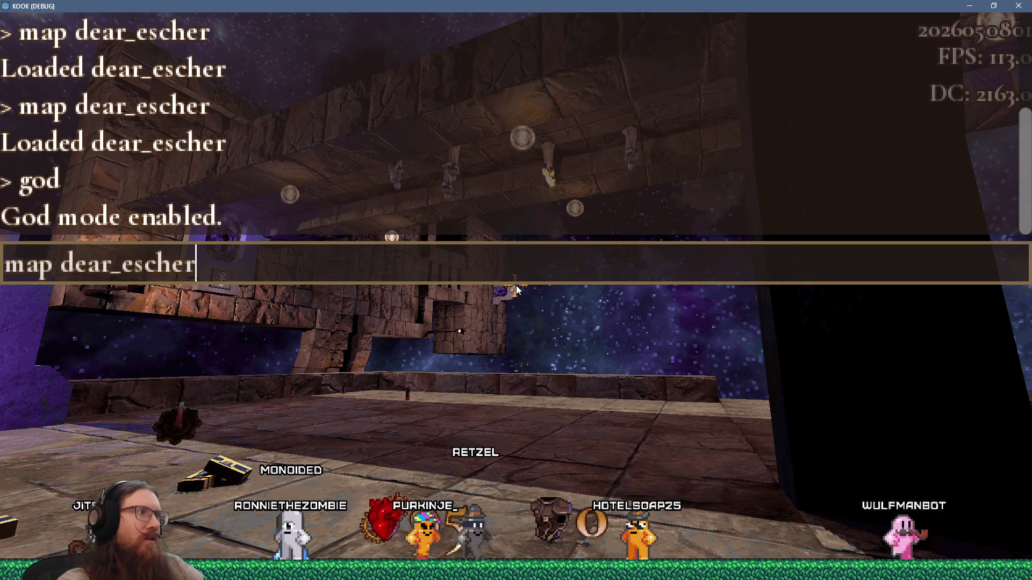
Reload dear_escher and walk past the dark pillar and hooded cultist to the bloodied-wall ledge
key("Return")
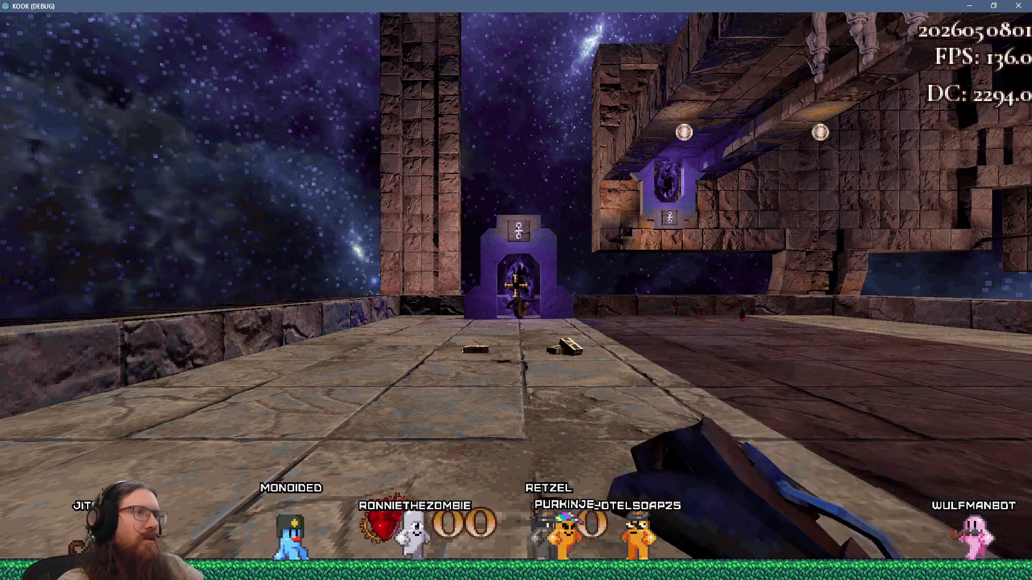
key("d")
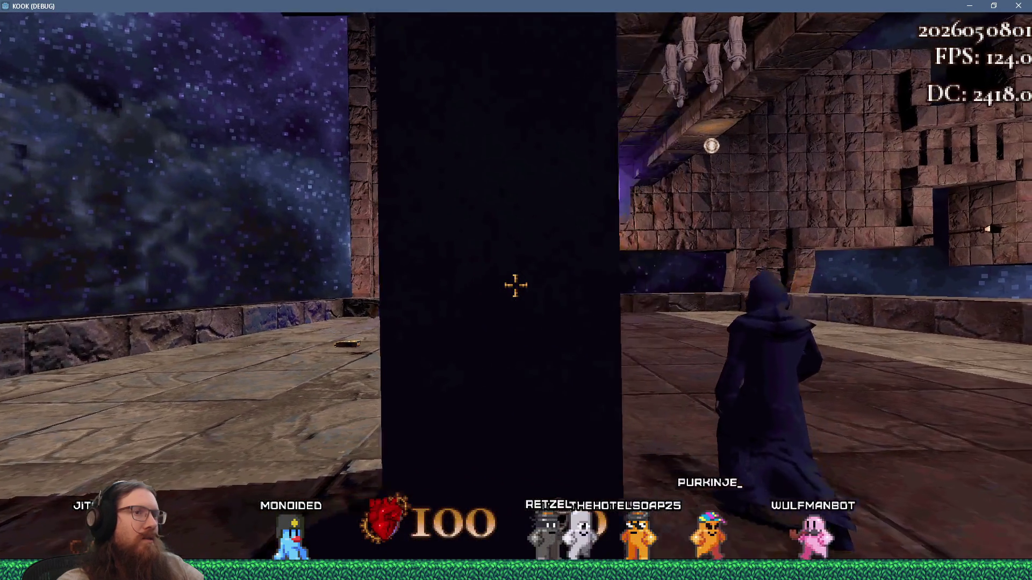
key("a")
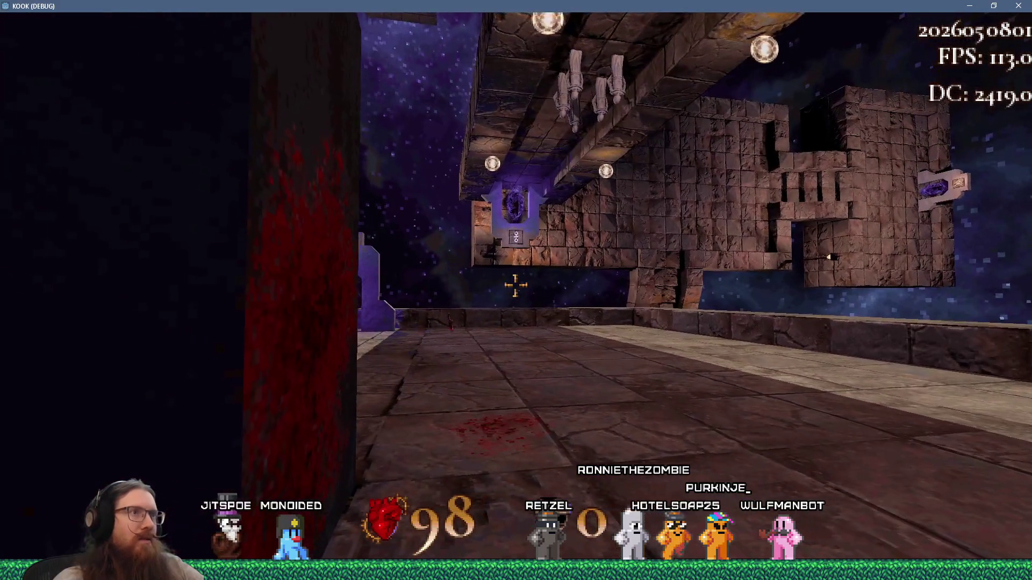
key("grave")
key("grave")
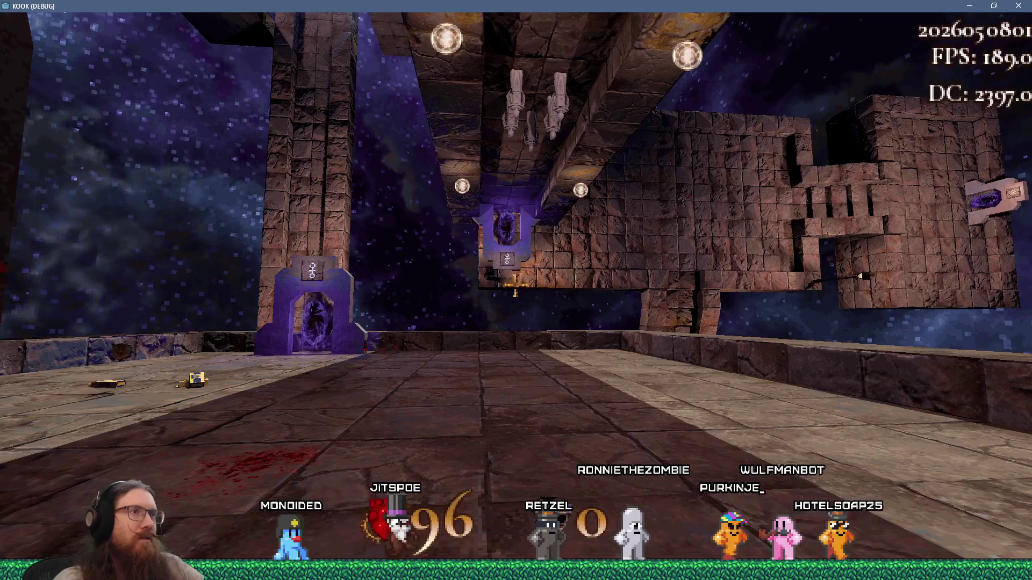
key("w")
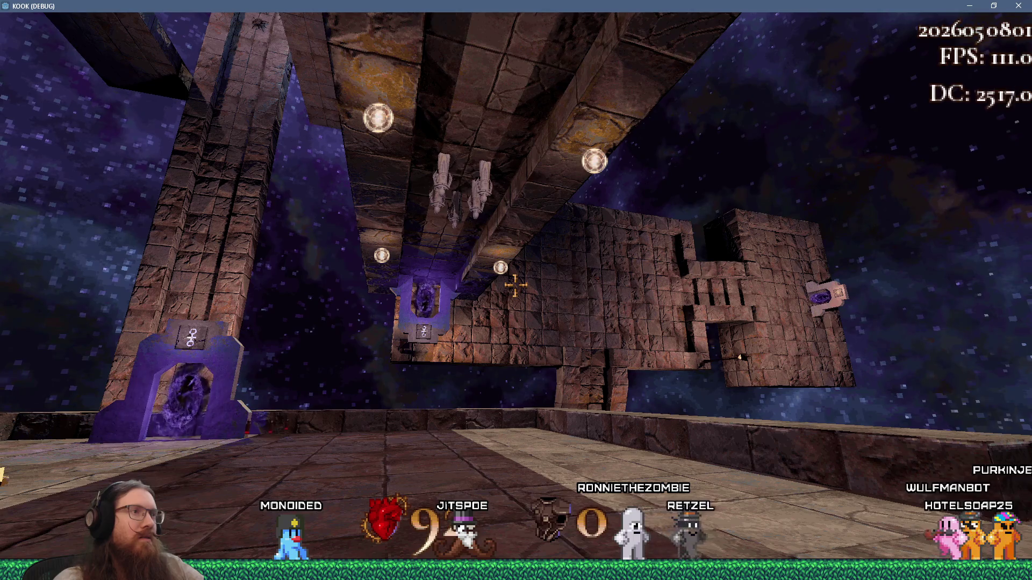
key("w")
key("w")
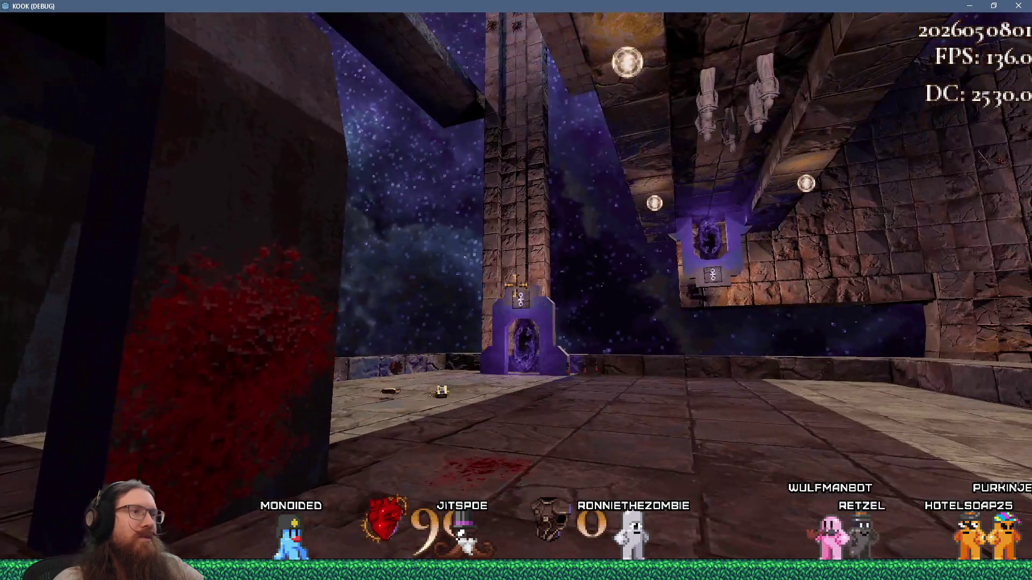
Reload dear_escher again, chase the running cultist around the pillar, then return to Godot
key("grave")
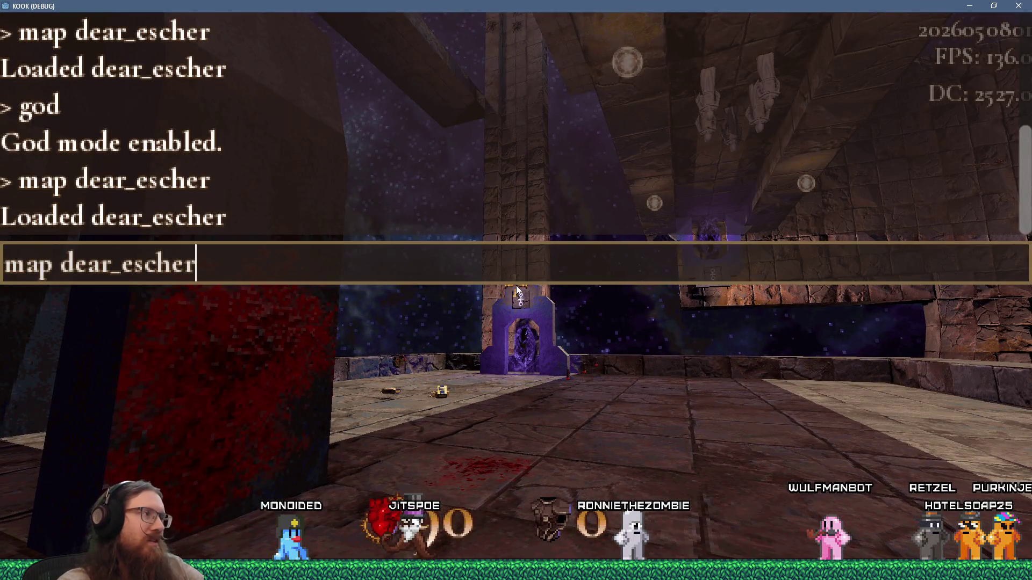
key("Return")
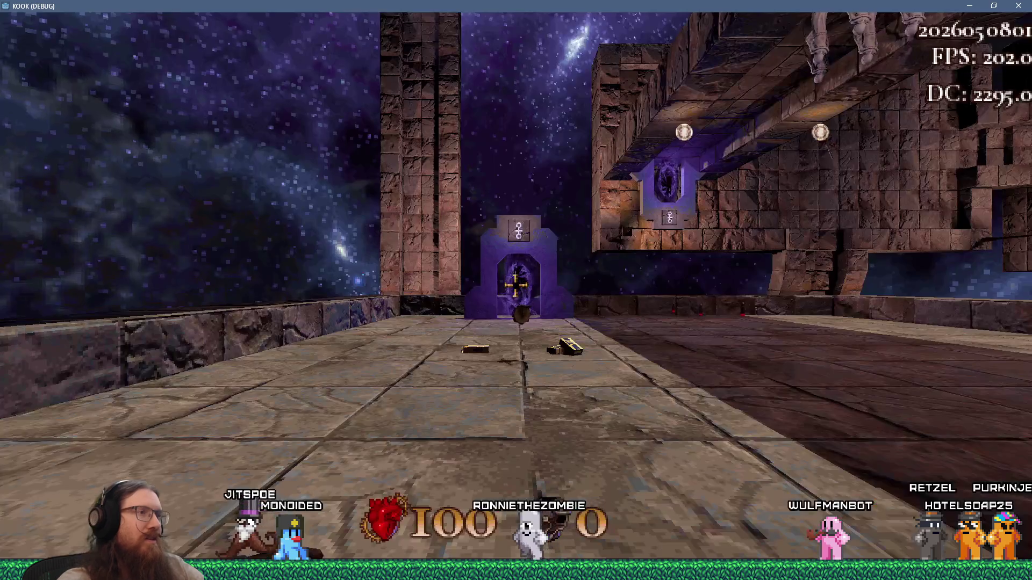
key("w")
key("a")
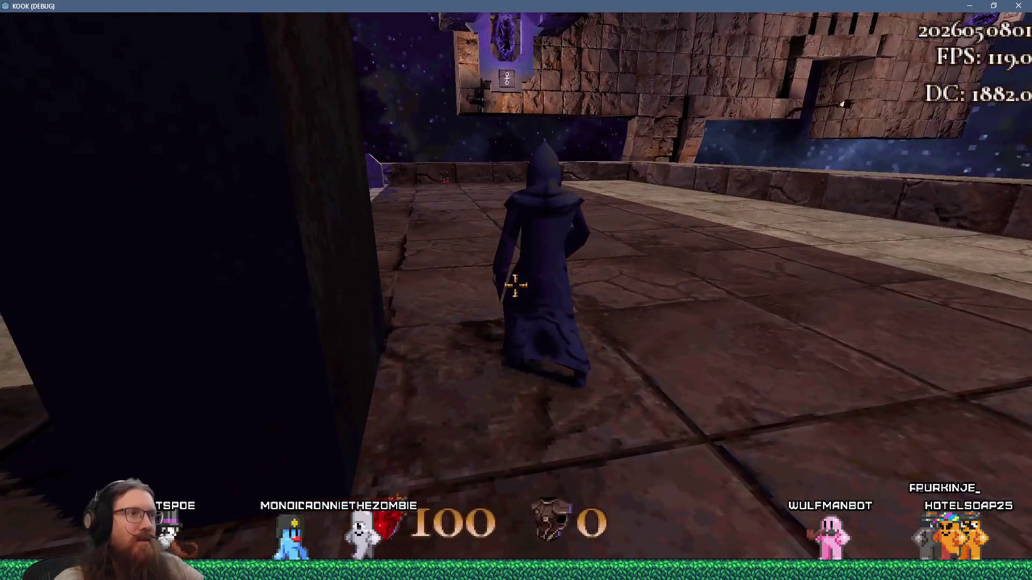
key("w")
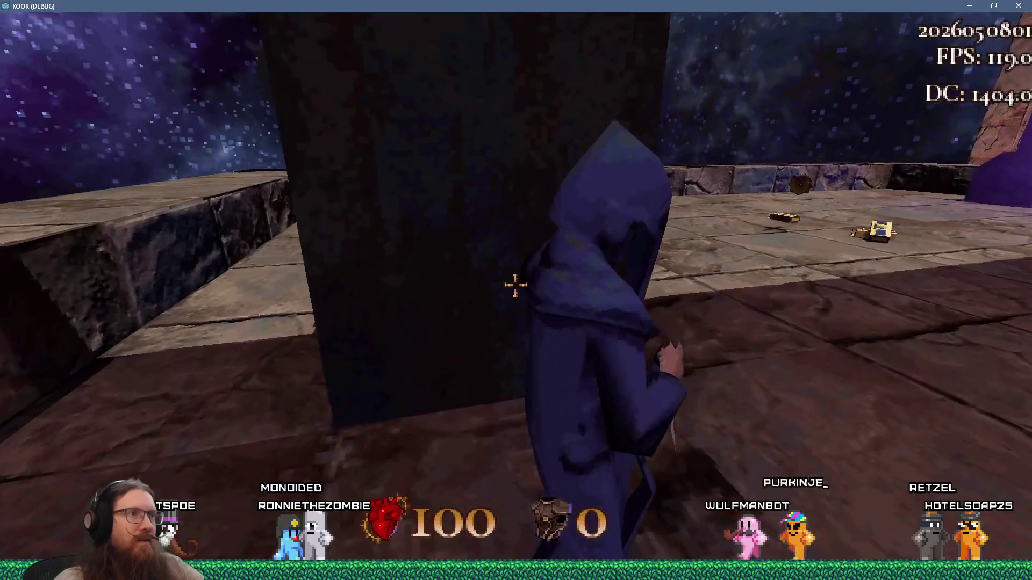
key("w")
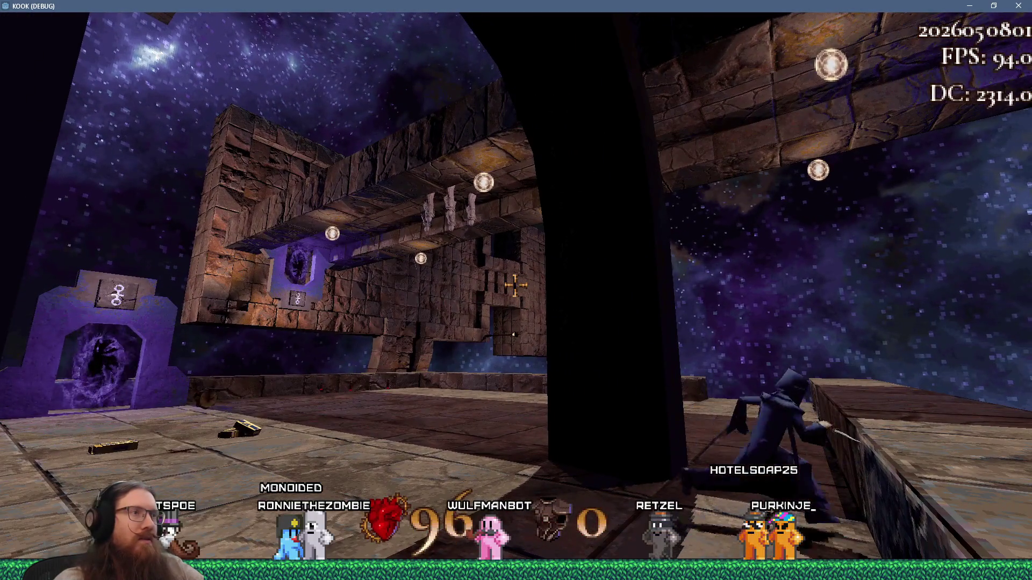
key("grave")
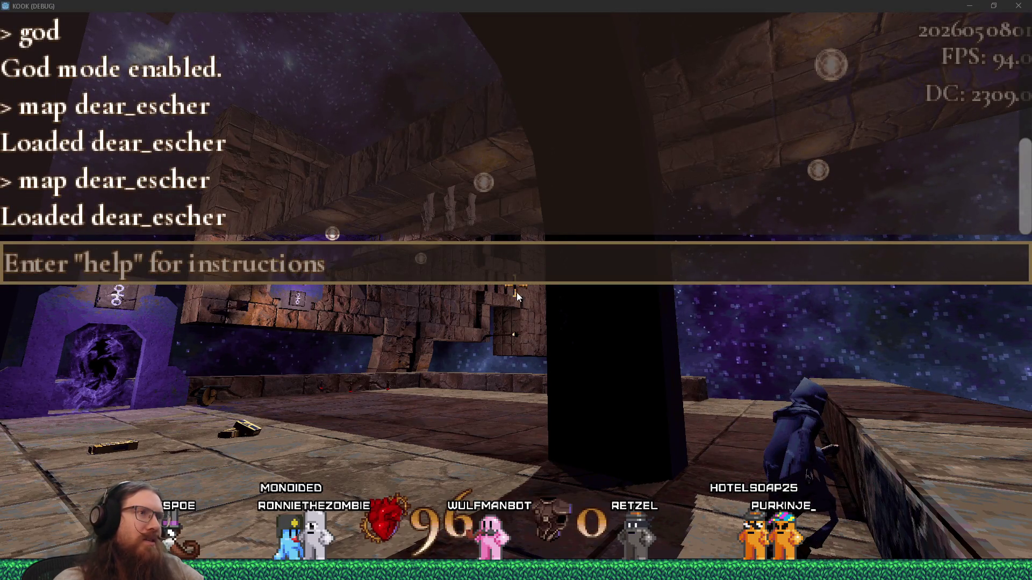
key("alt+Tab")
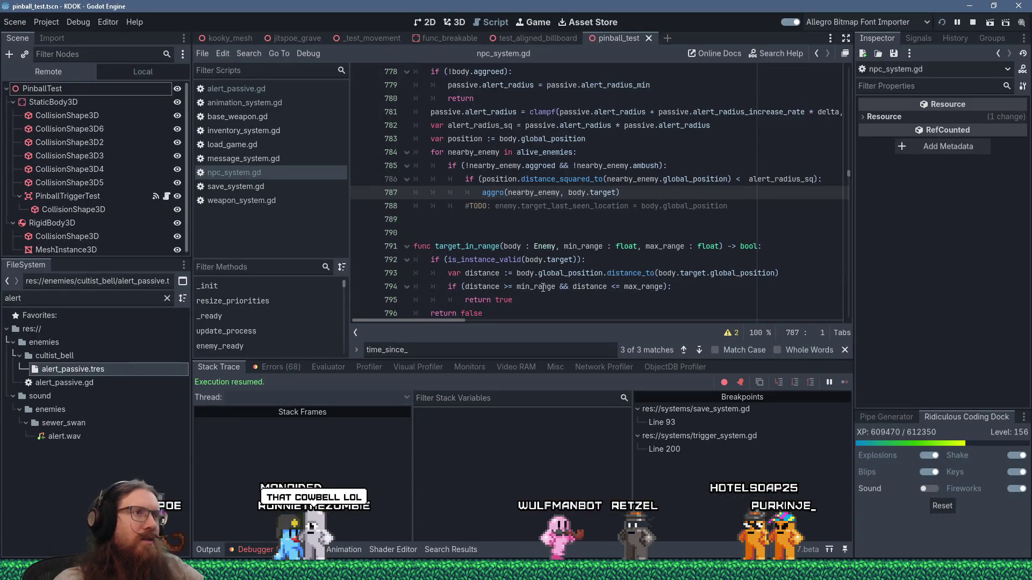
Add breakpoints on npc_system.gd lines 787 and 786, then resume KOOK until it halts at 786
mouse_move(543, 287)
left_click(465, 195)
left_click(364, 196)
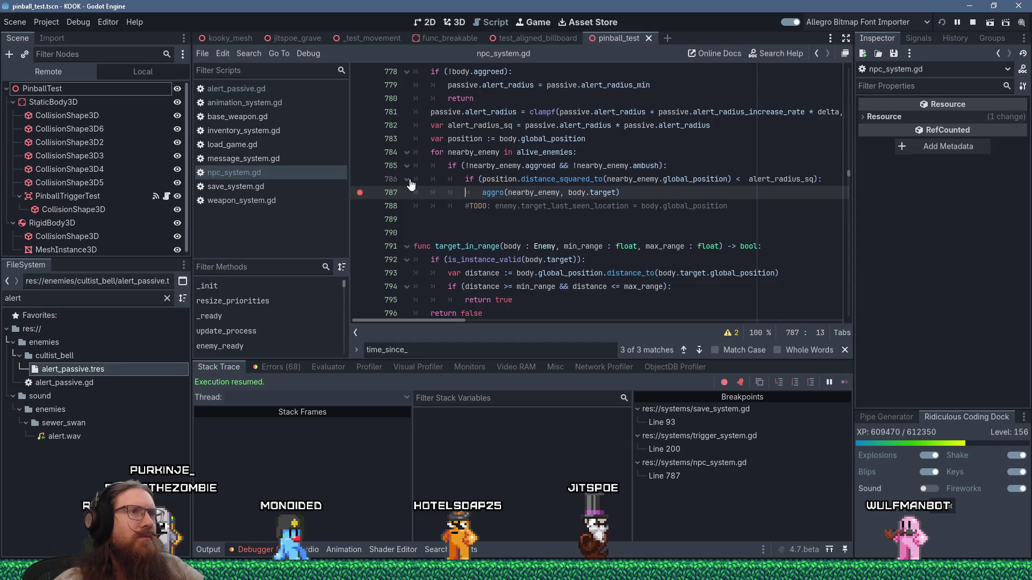
left_click(384, 180)
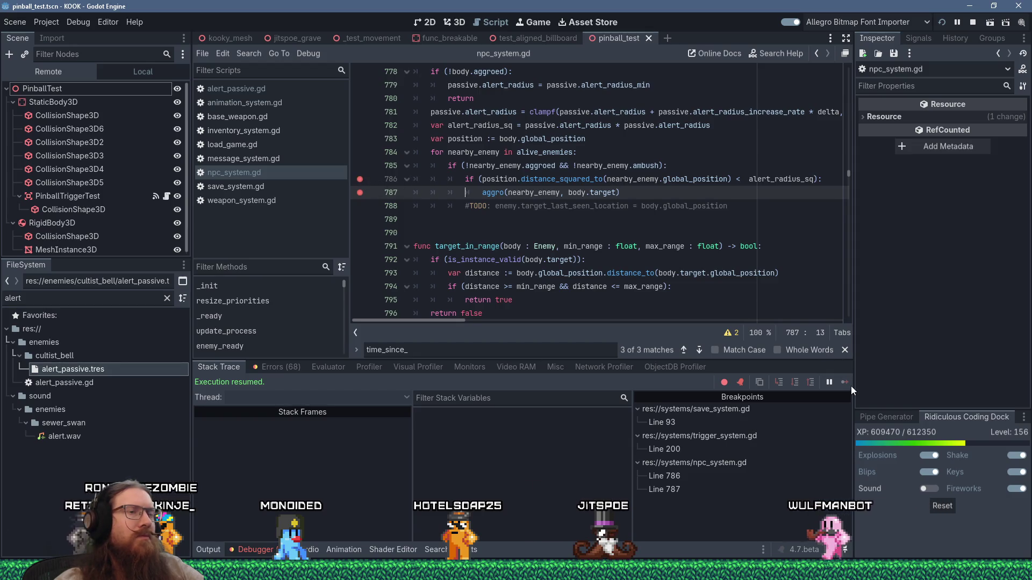
key("alt+Tab")
key("grave")
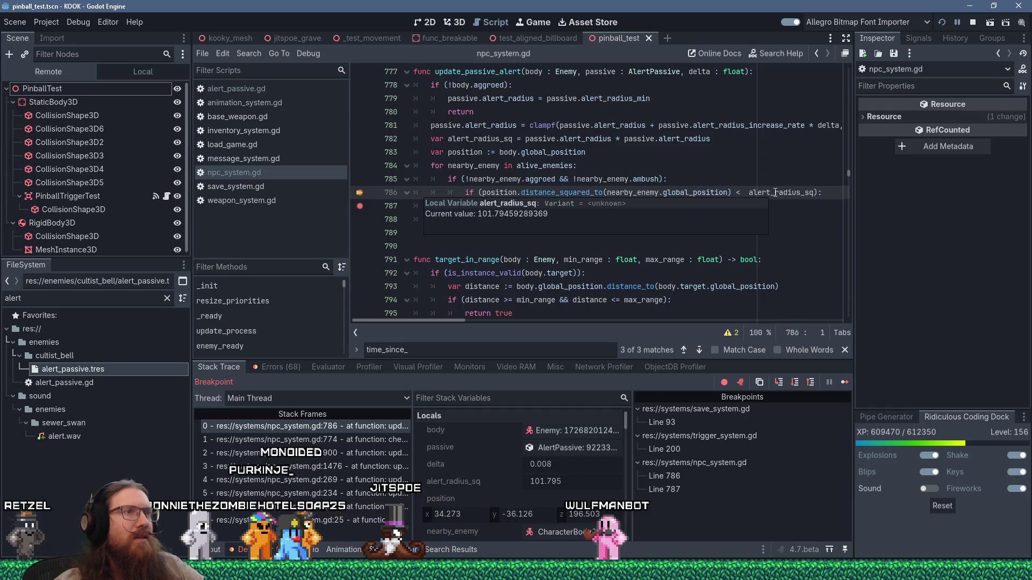
Widen the Stack Frames panel so update_passive_alert and check_passives are fully readable
double_click(775, 192)
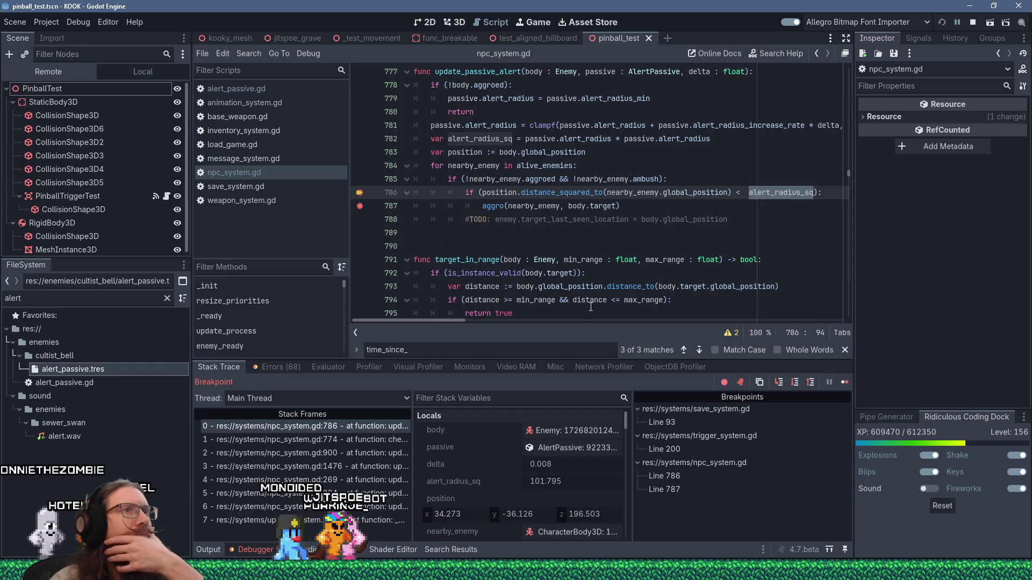
left_click_drag(444, 320, 488, 317)
scroll(484, 318, "left", 4)
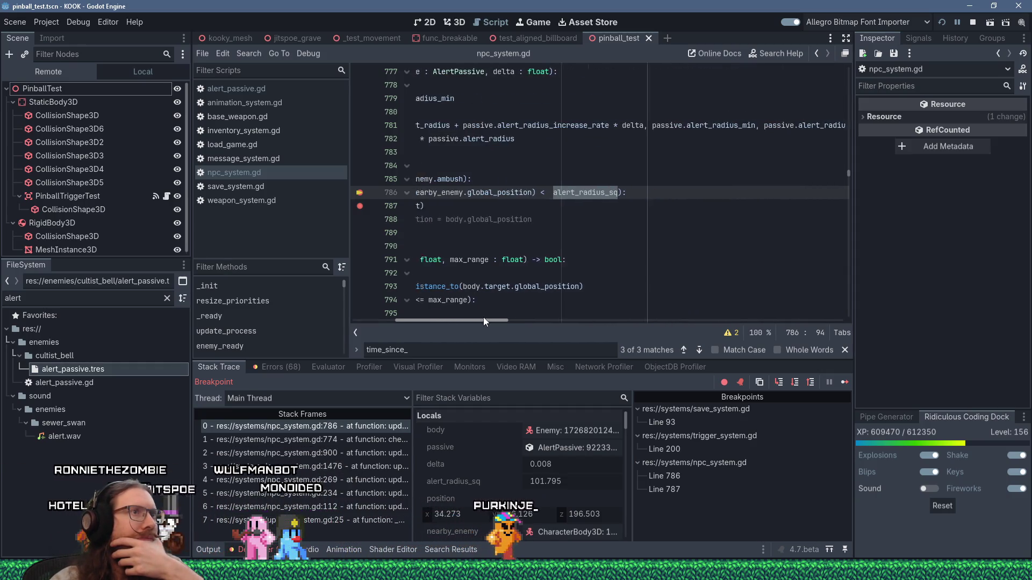
scroll(551, 305, "up", 1)
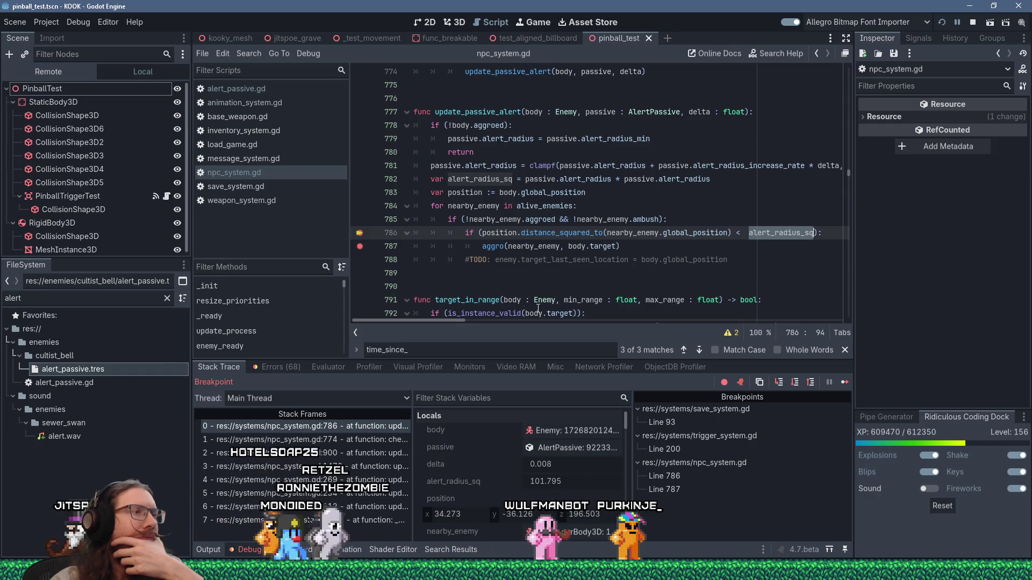
left_click_drag(413, 446, 499, 446)
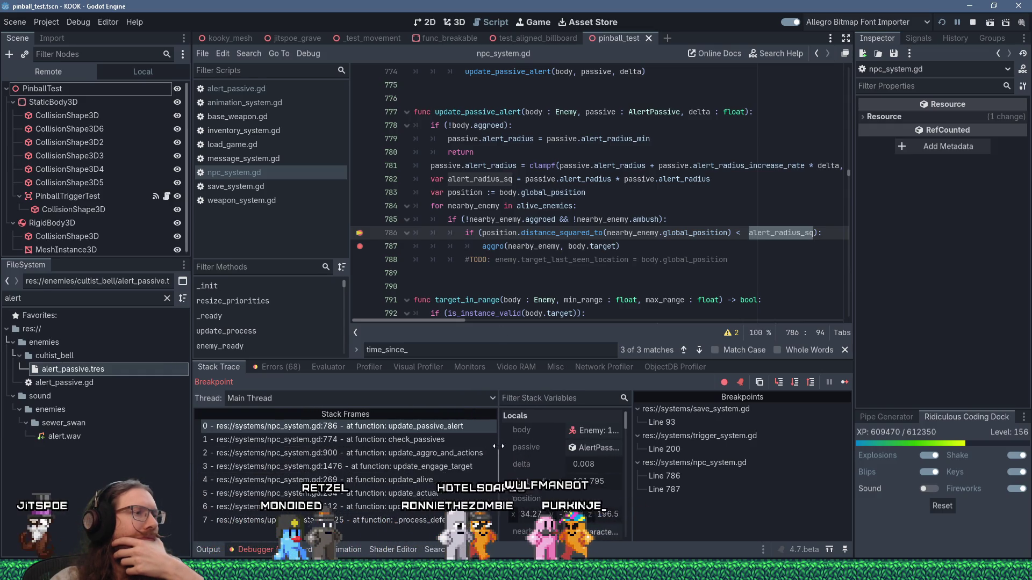
left_click(460, 441)
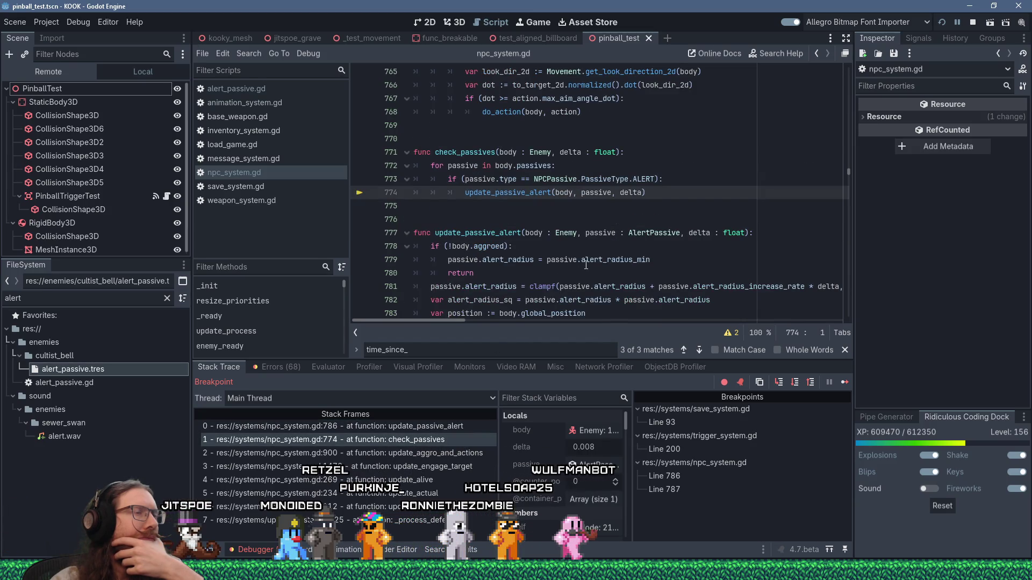
left_click(462, 451)
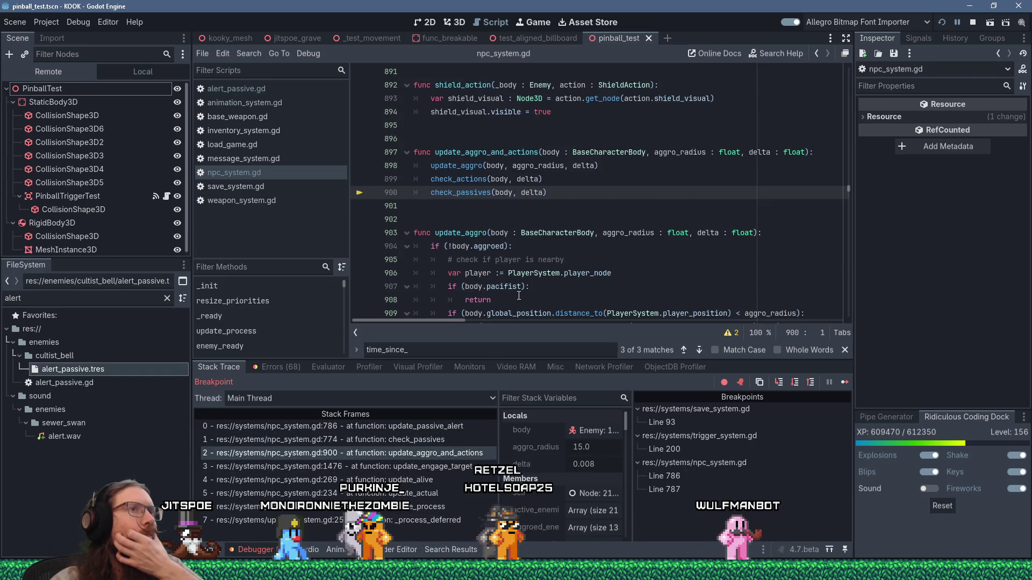
left_click(447, 467)
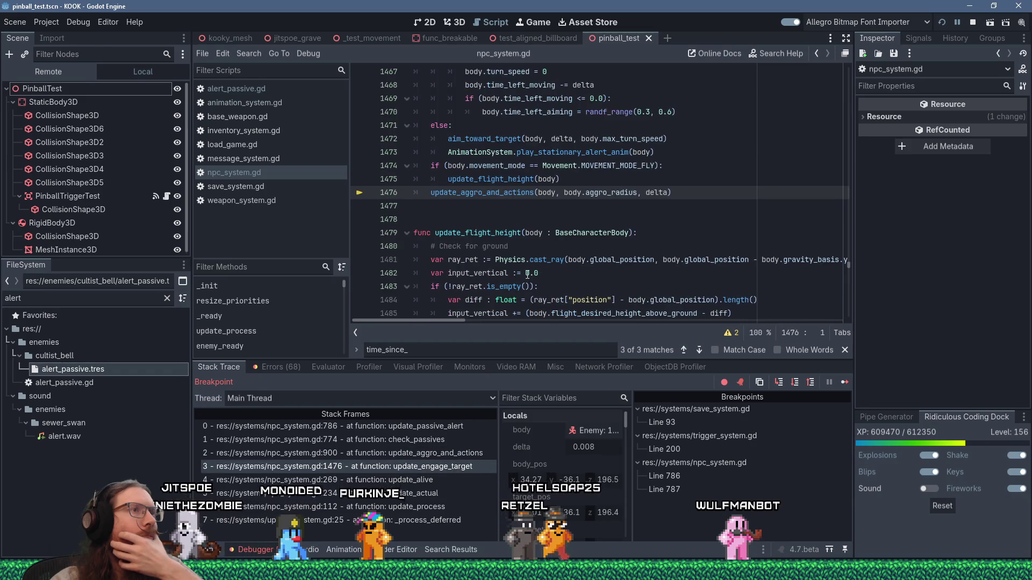
scroll(527, 274, "up", 20)
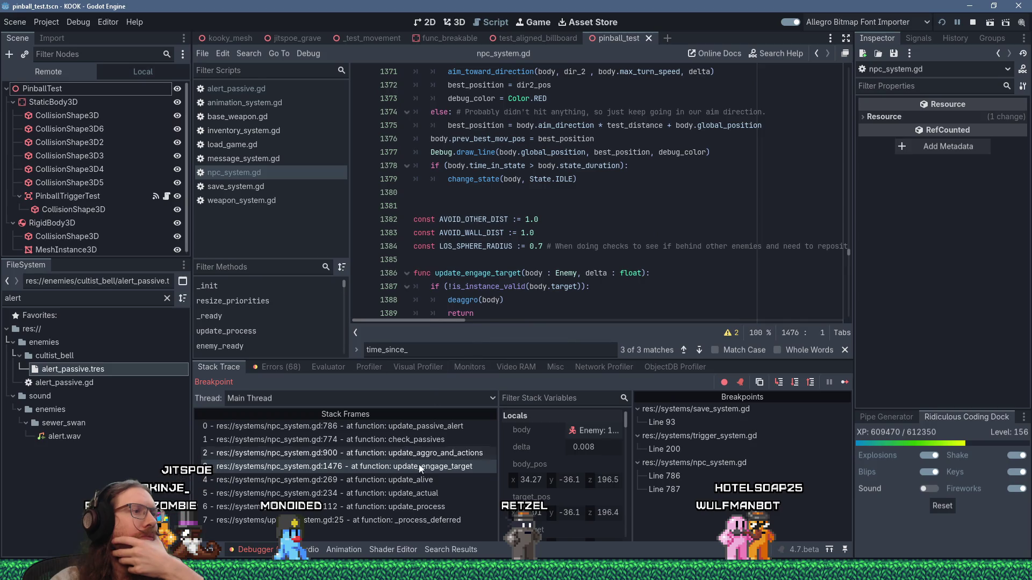
left_click(430, 481)
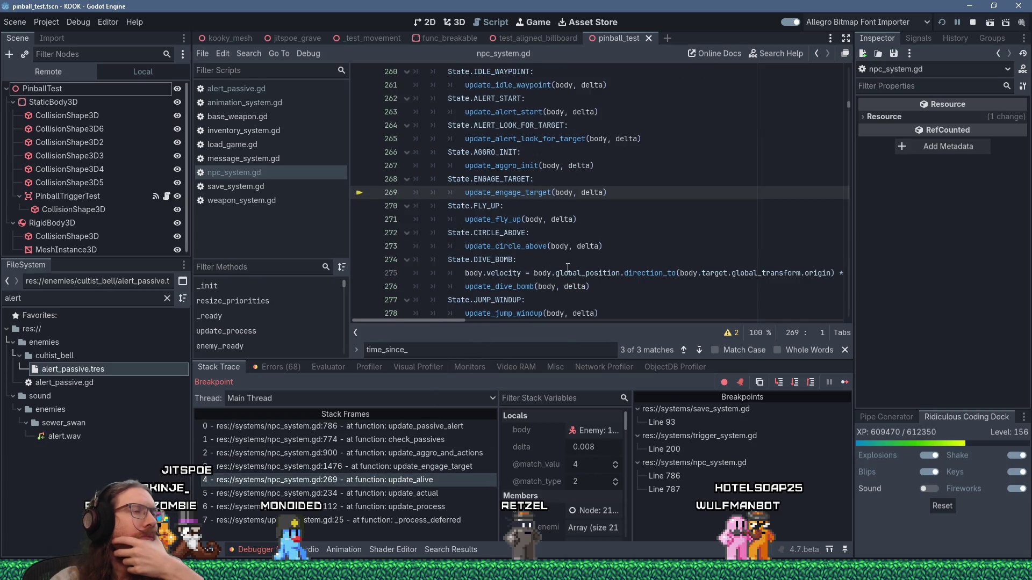
scroll(567, 267, "up", 4)
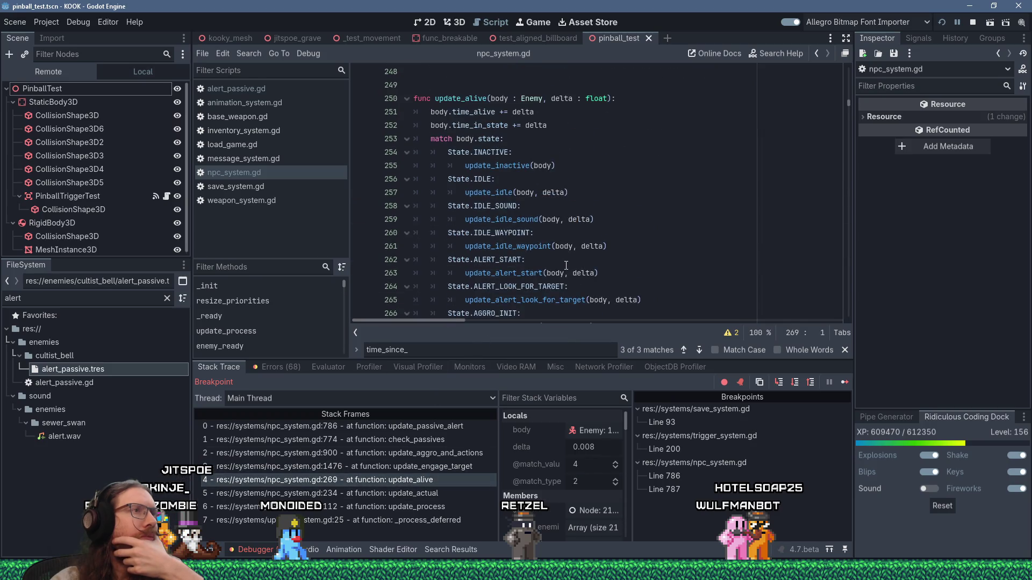
left_click(431, 494)
scroll(552, 228, "up", 3)
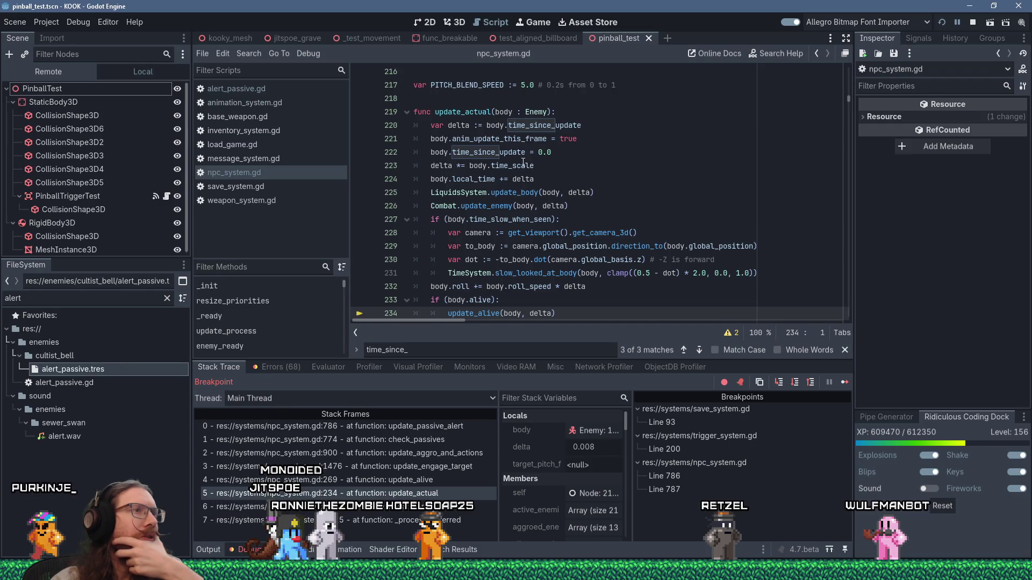
scroll(519, 171, "down", 2)
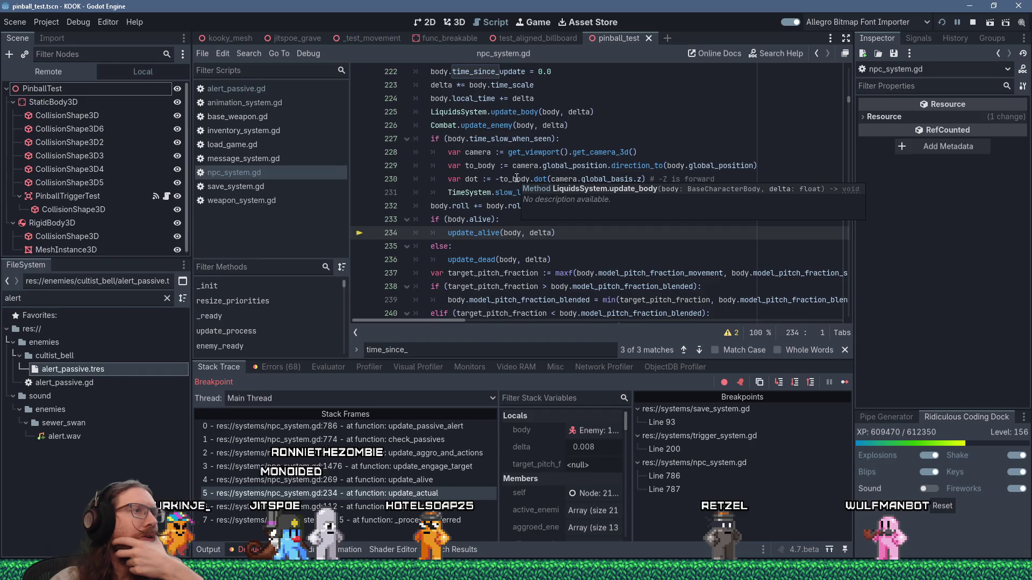
left_click(462, 430)
left_click(650, 236)
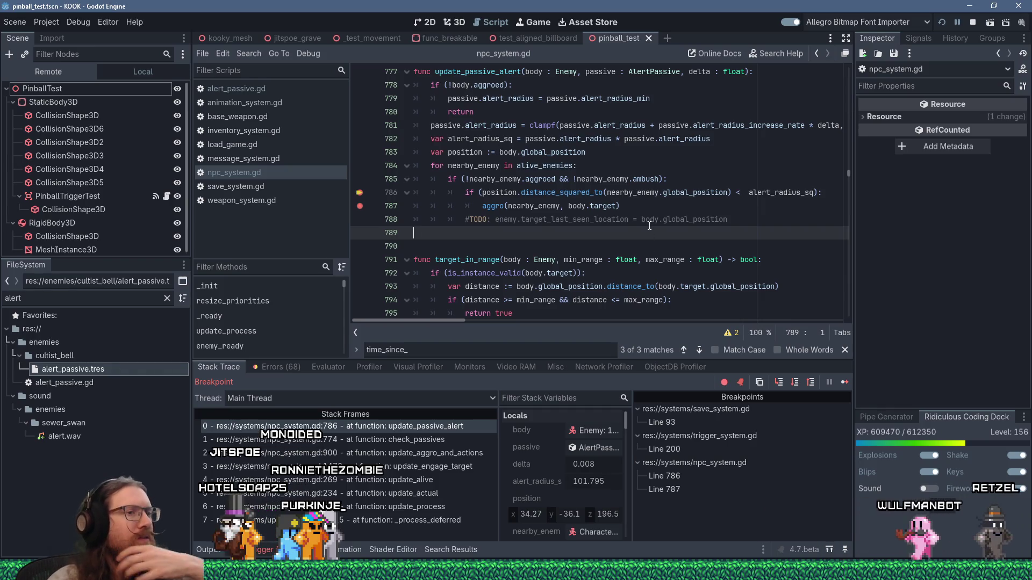
Compute √100 = 10 in Calculator, then clear the line 786 breakpoint in npc_system.gd
left_click(838, 572)
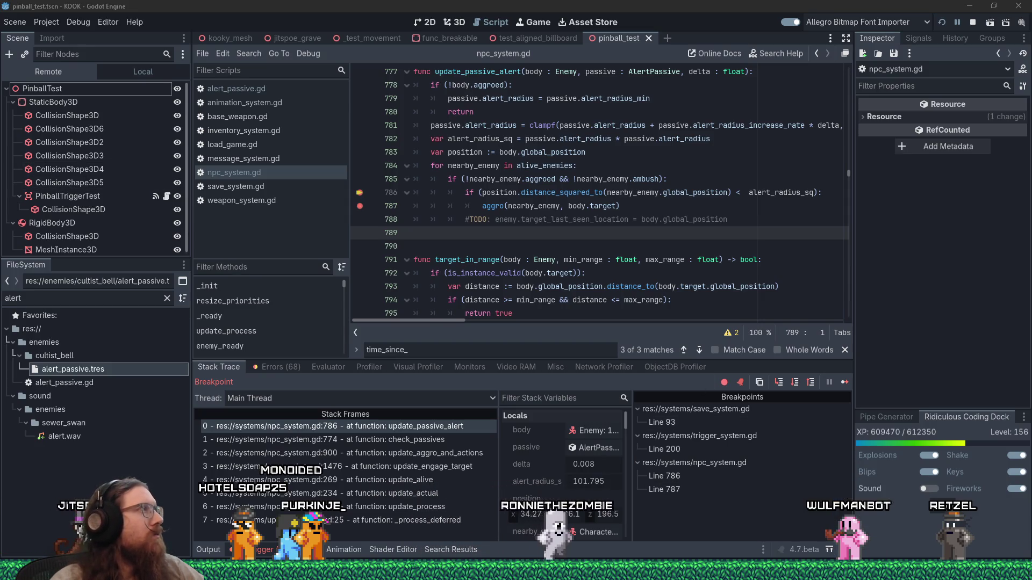
left_click(433, 340)
double_click(464, 359)
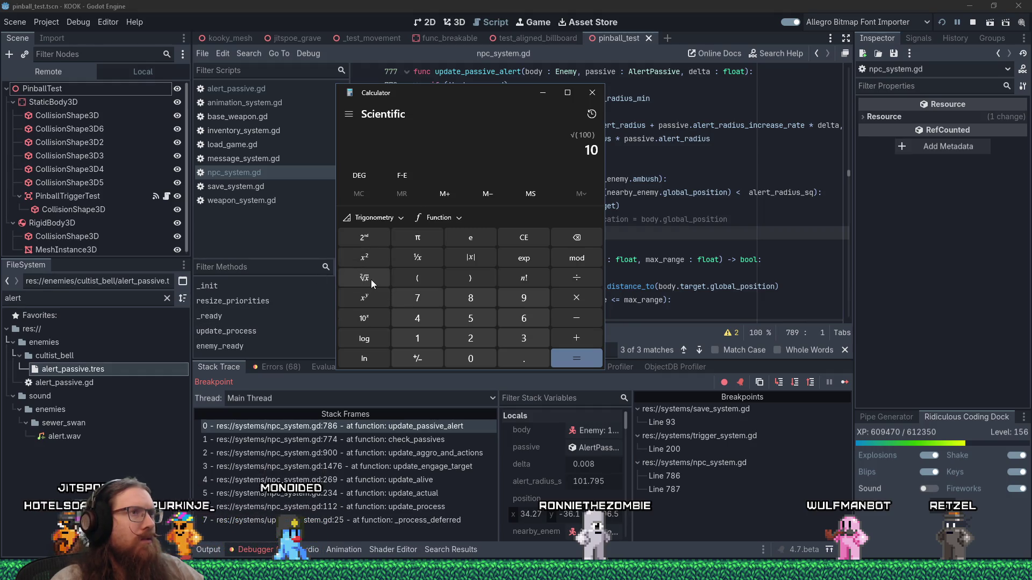
left_click(744, 5)
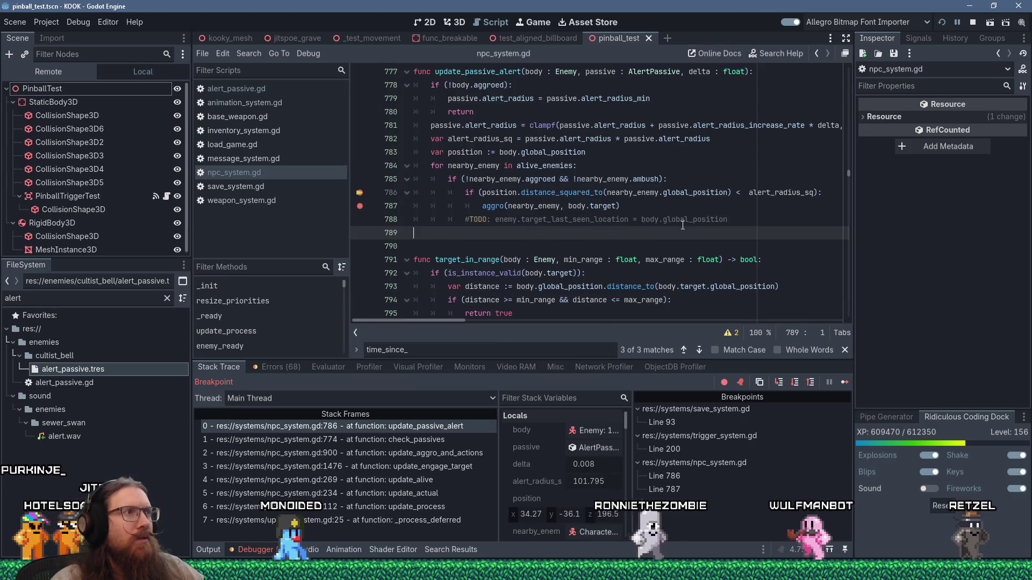
left_click(360, 192)
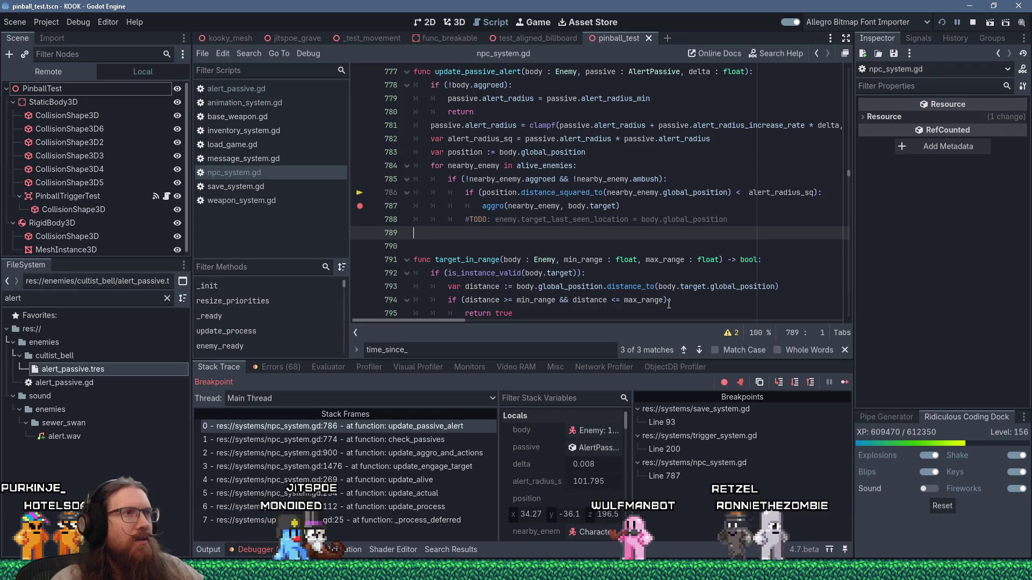
Resume the game, re-add the line 786 breakpoint, and let KOOK halt there again
key("F12")
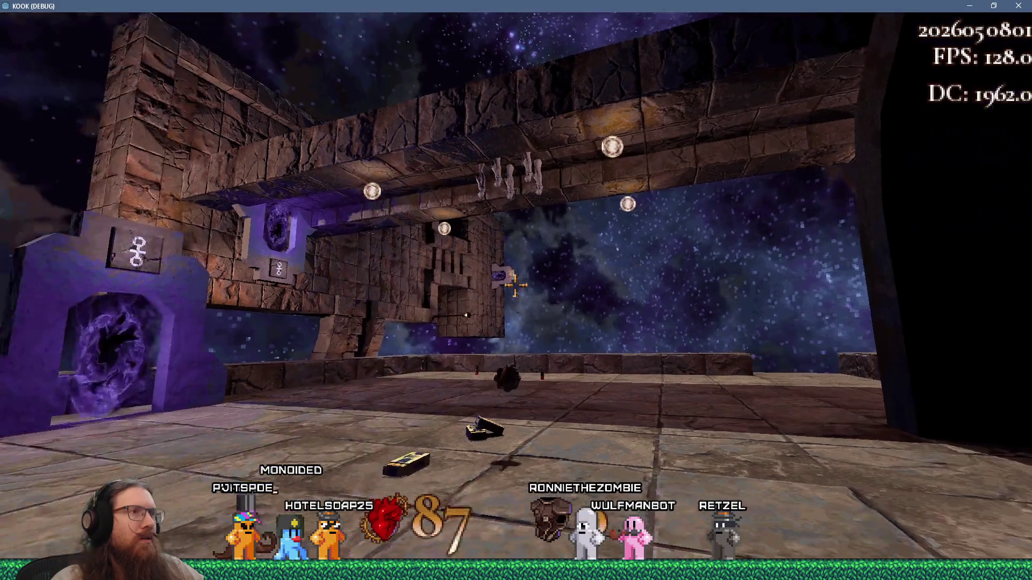
key("grave")
key("alt+Tab")
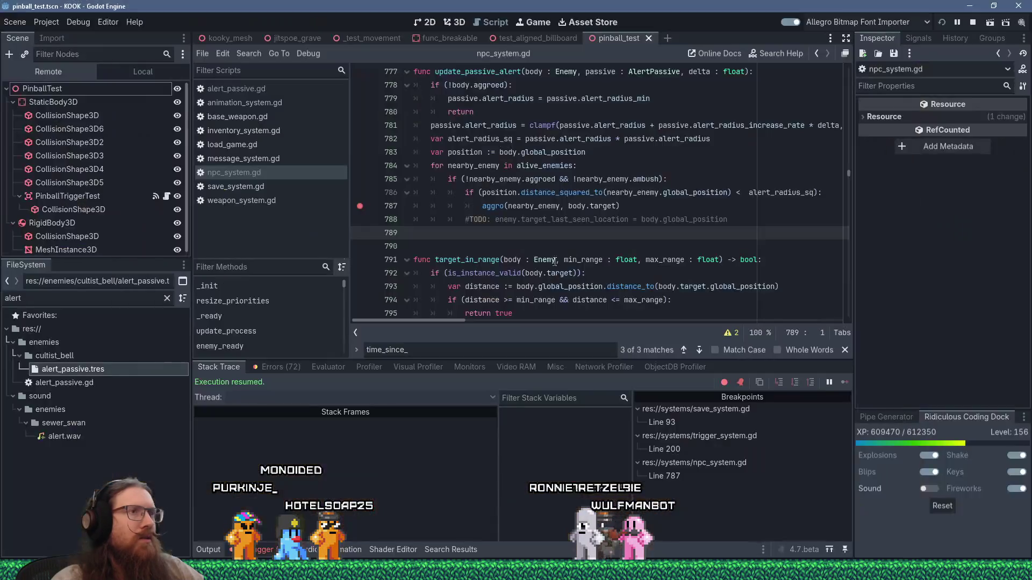
left_click(499, 192)
key("alt+Tab")
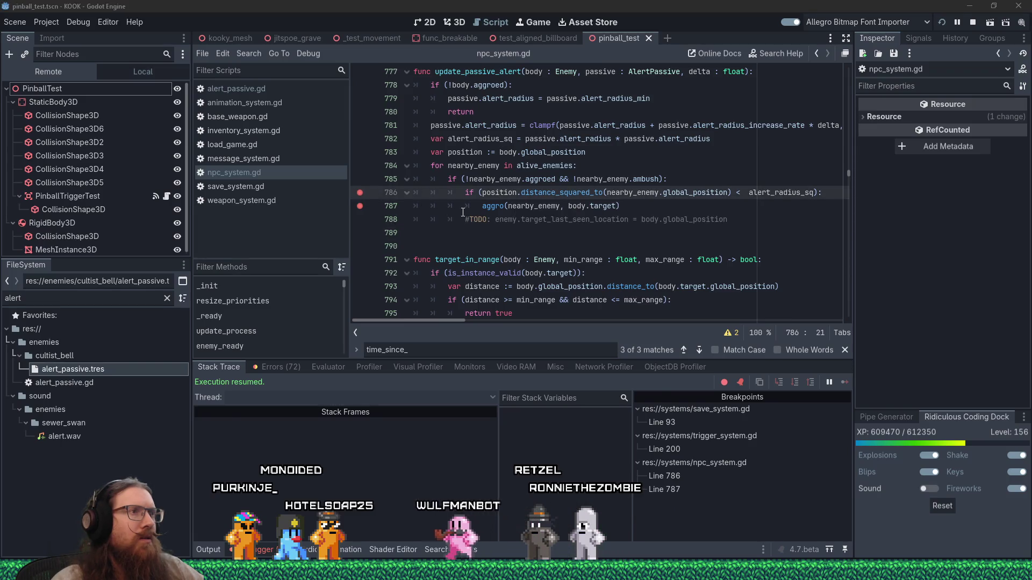
key("grave")
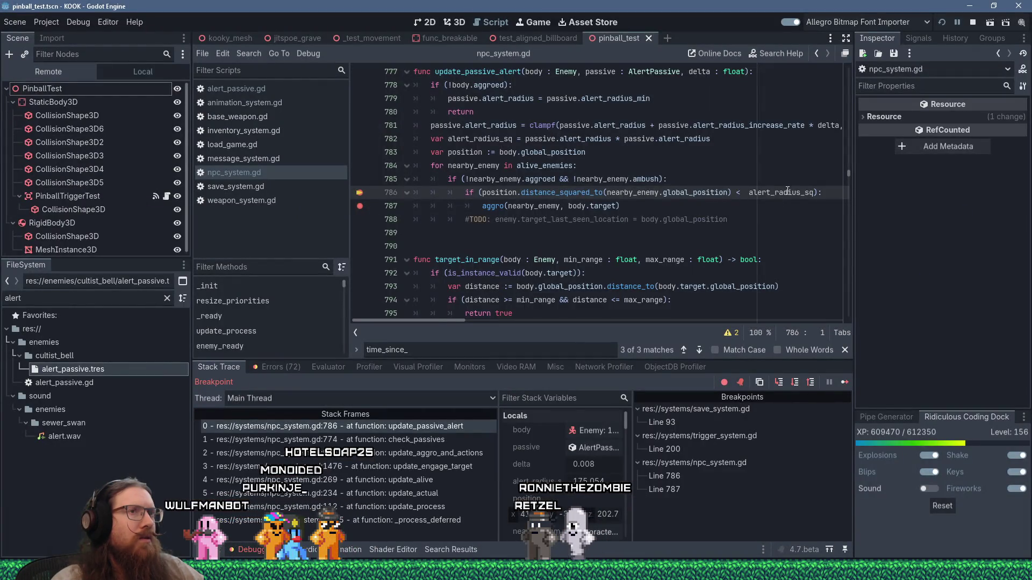
Read alert_radius_sq as 175.054, then take √175 in Calculator, giving about 13.23
mouse_move(787, 193)
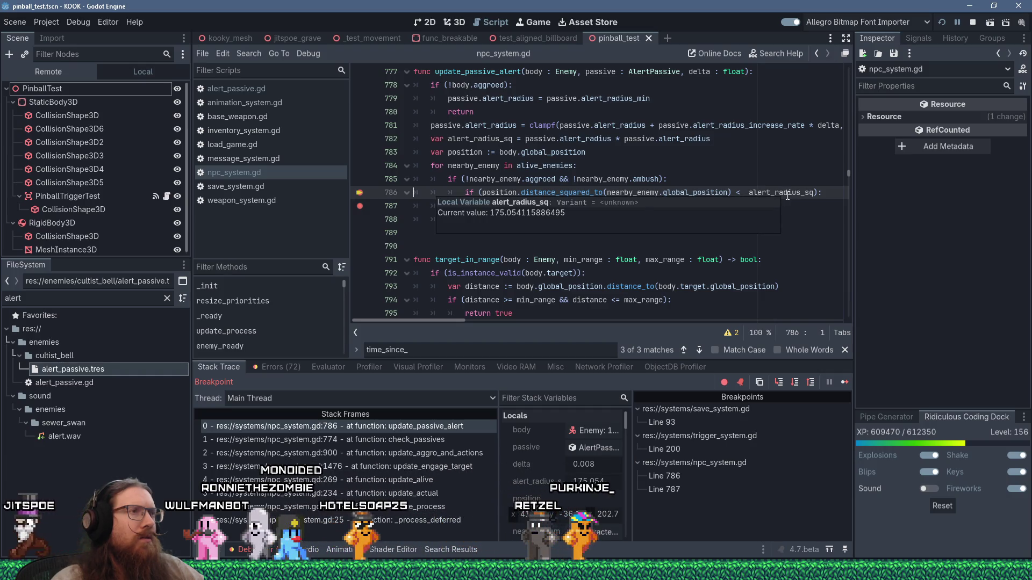
key("alt+Tab")
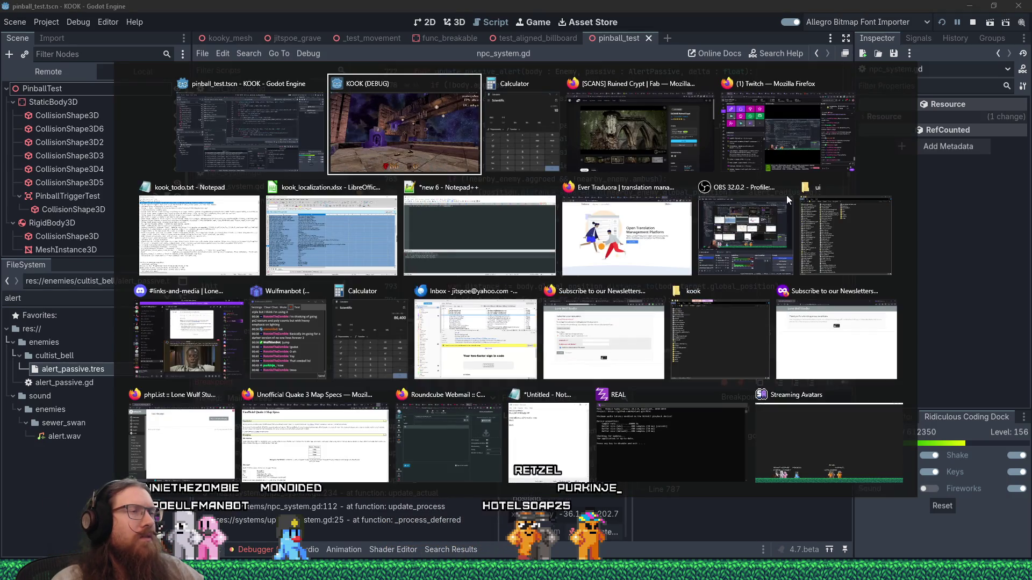
key("alt+Tab")
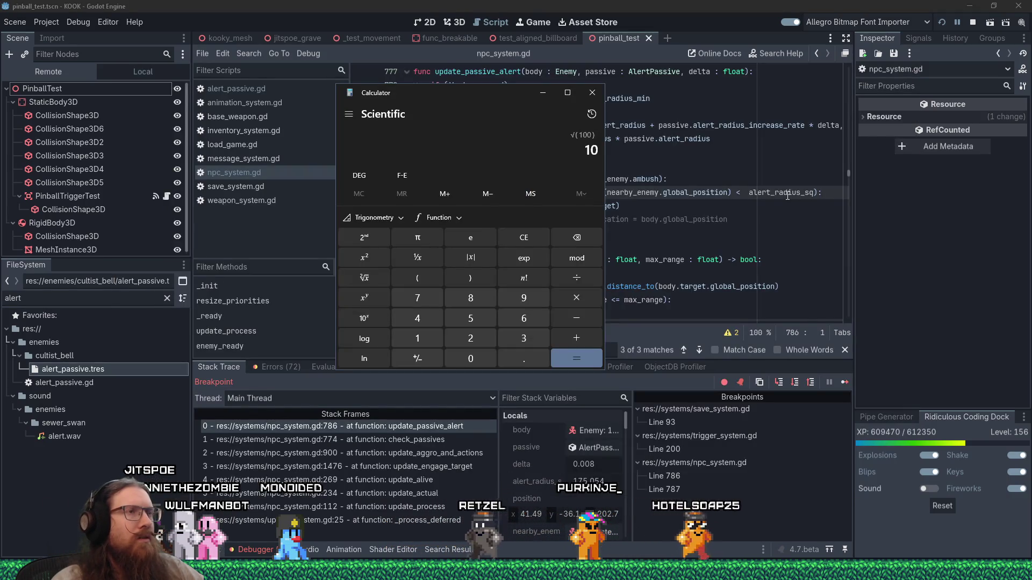
key("Delete")
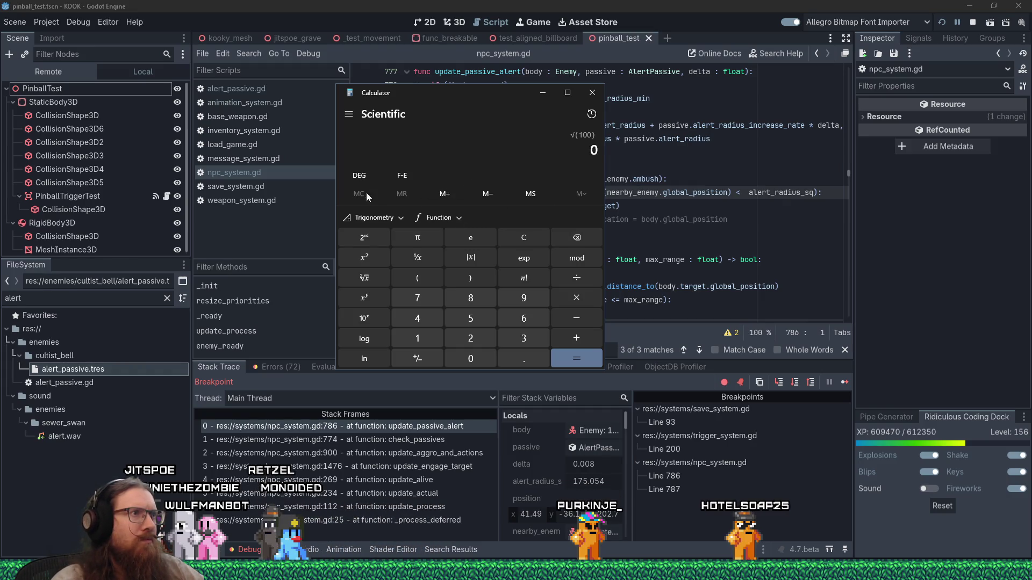
left_click(420, 334)
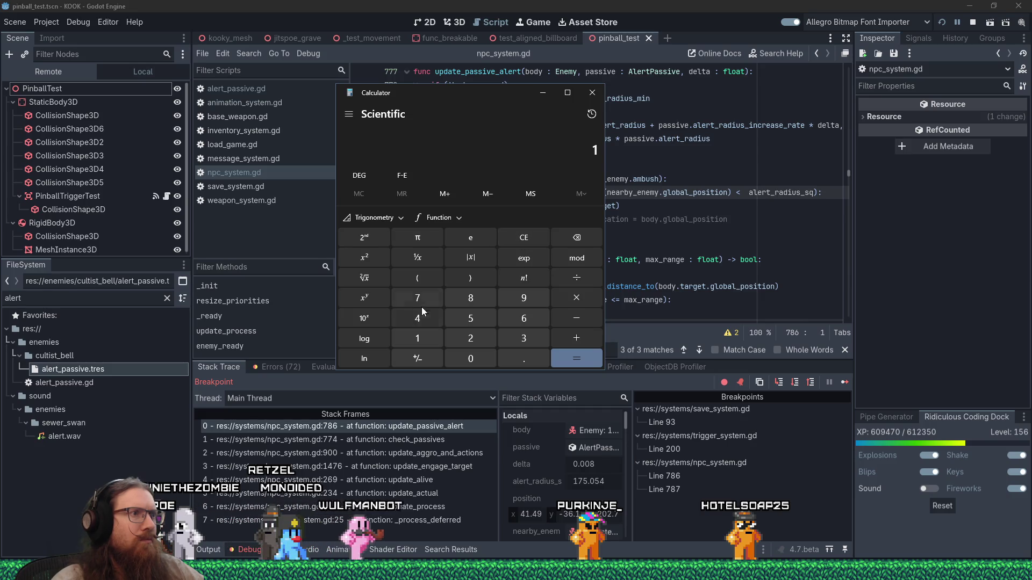
left_click(389, 286)
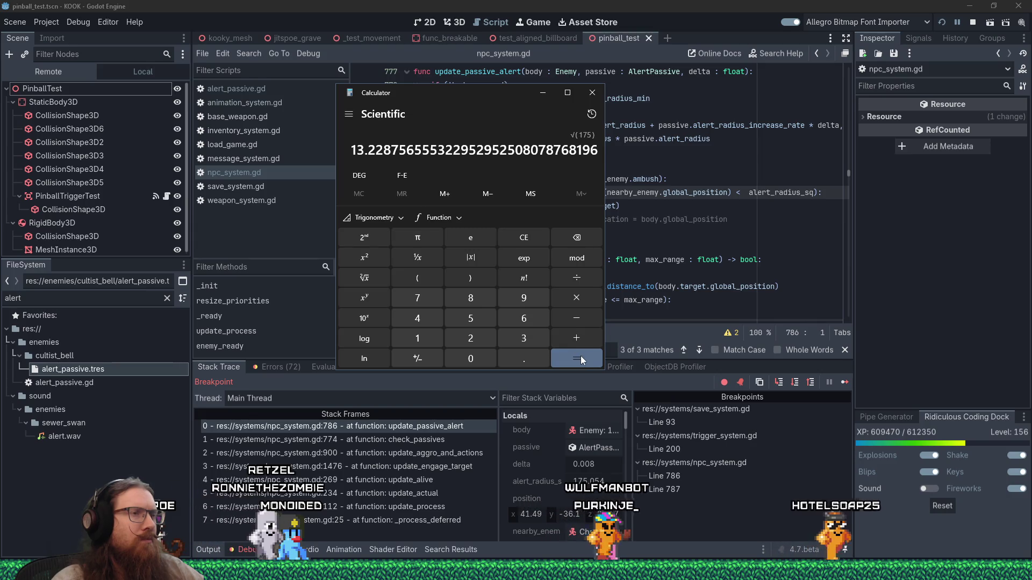
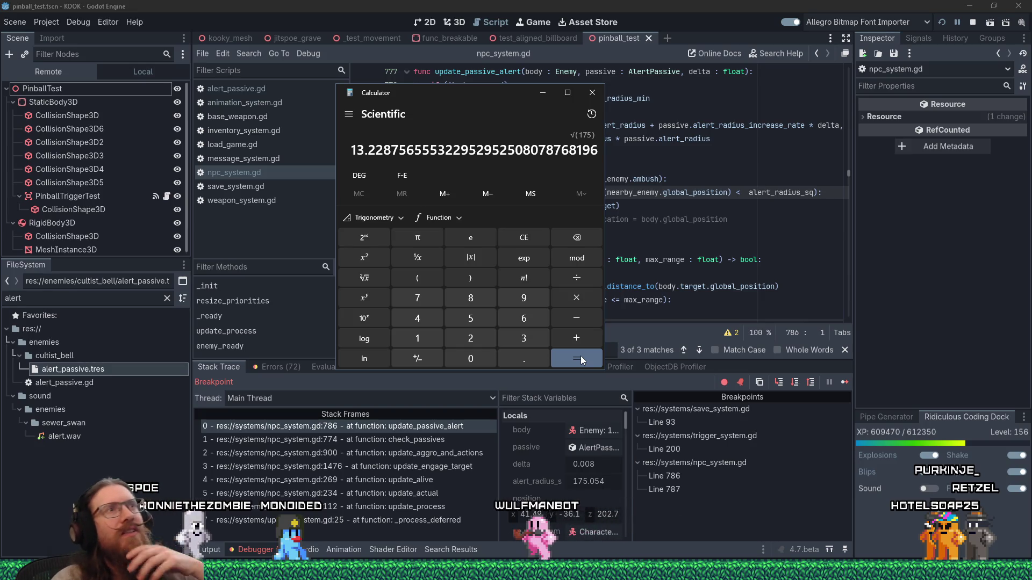
Return to the Godot editor and continue the KOOK game from its paused breakpoint
left_click(689, 220)
key("alt+Tab")
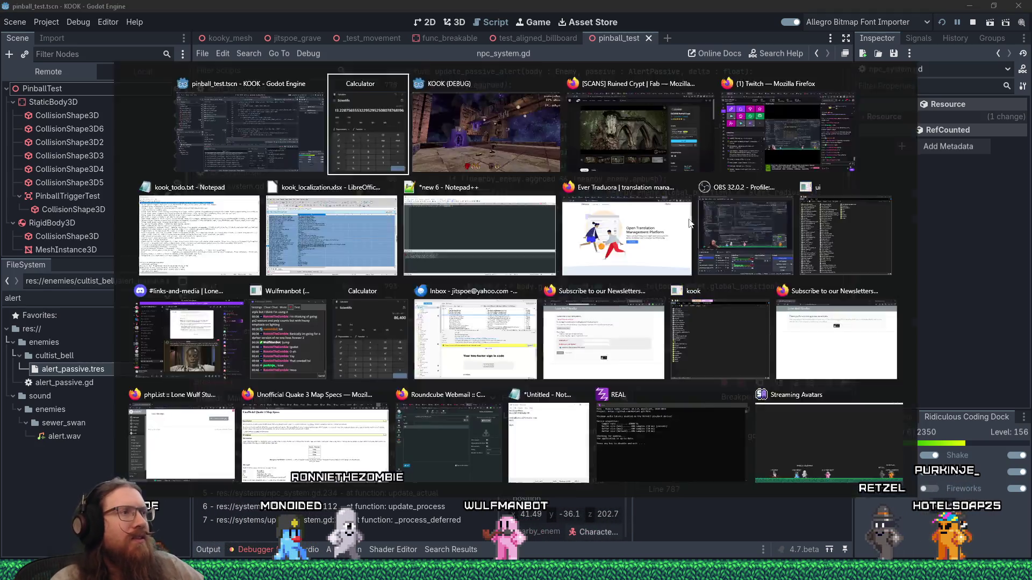
key("alt+Tab")
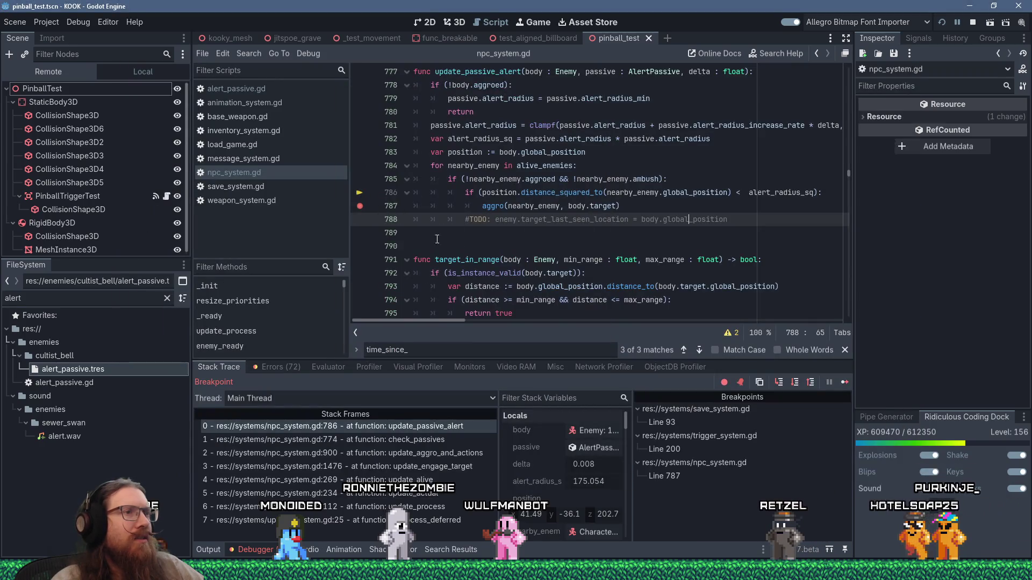
left_click(844, 382)
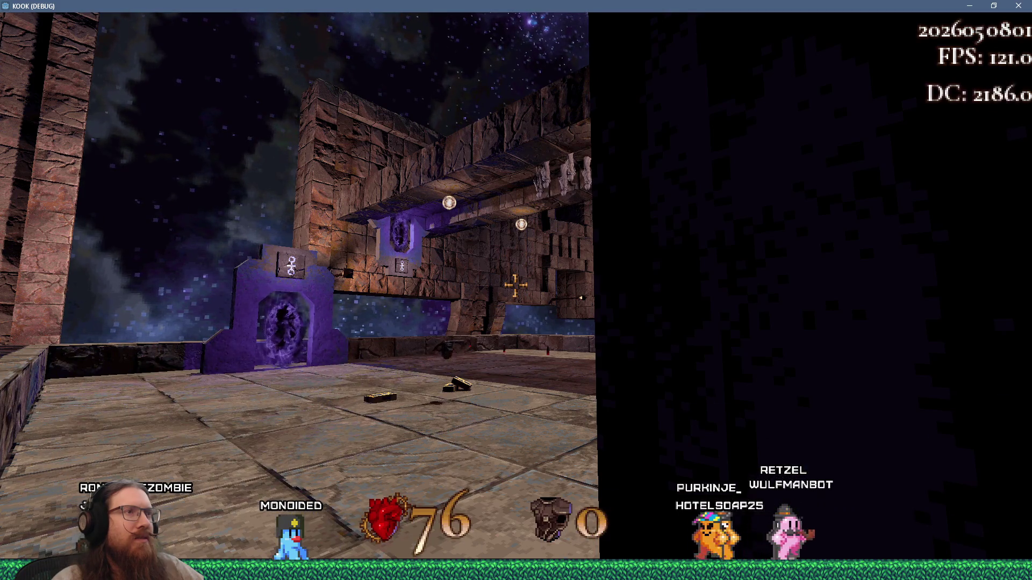
Open the game's console, then back in the editor add a breakpoint on line 787
key("grave")
key("alt+Tab")
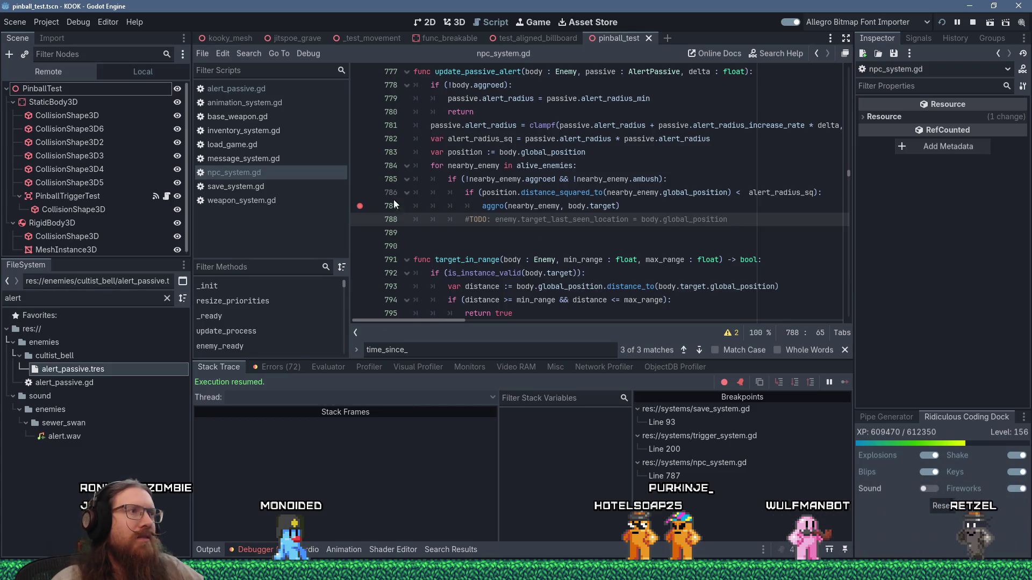
left_click(360, 205)
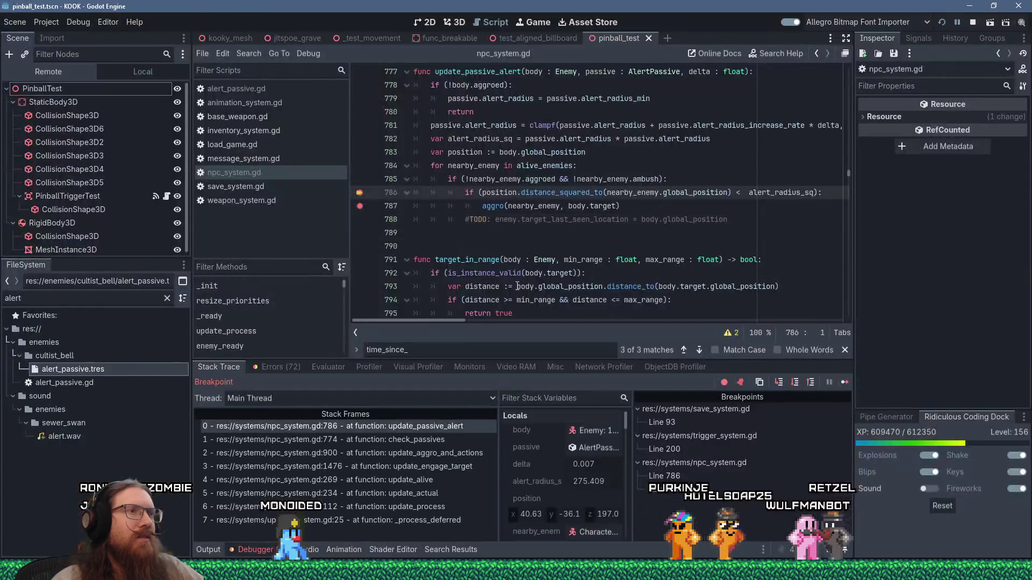
Check alert_radius_sq against √275 in Calculator, then close Calculator and stop the debug session
mouse_move(778, 192)
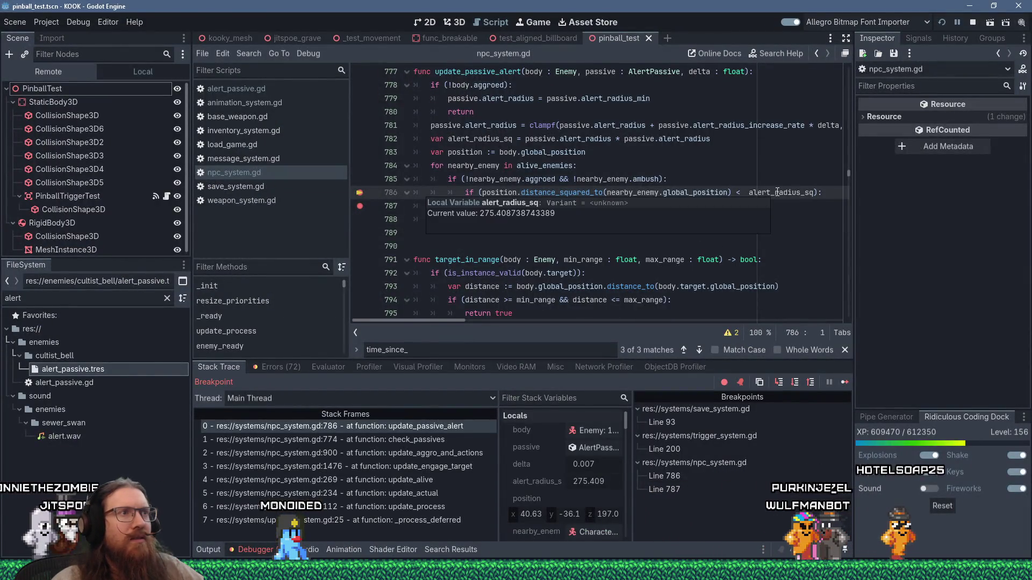
key("alt+Tab")
key("alt+Tab")
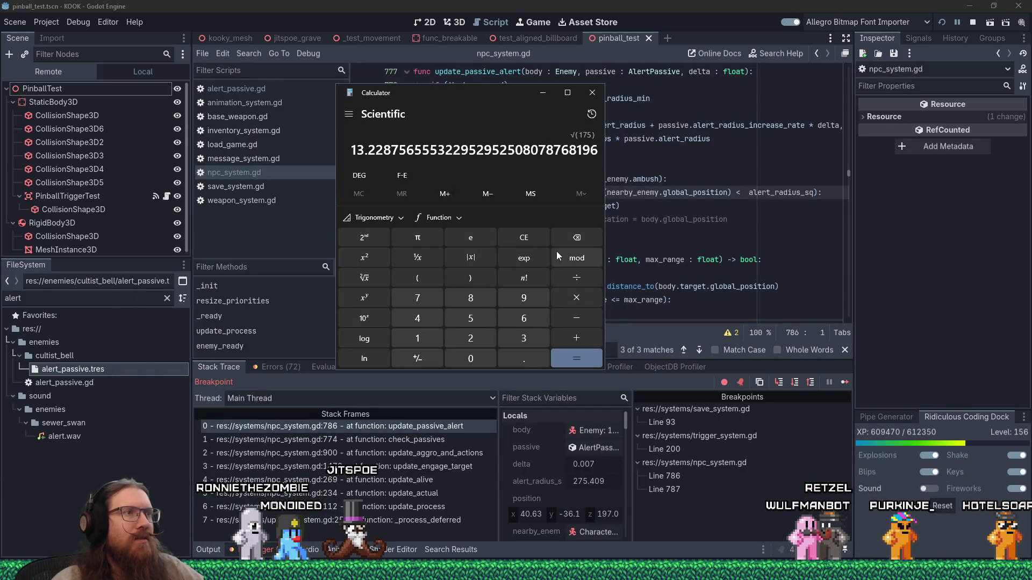
left_click(515, 235)
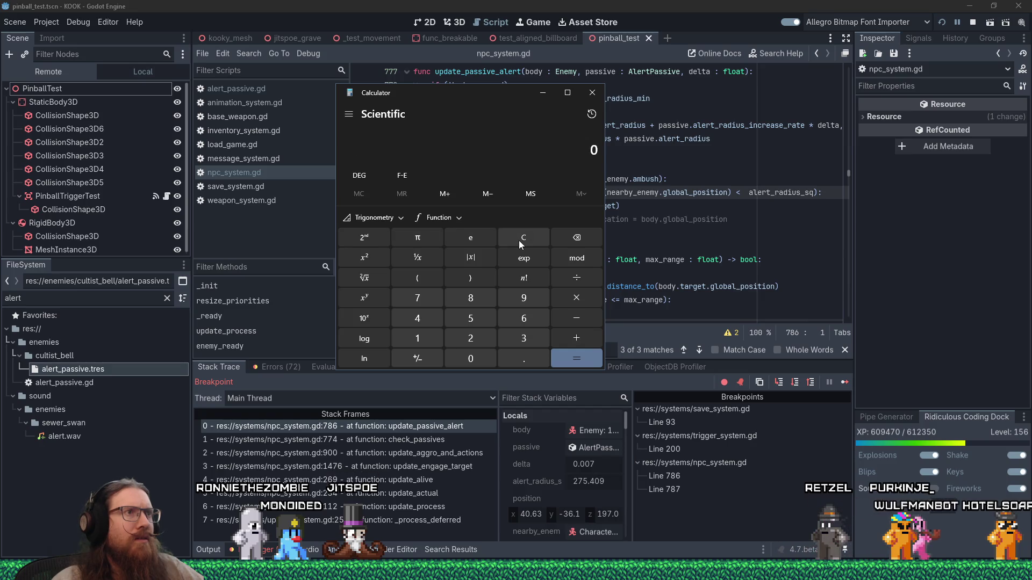
left_click(473, 339)
left_click(418, 299)
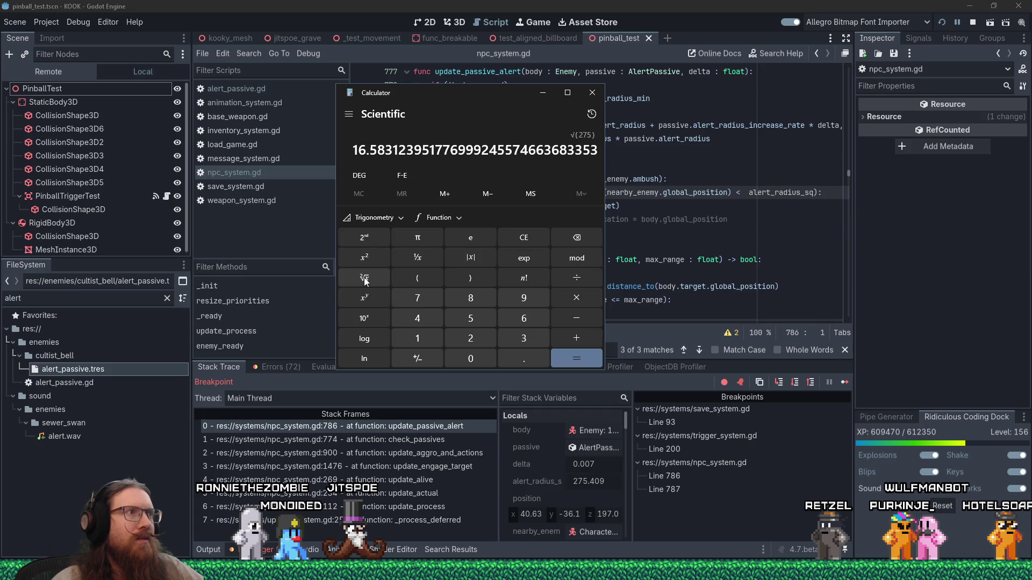
left_click(591, 94)
left_click(972, 20)
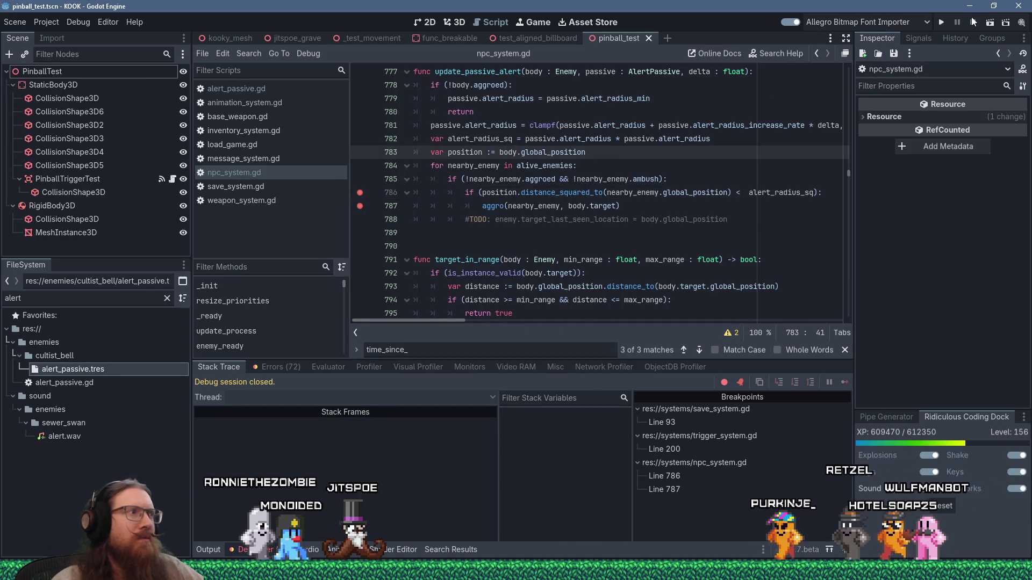
In alert_passive.tres, set Alert Radius Min to 5.0 and Alert Radius Increase to 3.0
left_click(98, 370)
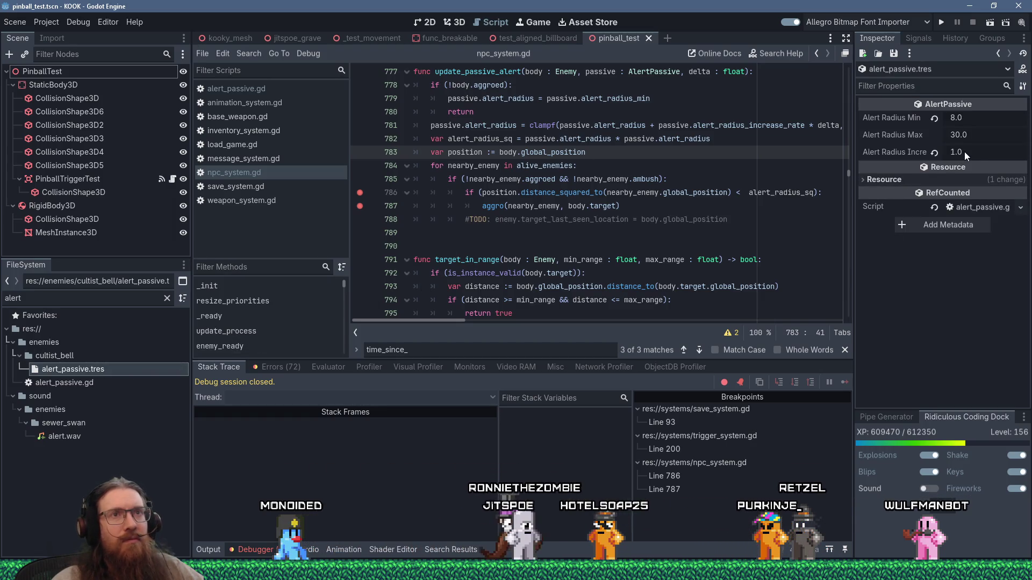
left_click(966, 119)
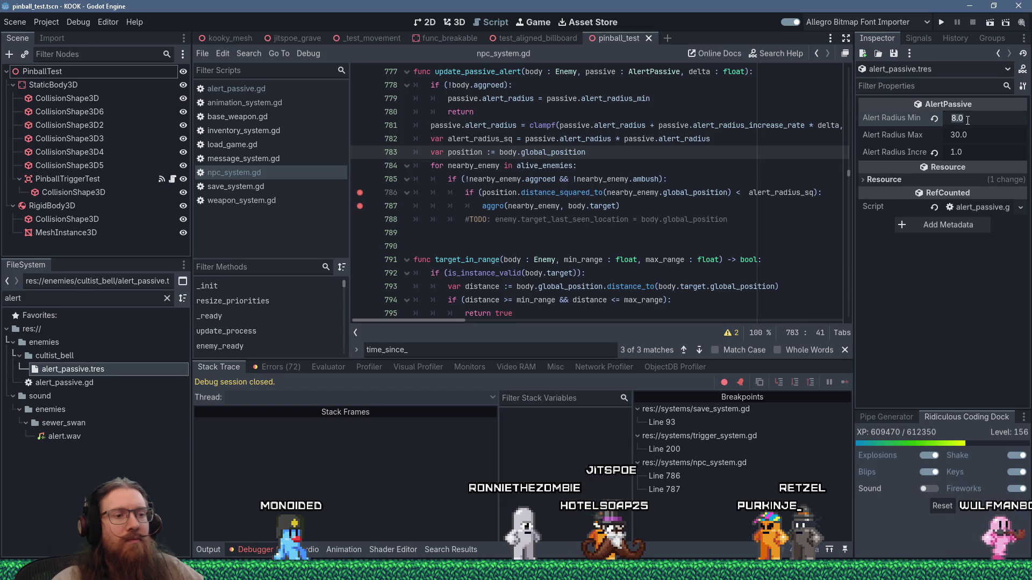
type("5")
key("Return")
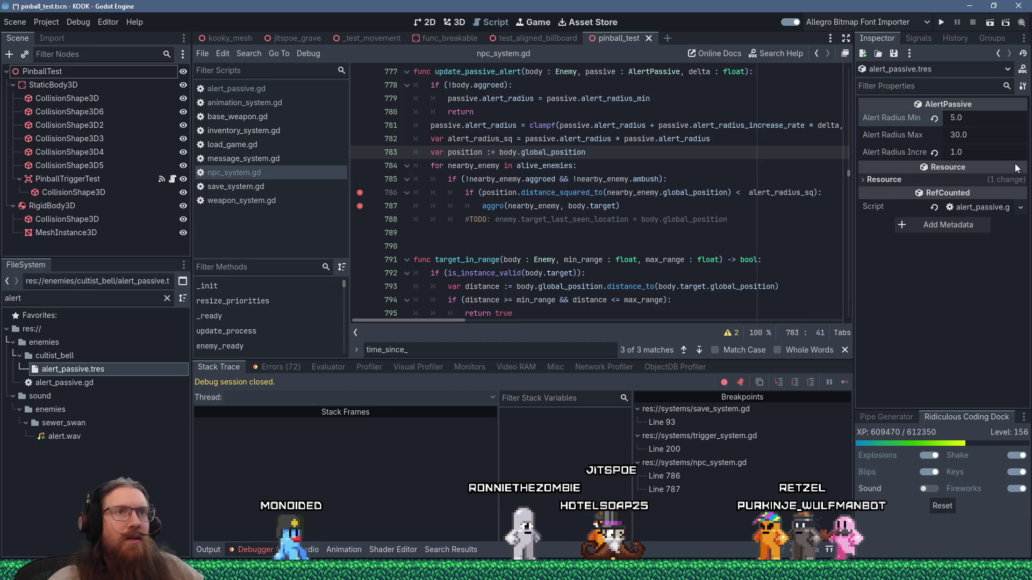
left_click(975, 157)
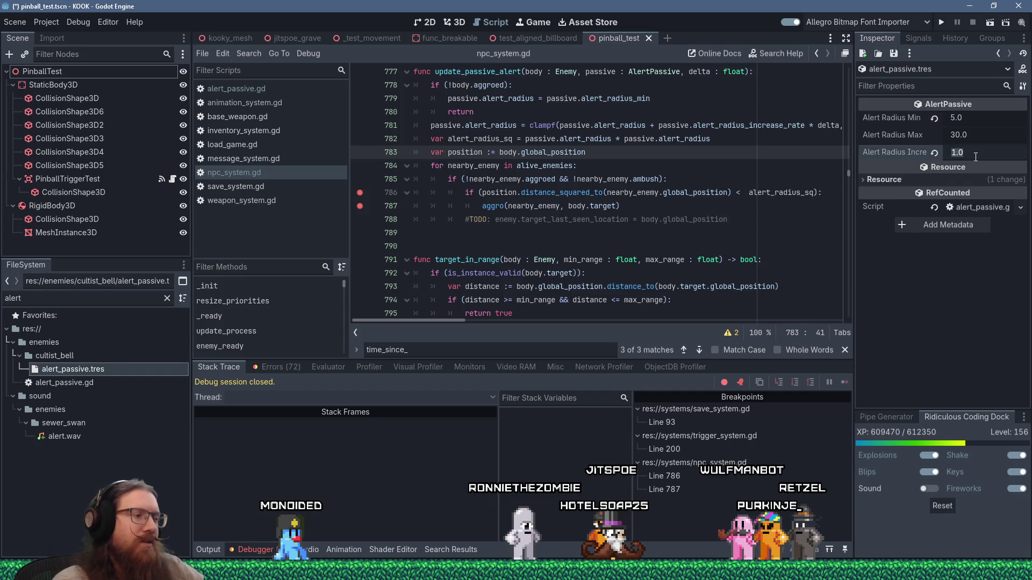
key("XF86Calculator")
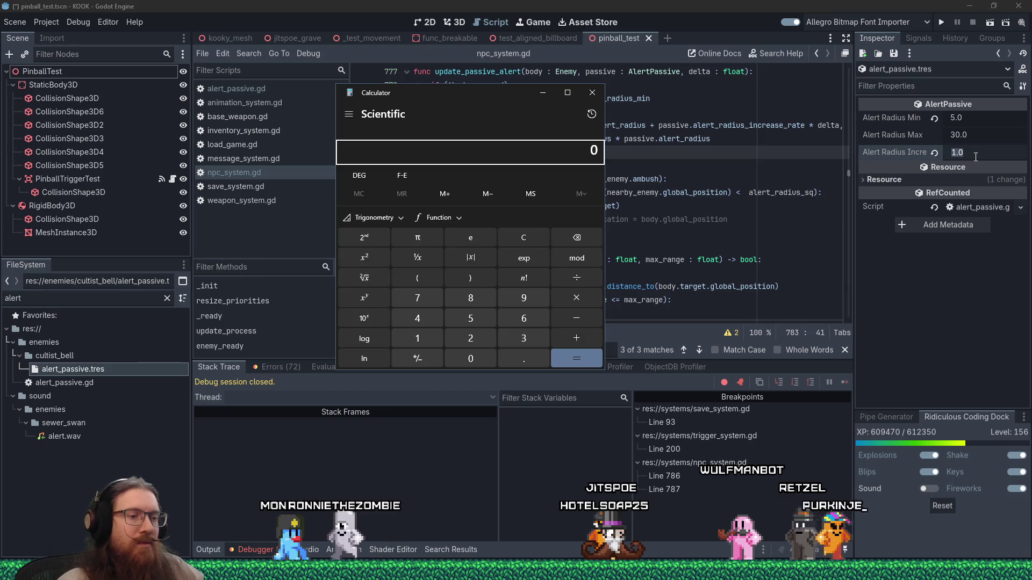
type("30/")
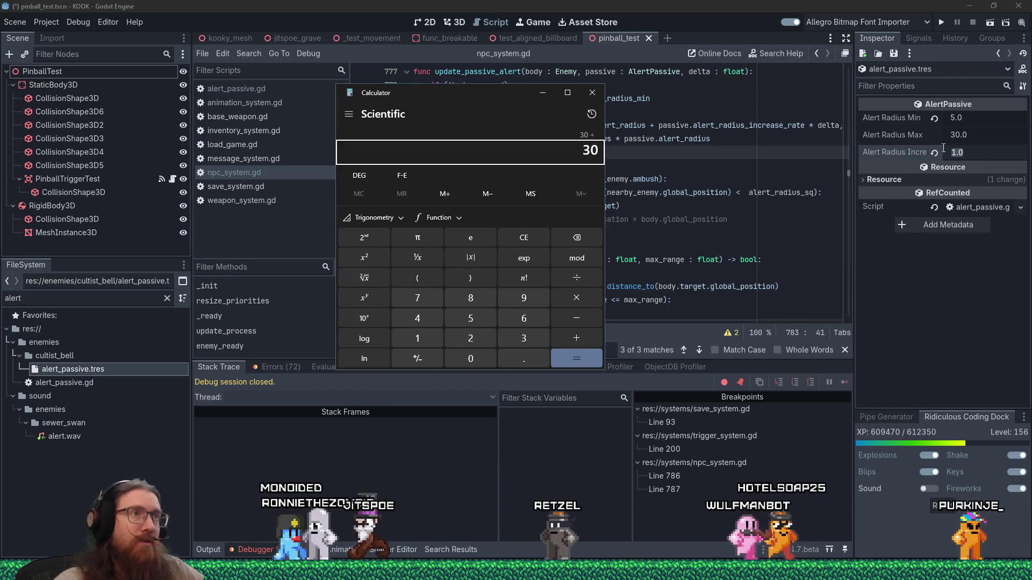
left_click(592, 92)
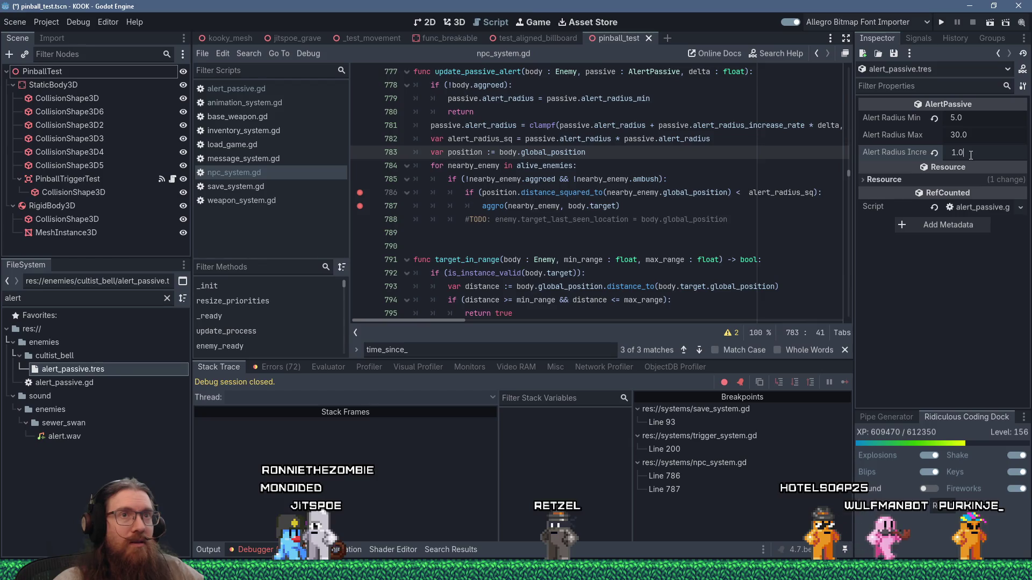
type("3")
key("Return")
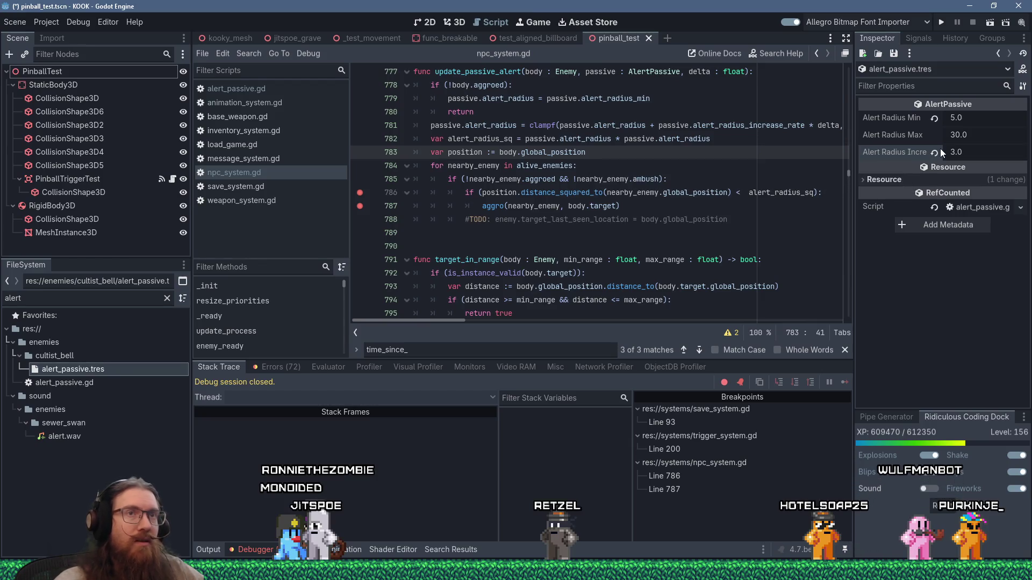
Save and relaunch the game to test the new radius values
left_click(670, 205)
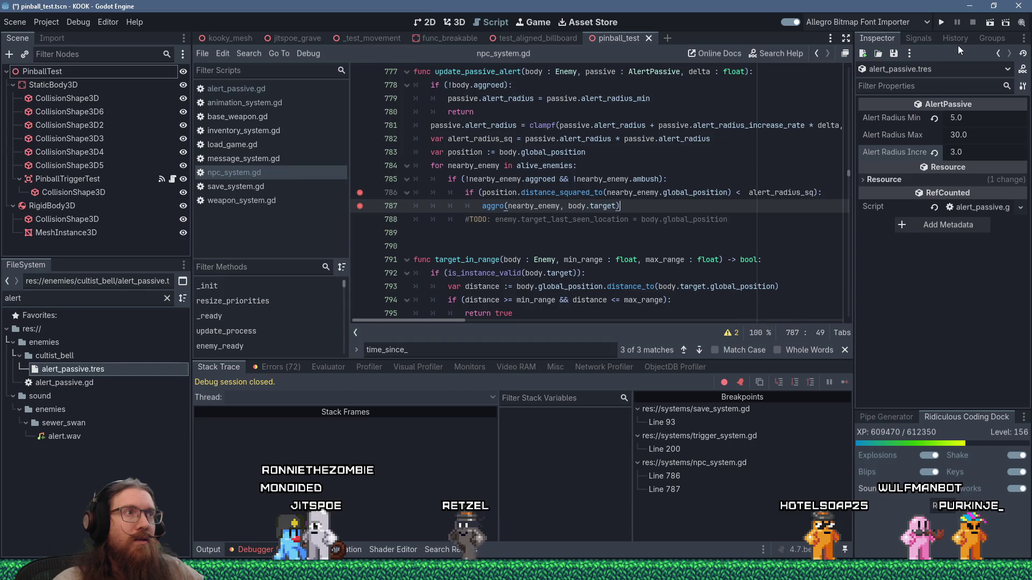
scroll(700, 220, "up", 3)
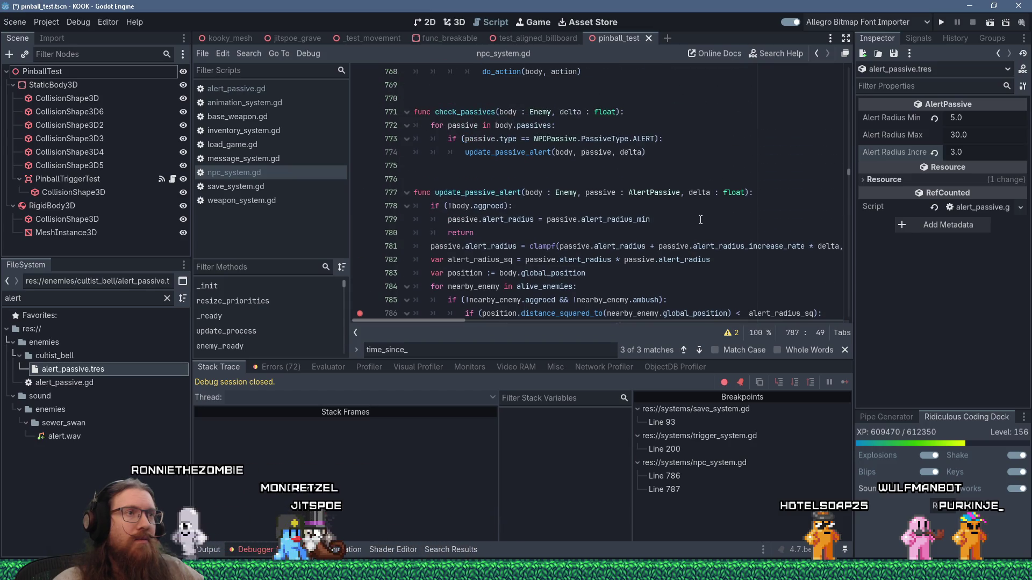
scroll(700, 219, "down", 1)
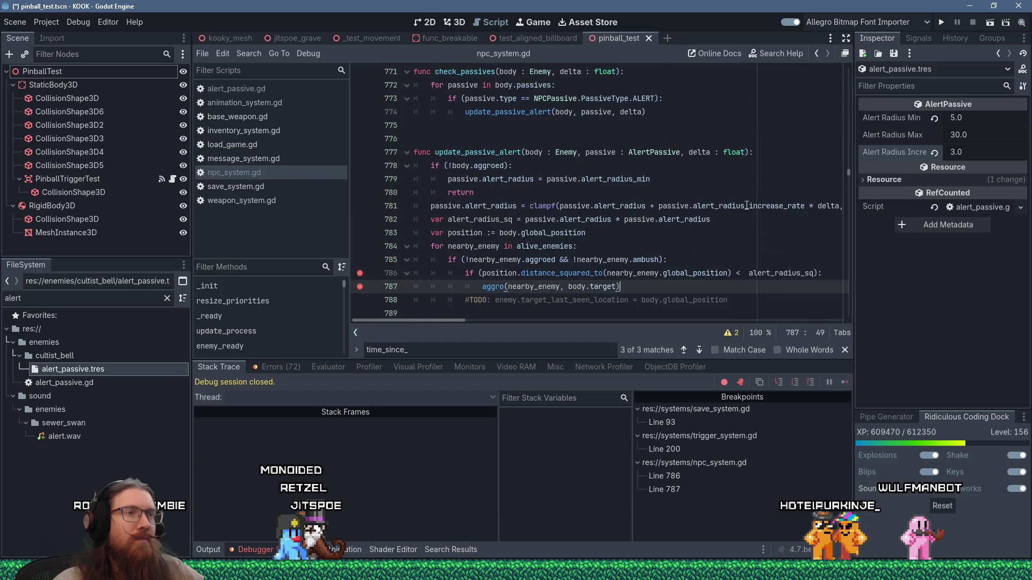
left_click(939, 25)
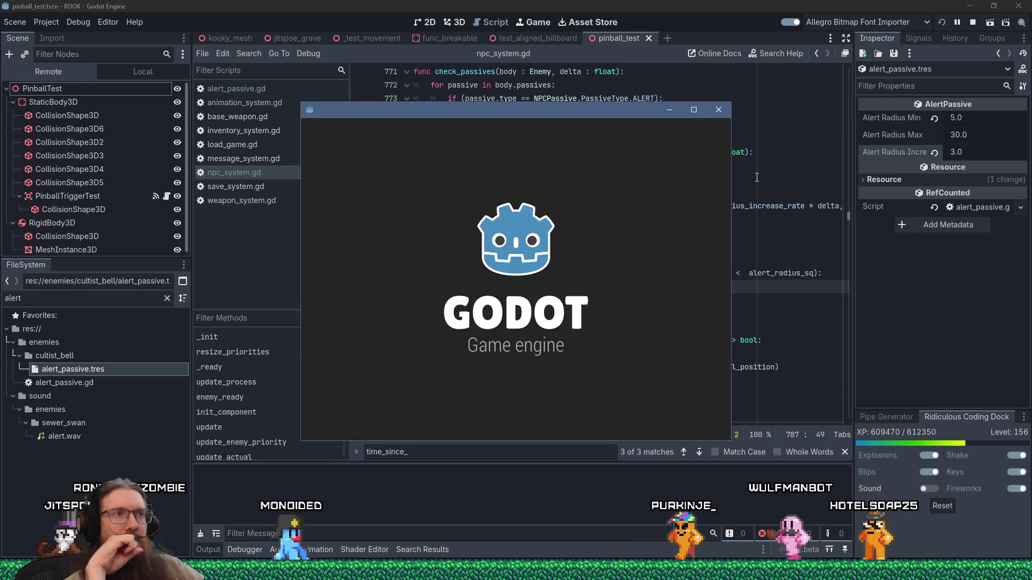
Move the Bell cultist alerting line to the bottom of kook_todo.txt
key("alt+Tab")
key("alt+Tab")
key("alt+Tab")
key("alt+Tab")
key("Up")
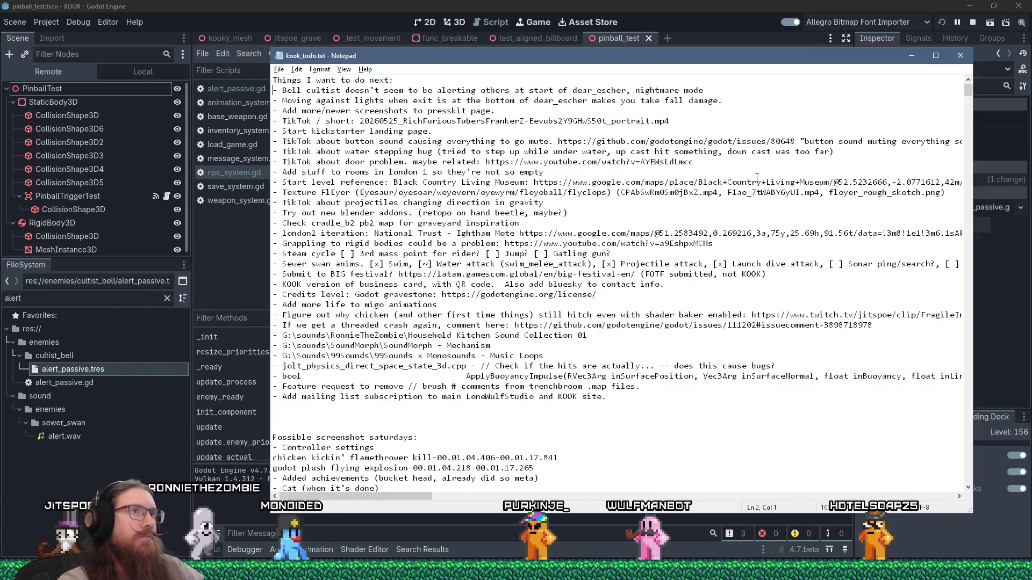
key("shift+Down")
key("ctrl+x")
key("ctrl+End")
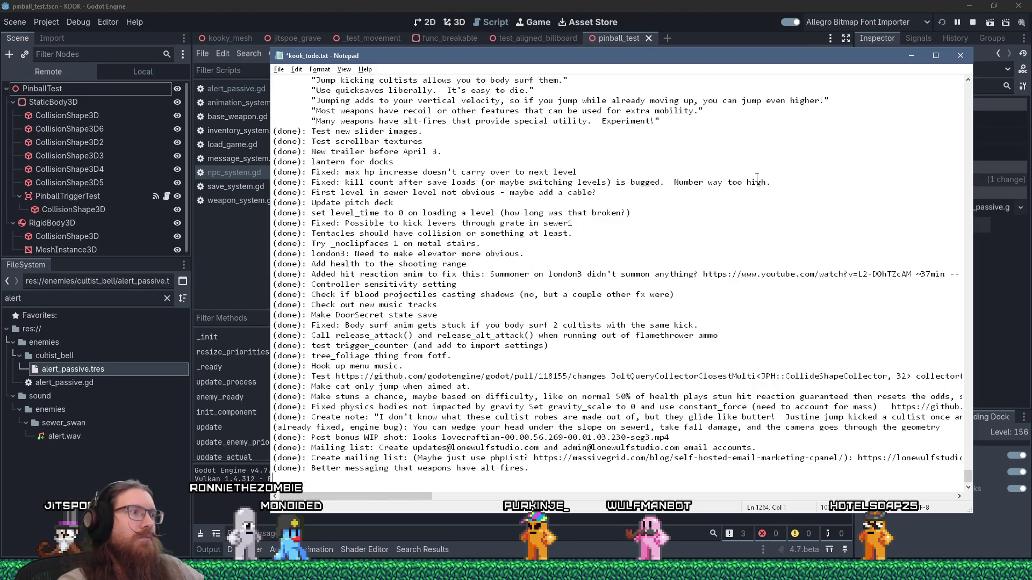
key("ctrl+v")
Prefix the entry with '(done):', note the radius increase was too slow, and save
type("(done):")
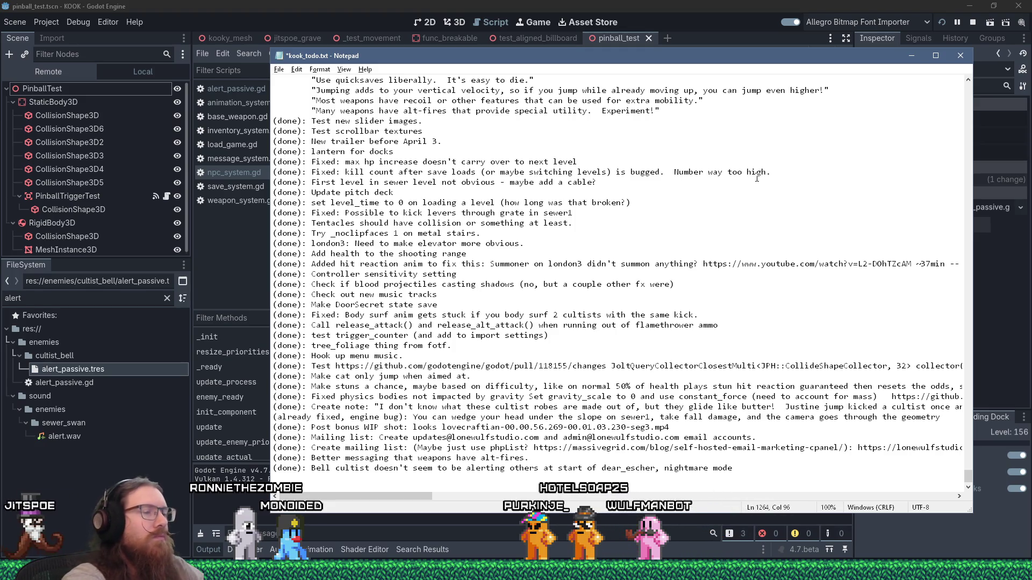
type("crease was too slow)")
key("Return")
key("ctrl+s")
key("alt+Tab")
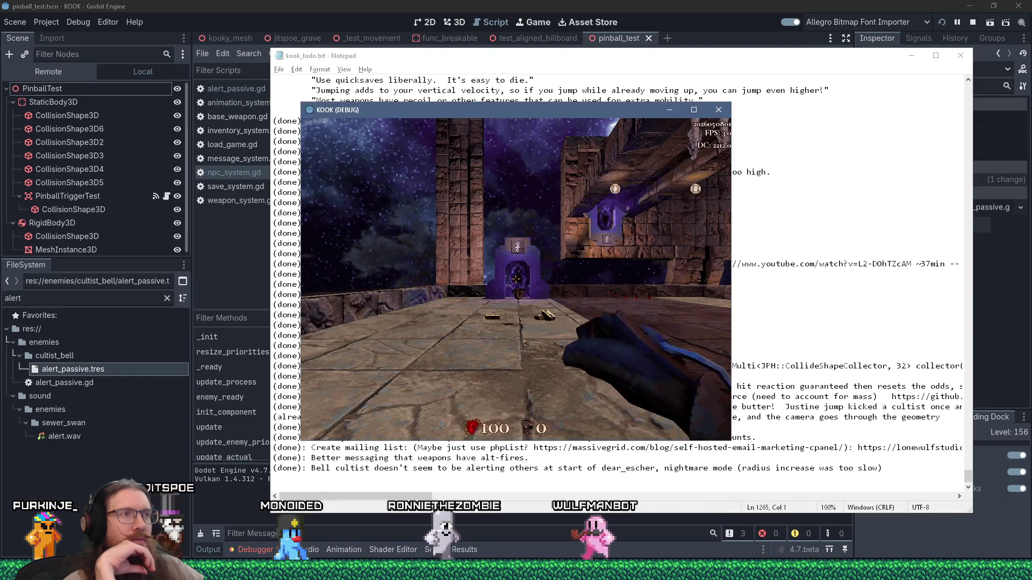
Maximize the game window and position the player near the black pillar
key("grave")
left_click(693, 109)
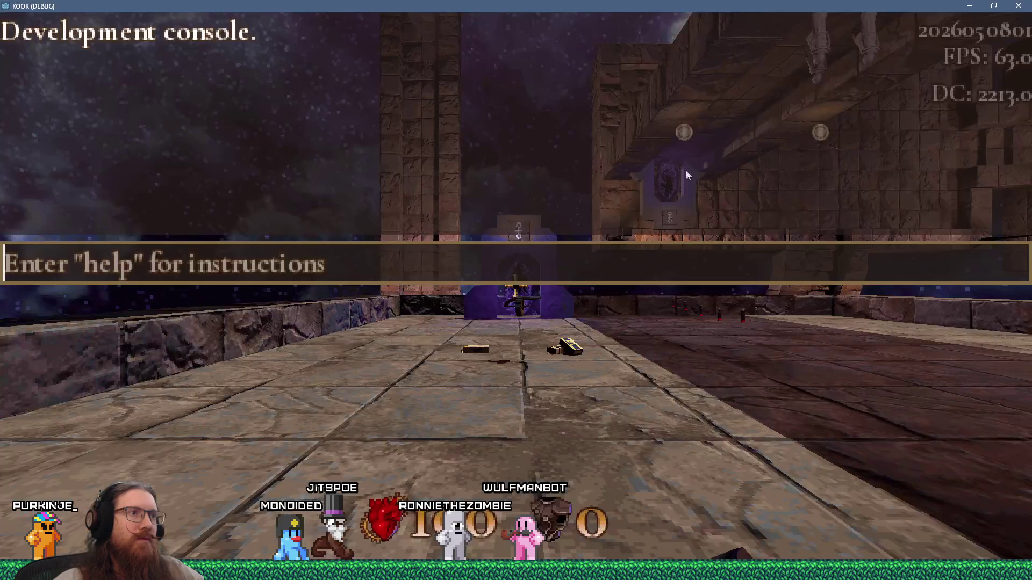
key("grave")
key("s")
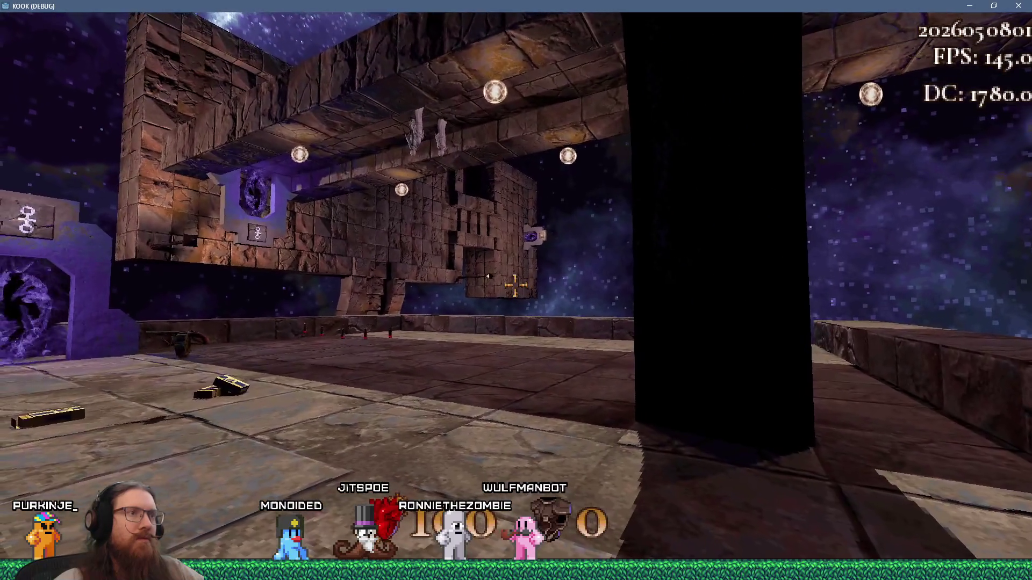
key("grave")
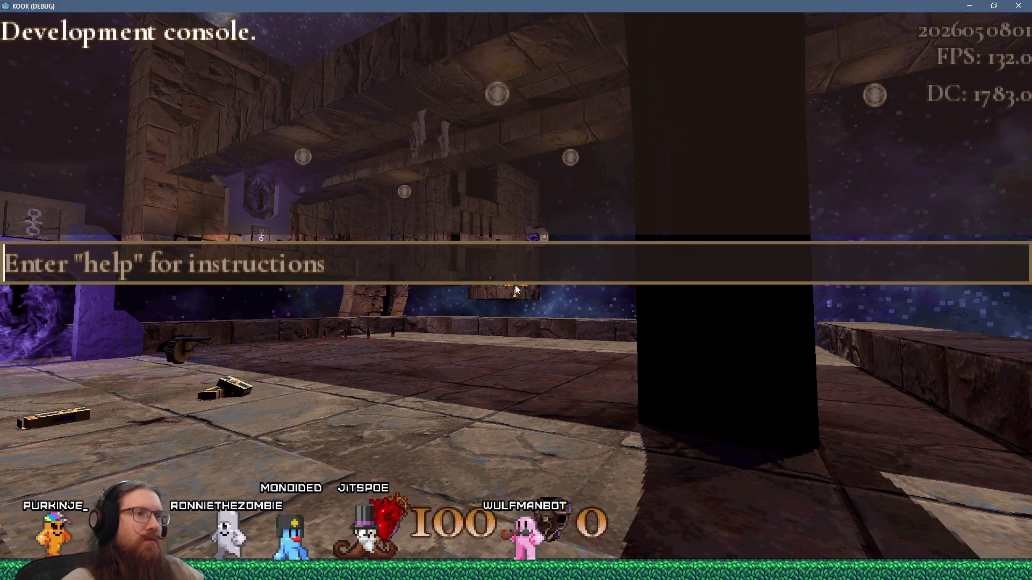
key("grave")
key("w")
Run 'measure' in the dev console to get the distance to the pillar
key("grave")
type("measu")
key("Return")
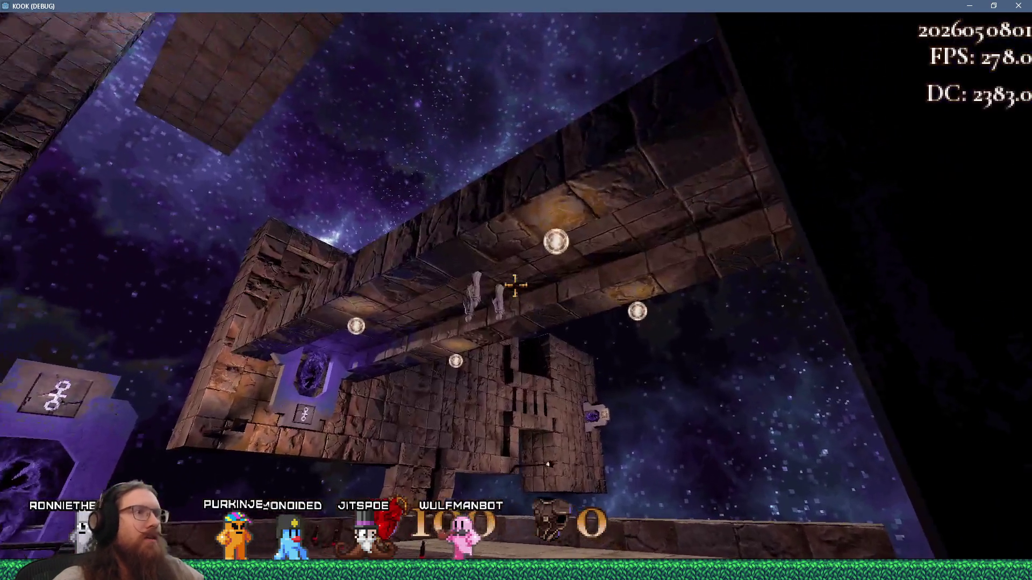
key("grave")
type("measure")
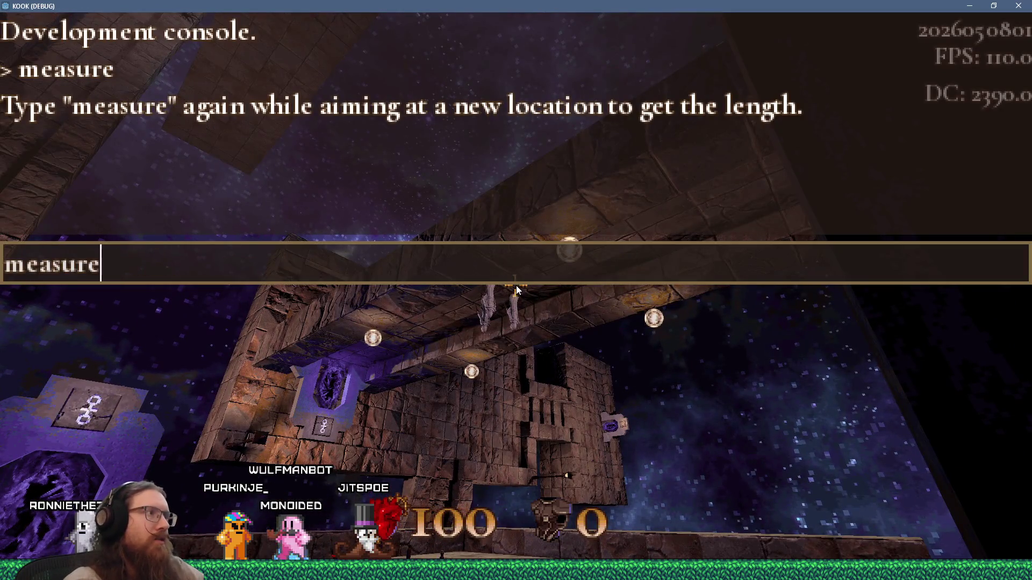
key("Return")
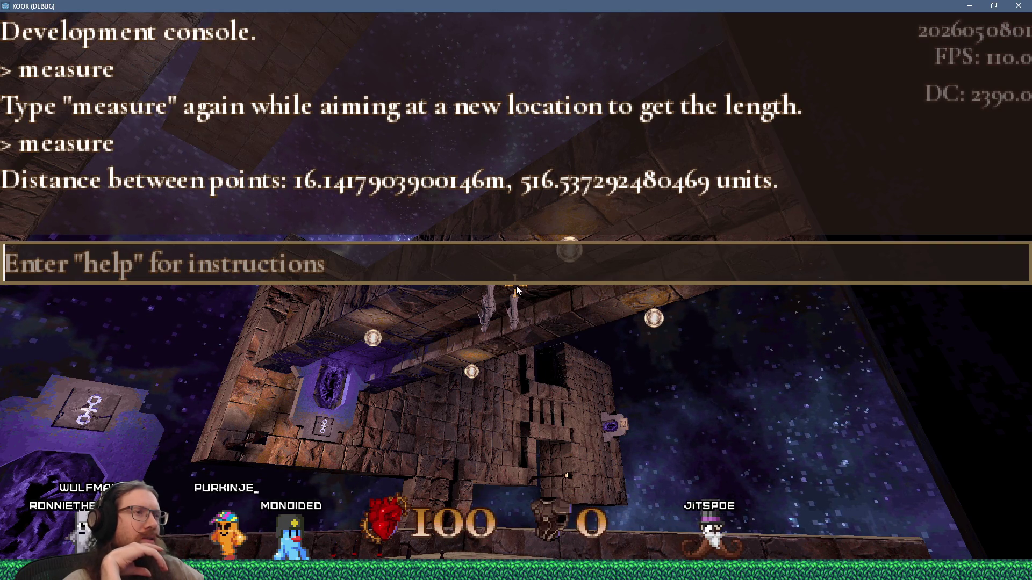
key("grave")
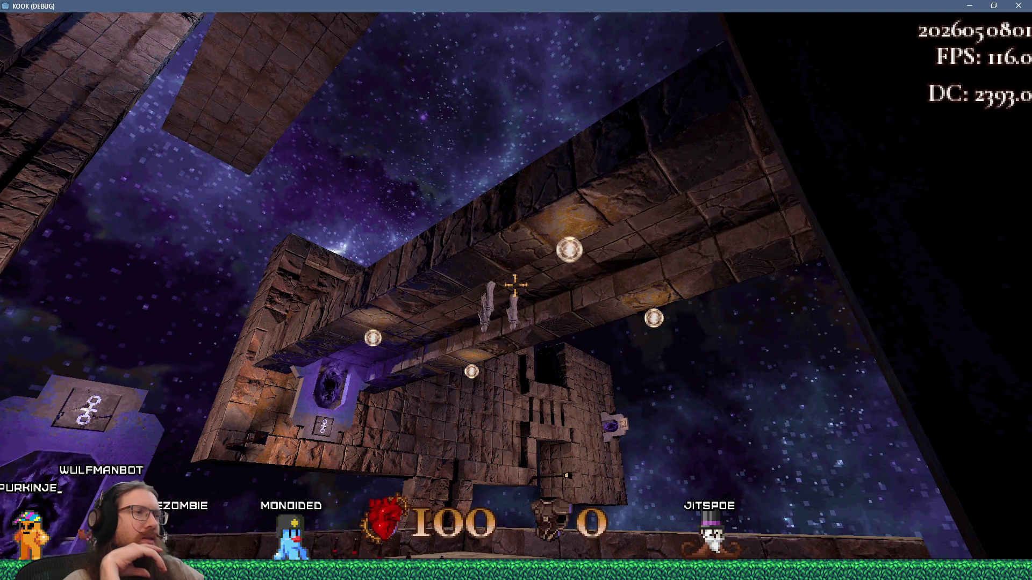
key("s")
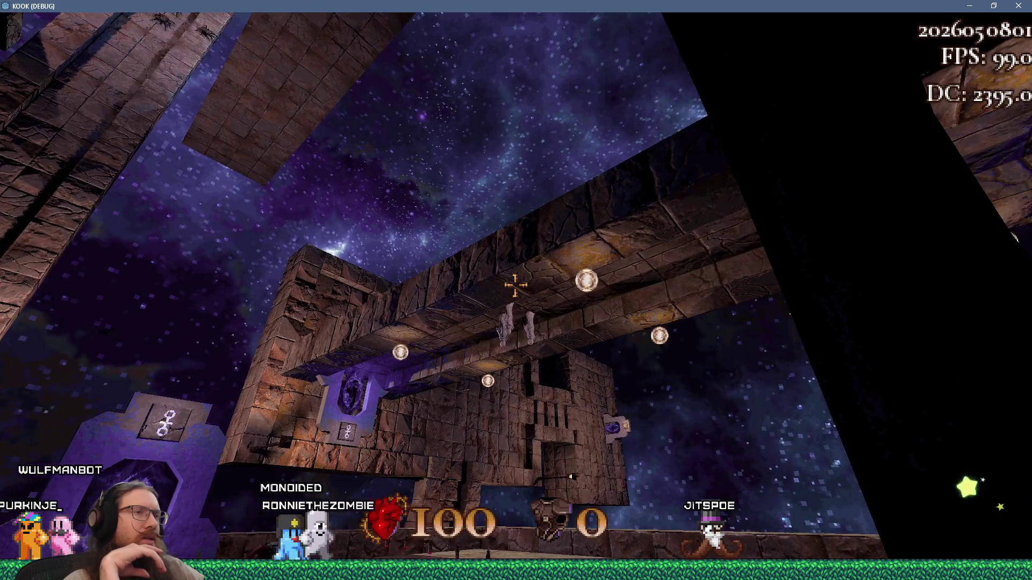
Set difficulty to nightmare with 'skill 3' and load the dear_escher map
key("grave")
type("skill 3")
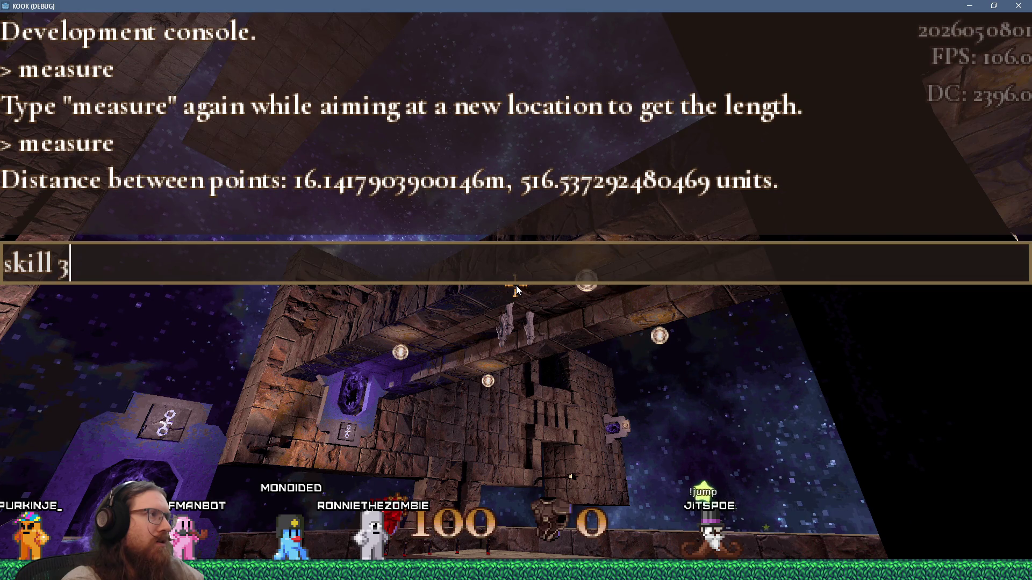
key("Return")
key("Up")
key("Up")
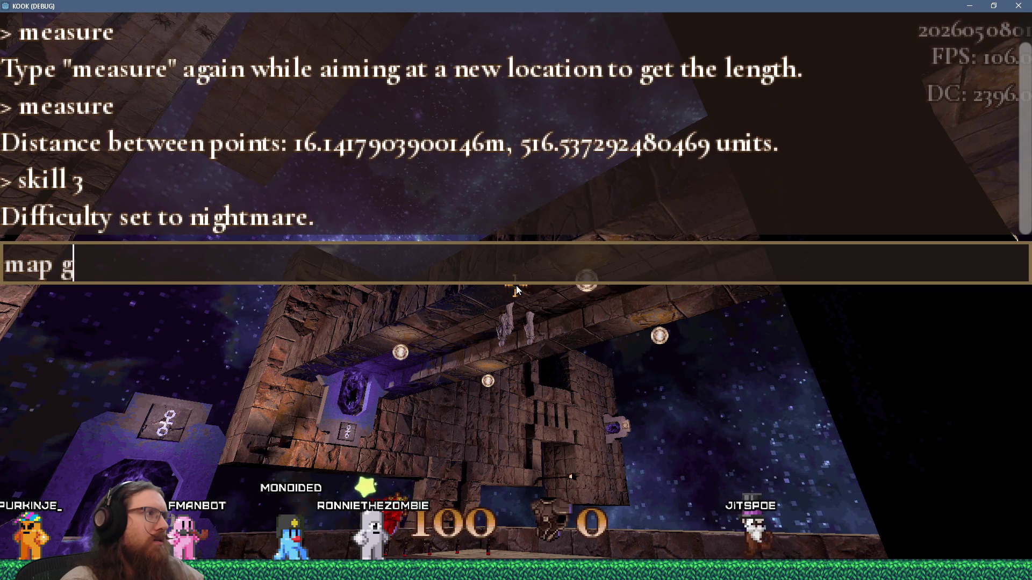
key("Return")
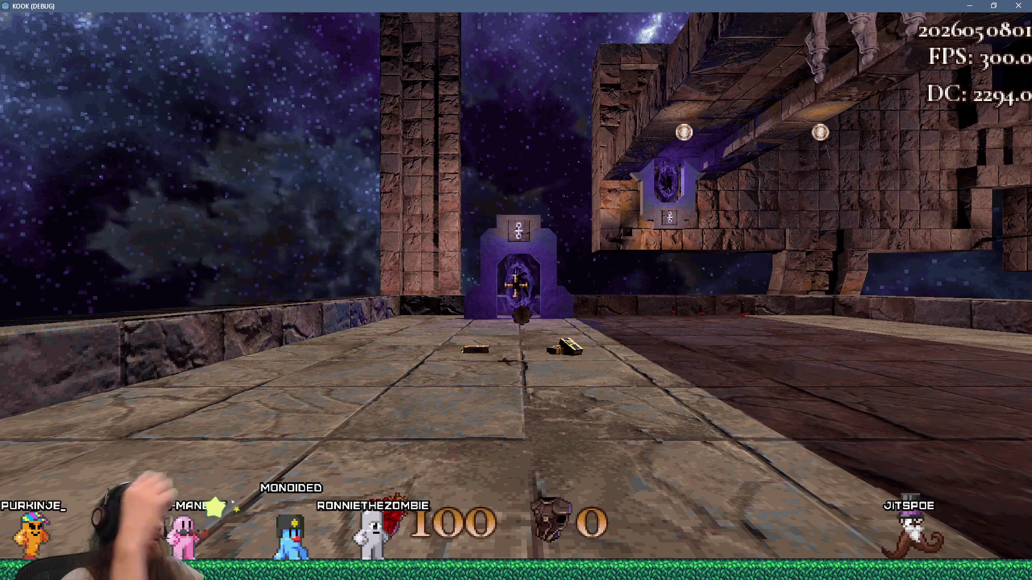
Enable god mode with 'god' and walk toward the pillar
key("grave")
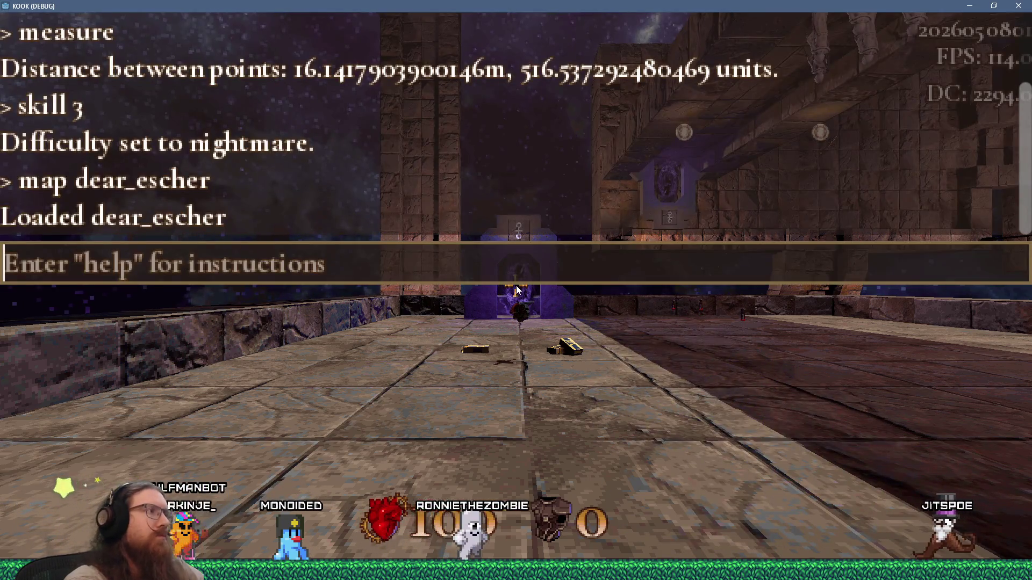
type("god")
key("Return")
key("grave")
key("w")
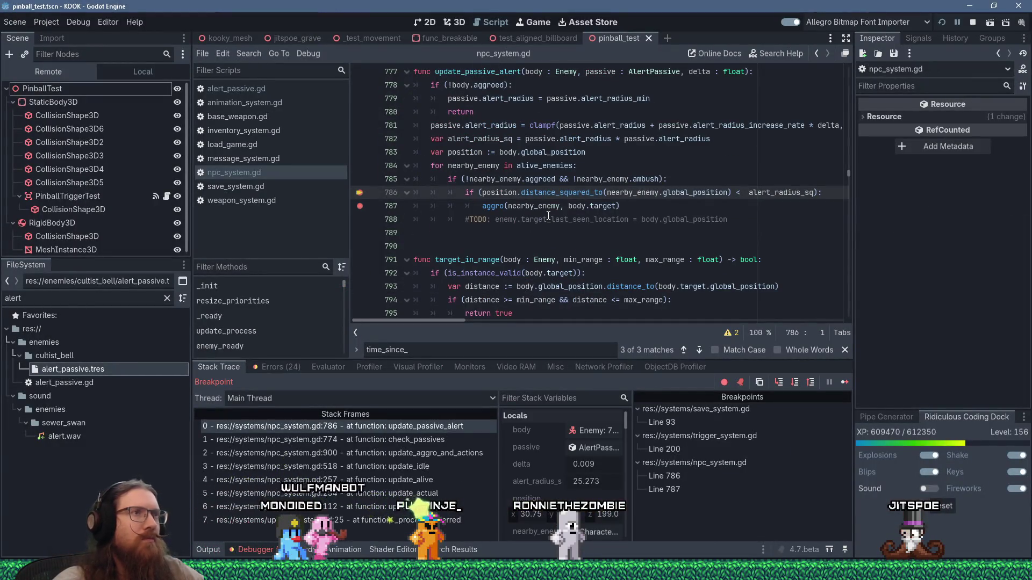
Show the 'passive' local's radius values in the Inspector, then resume the game
scroll(550, 215, "up", 1)
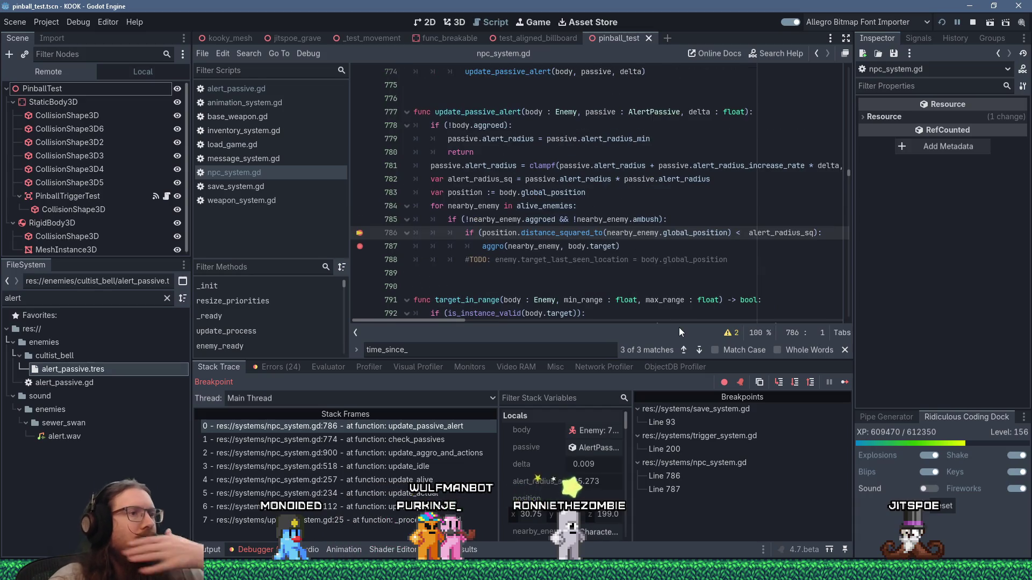
left_click(594, 445)
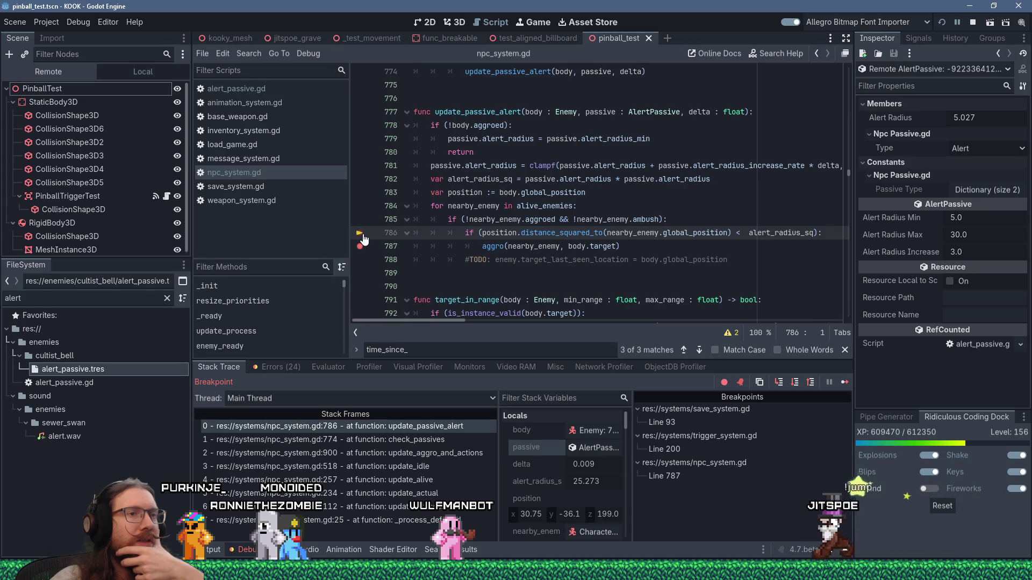
left_click(840, 383)
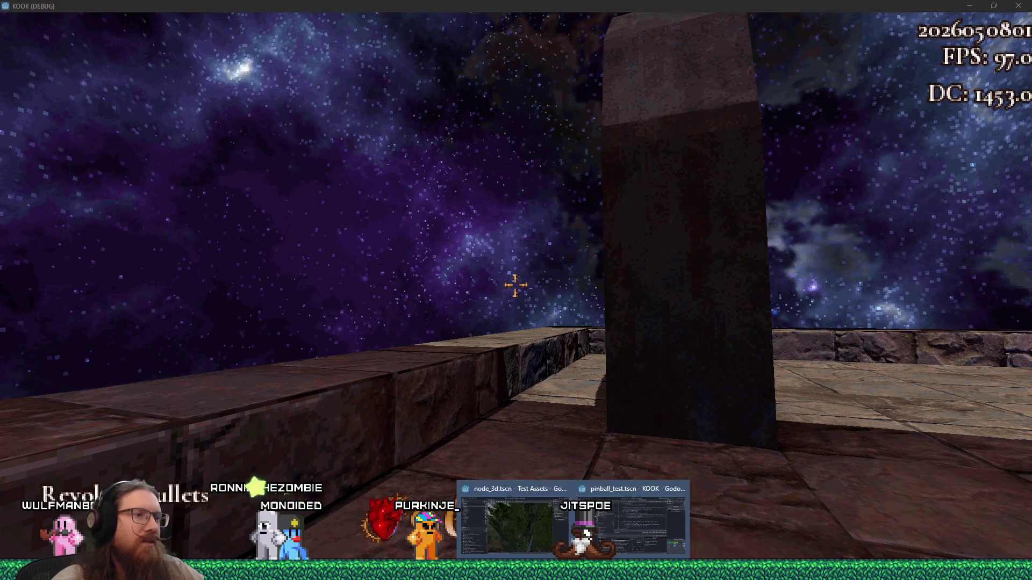
left_click(603, 514)
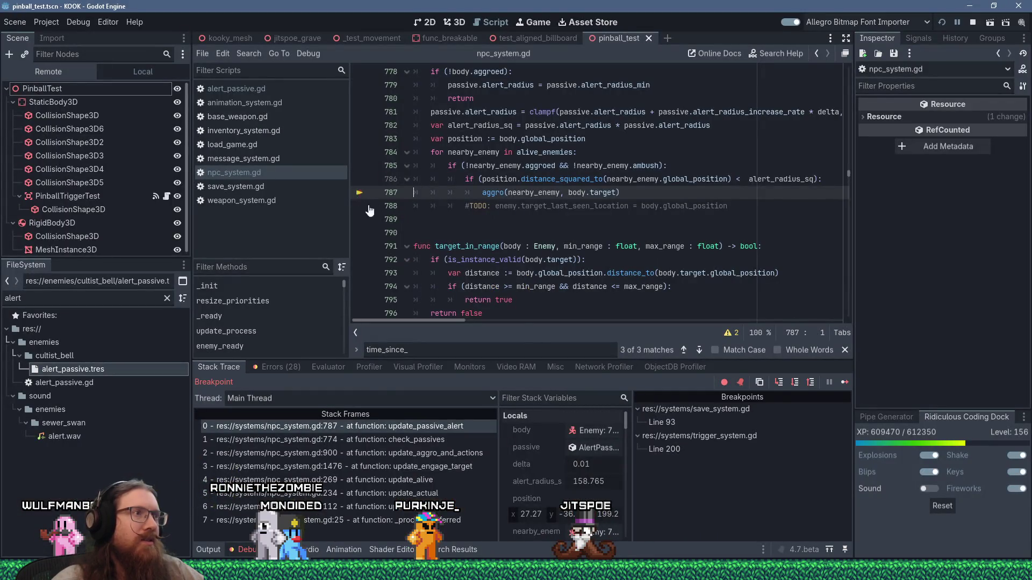
Resume the game, collect the revolver and ammo, and reload the dear_escher map
left_click(844, 382)
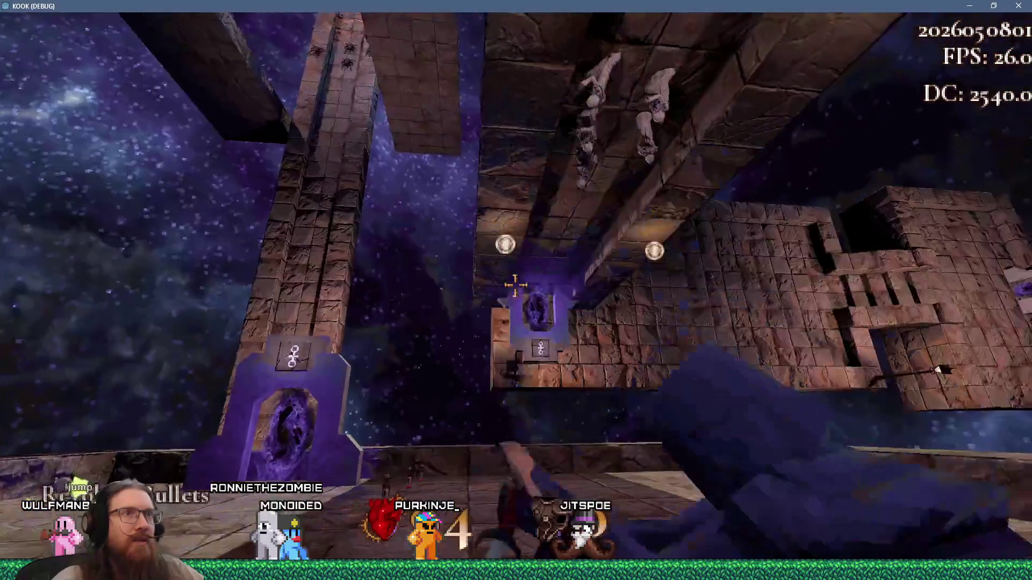
key("w")
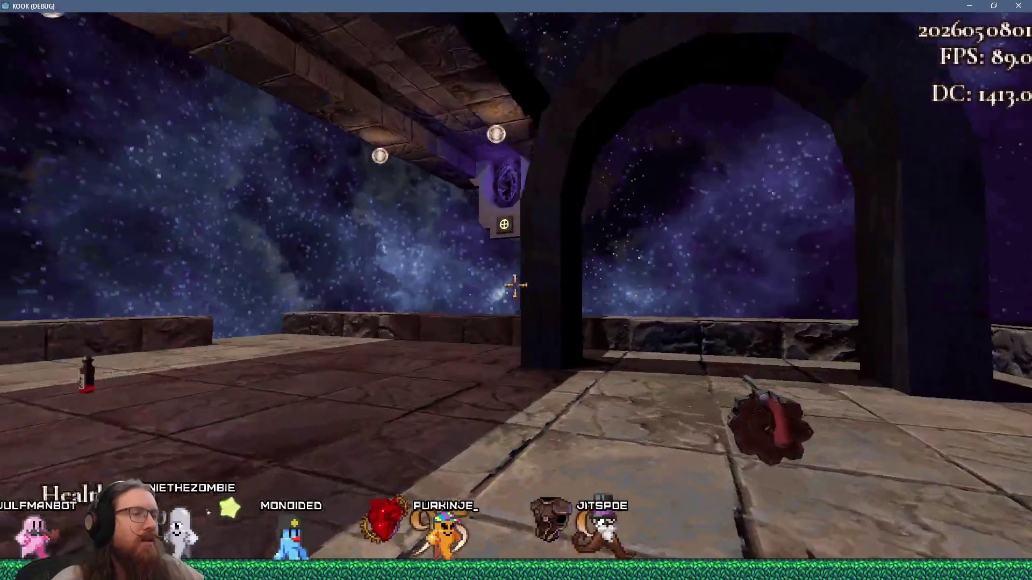
key("w")
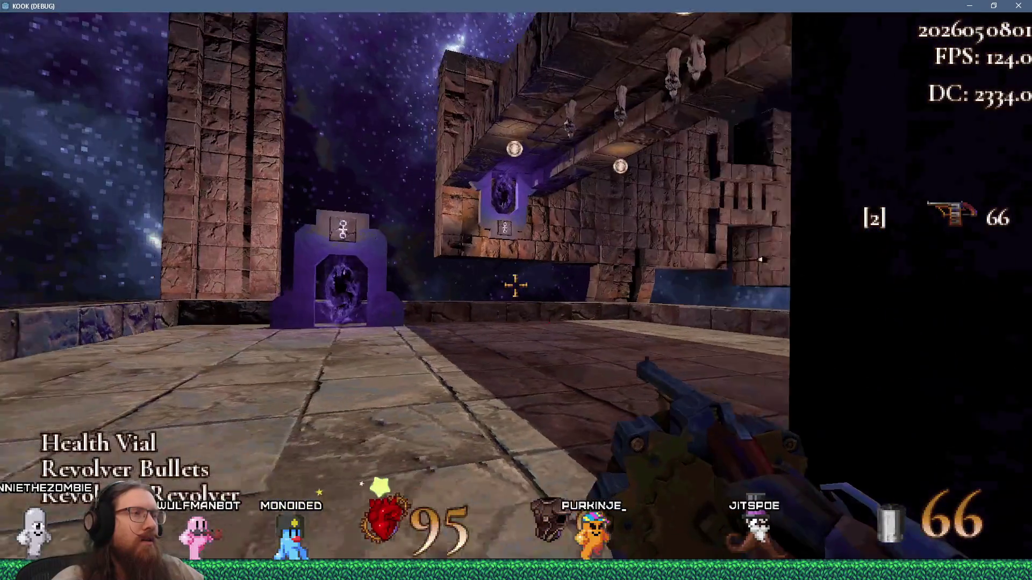
key("grave")
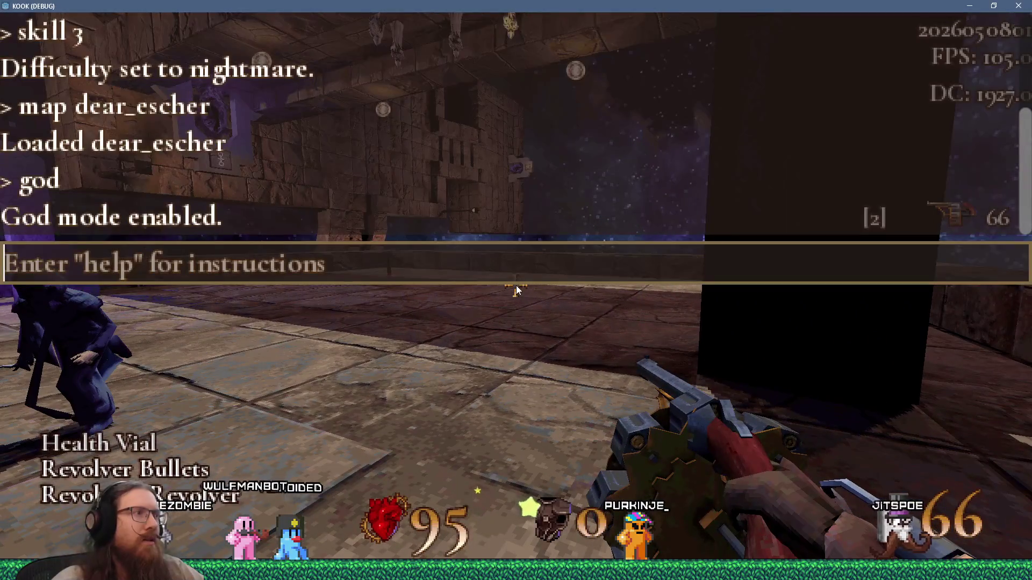
key("Return")
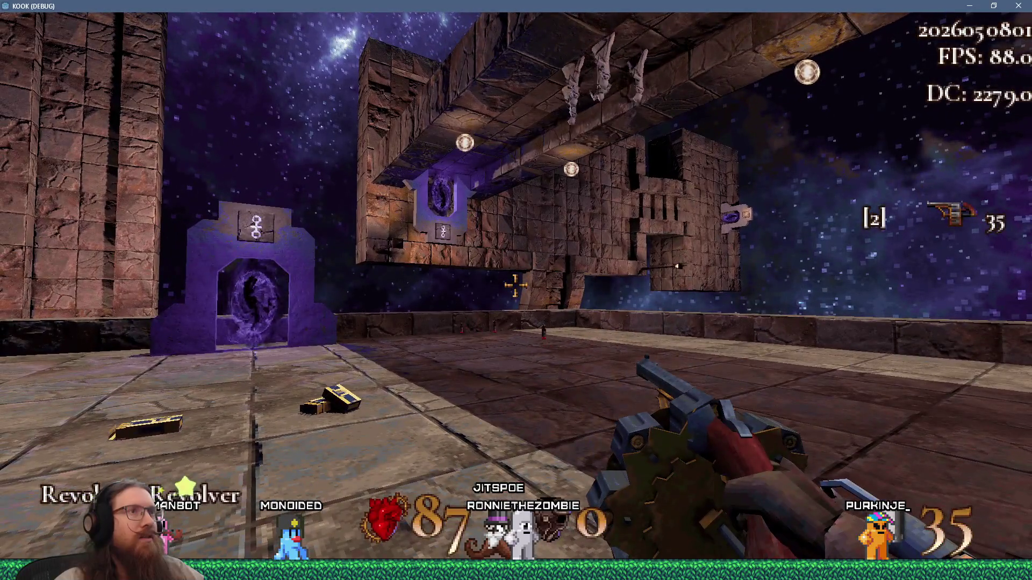
Quit KOOK with the 'quit' console command
key("grave")
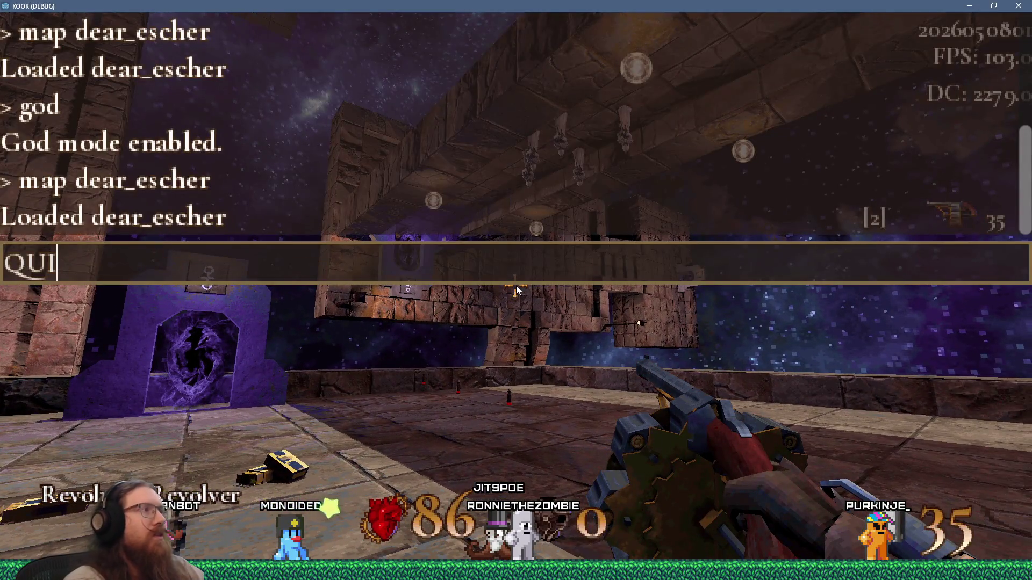
type("uit")
key("Return")
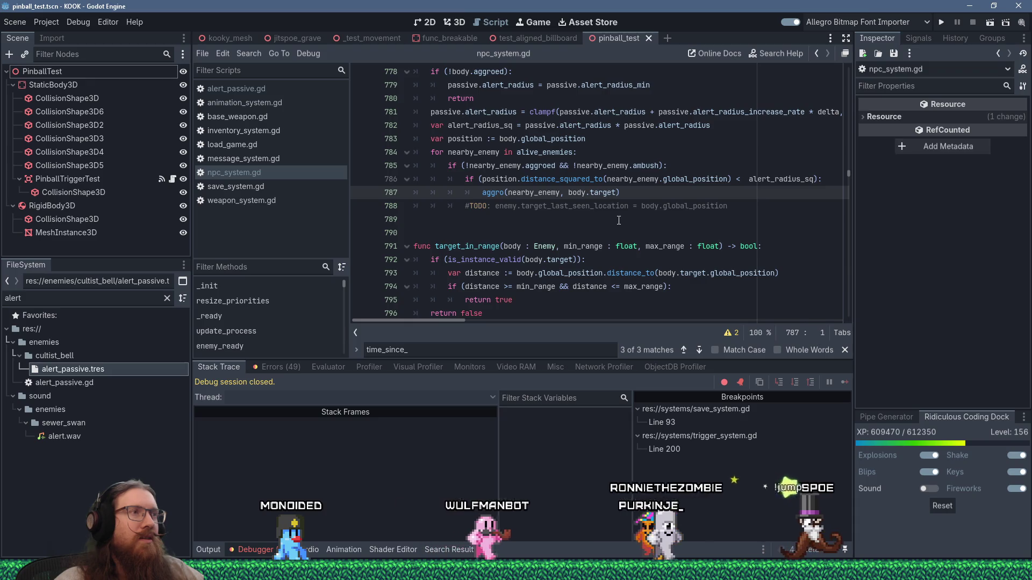
left_click(93, 369)
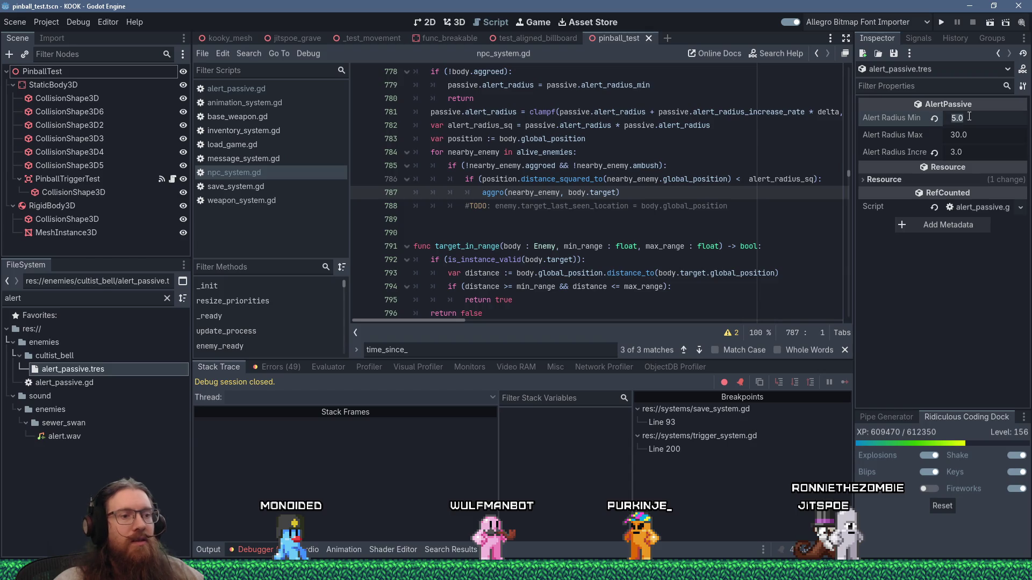
left_click(968, 154)
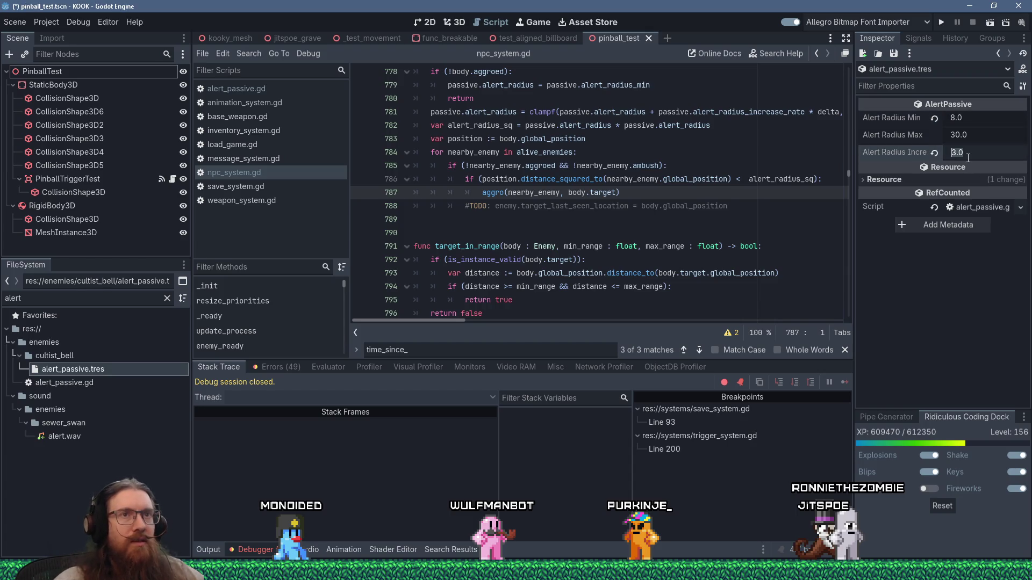
left_click(956, 135)
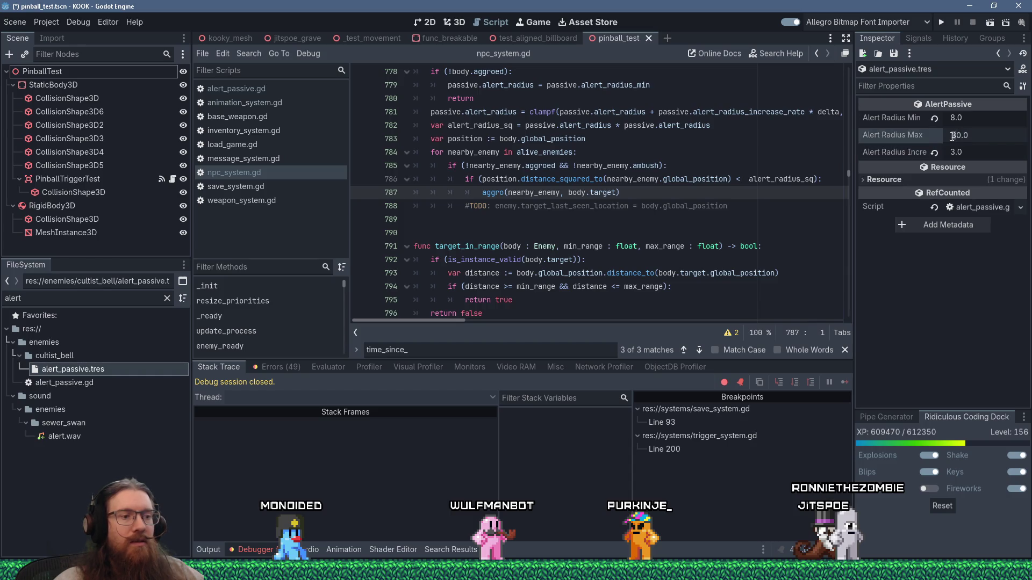
left_click(969, 147)
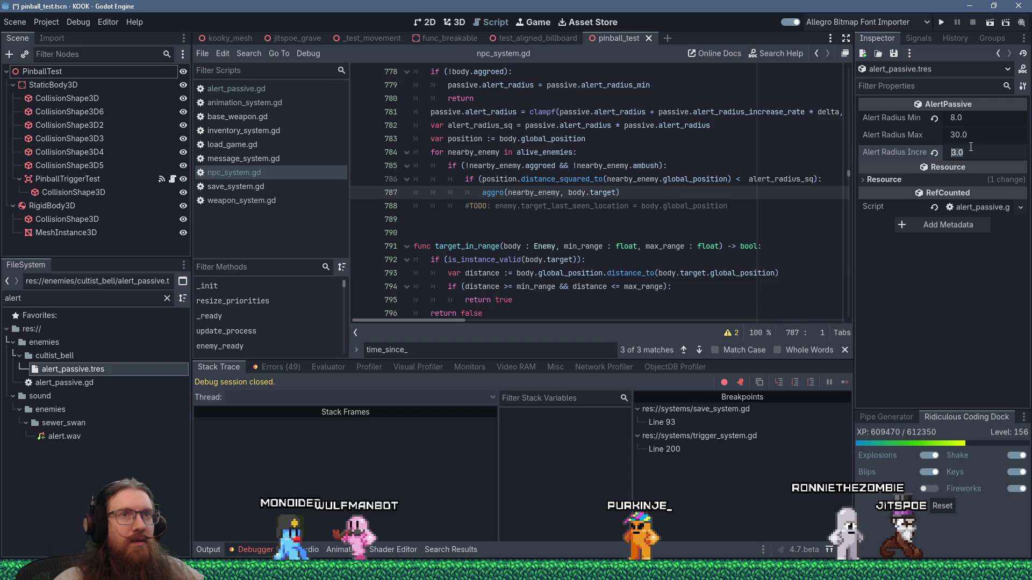
left_click(957, 136)
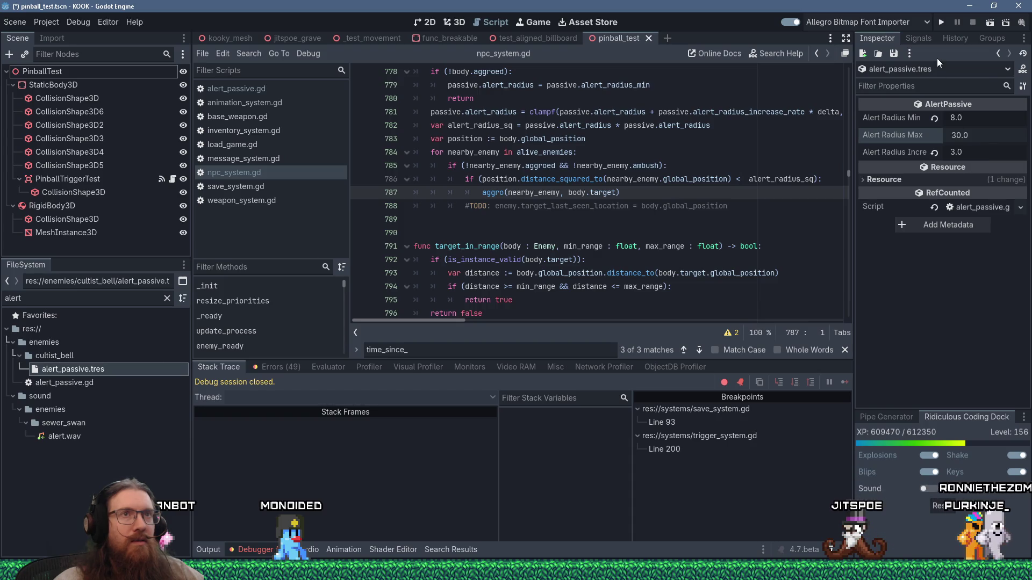
left_click(798, 128)
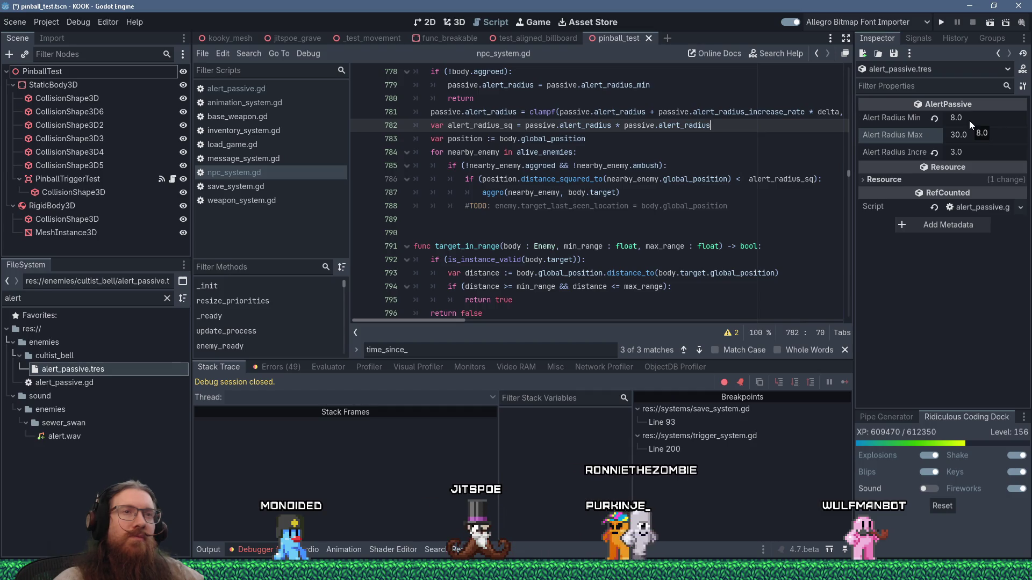
Change Alert Radius Min from 8.0 to 10.0 and run the project
left_click(968, 118)
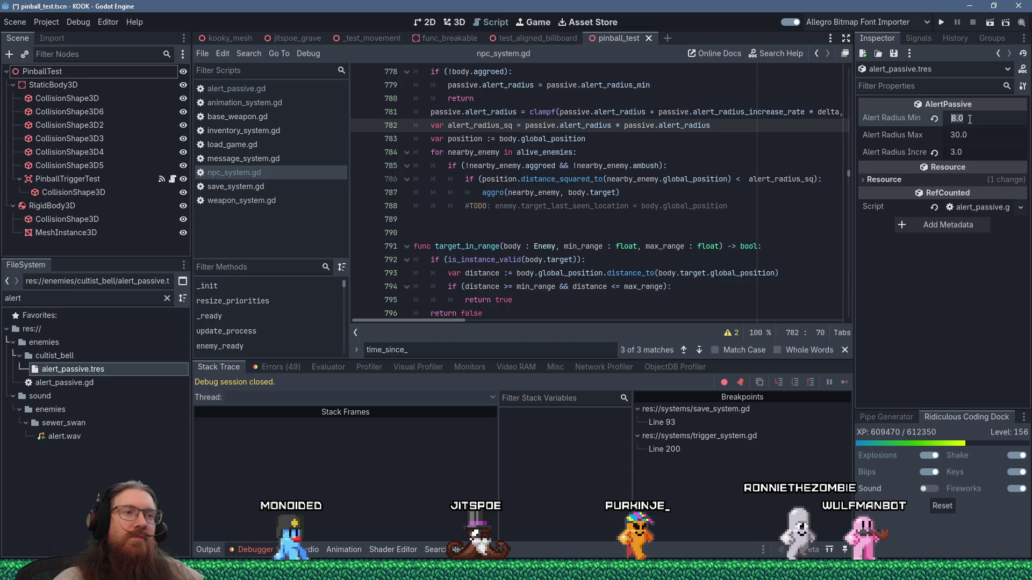
type("10")
key("Return")
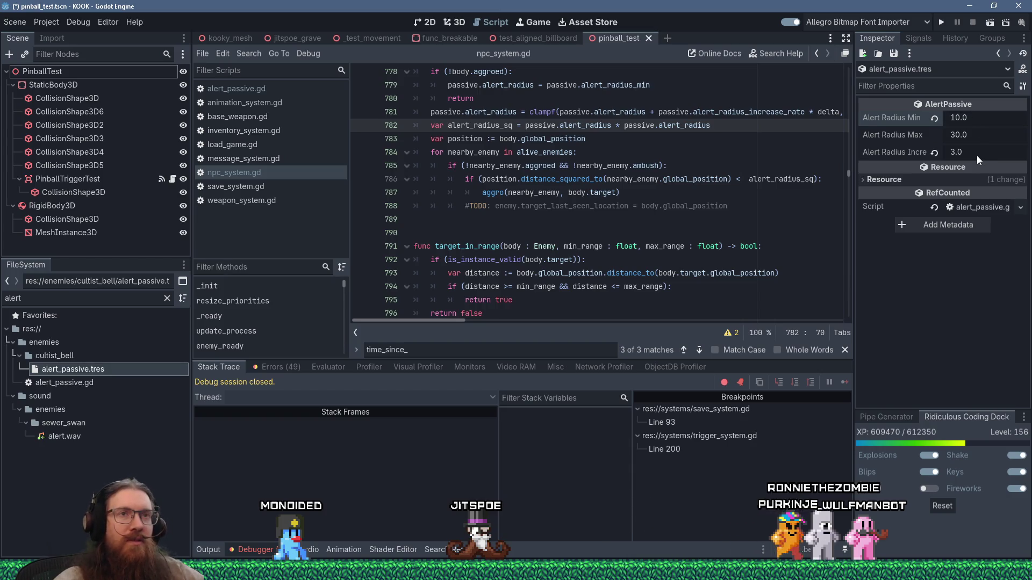
left_click(968, 153)
left_click(941, 22)
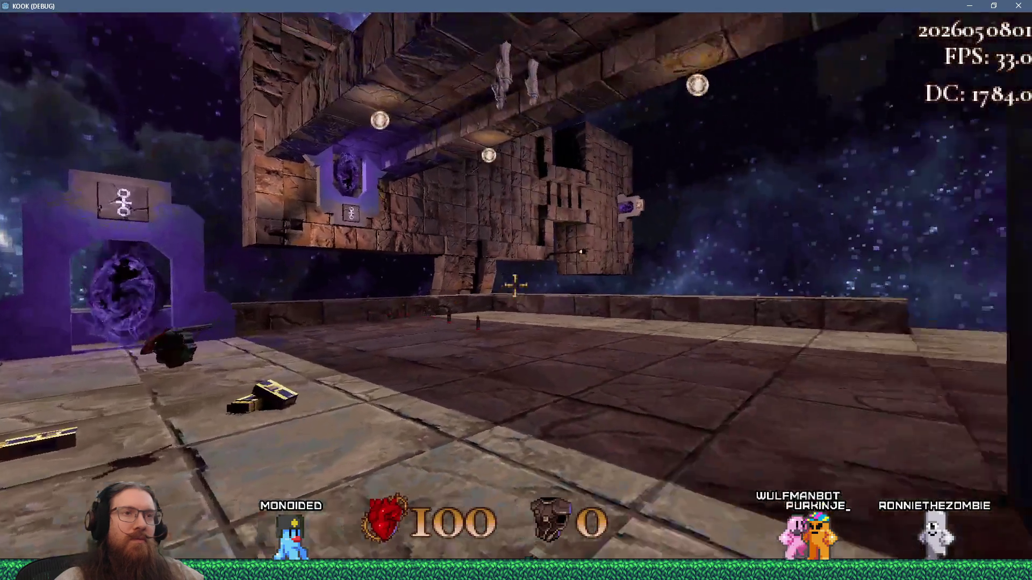
Set nightmare difficulty with 'skill 3' and load the dear_escher map from the console
key("grave")
type("quit")
key("Up")
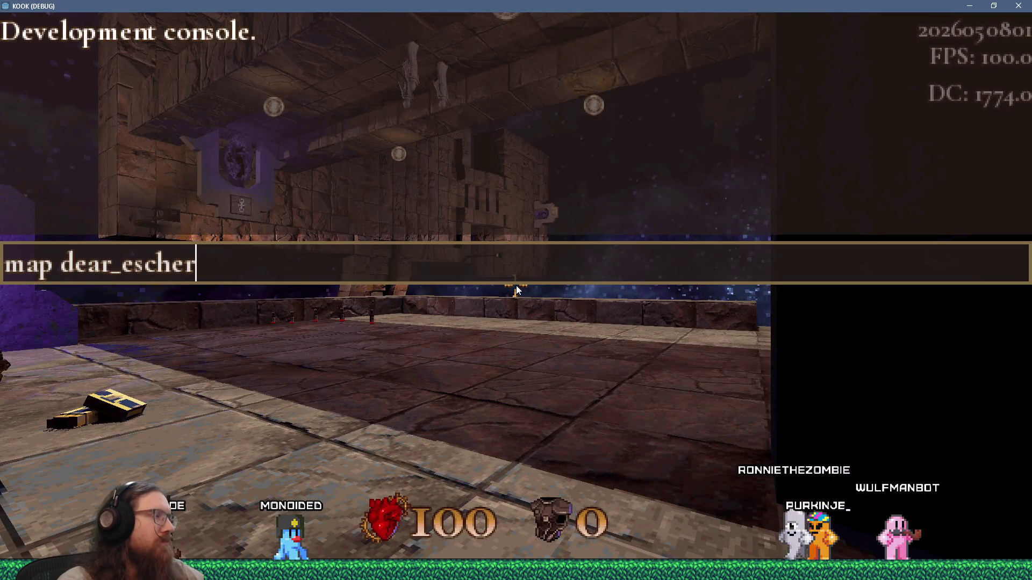
key("Up")
key("Return")
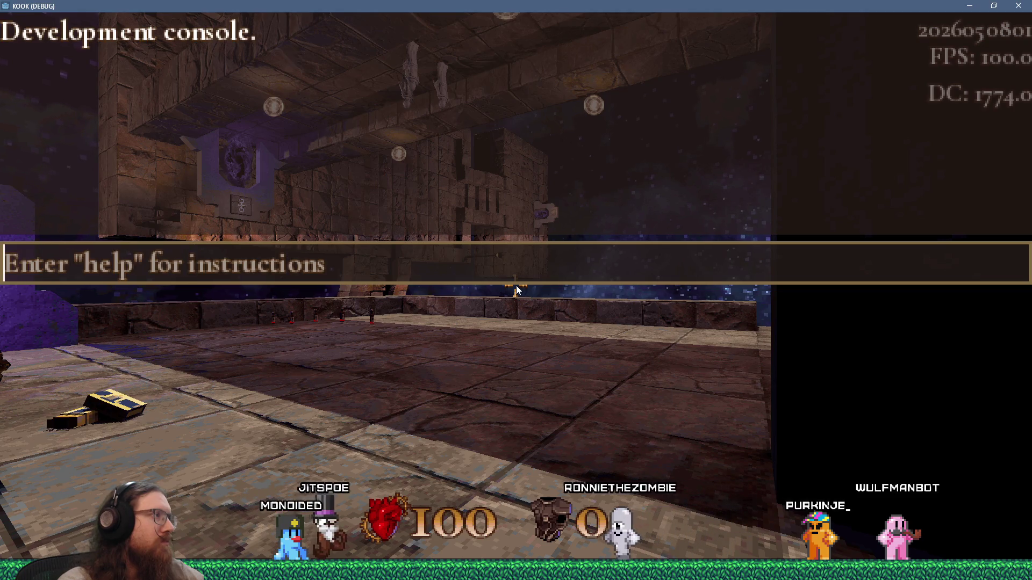
type("skill 3")
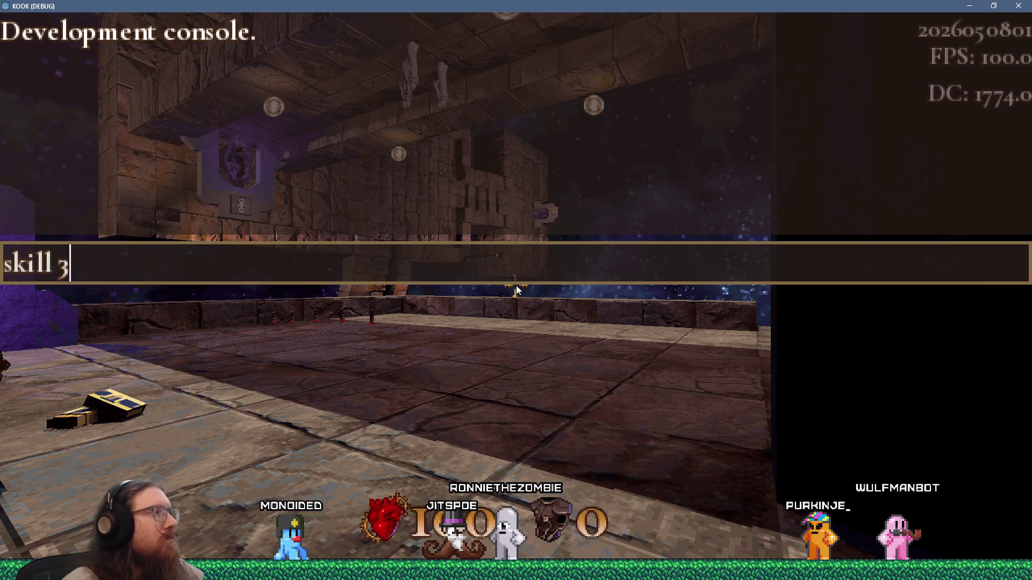
key("Return")
key("Up")
key("Up")
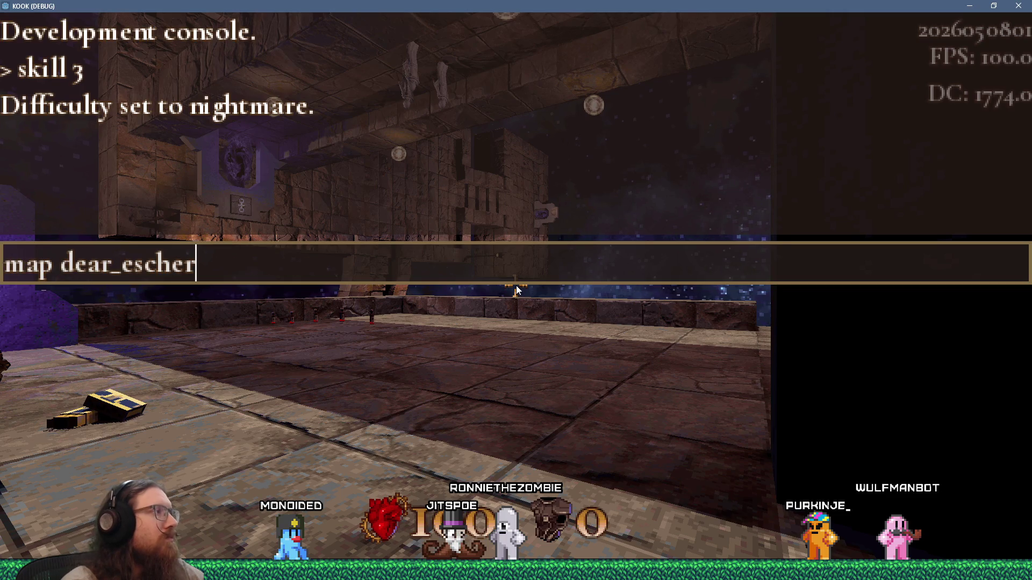
key("Return")
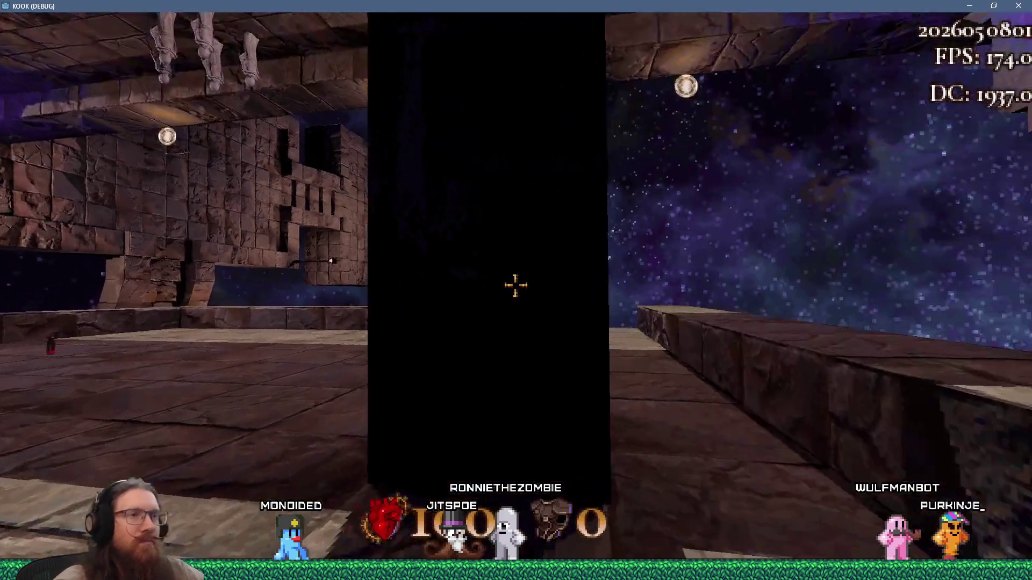
Grab the revolver, shoot at the cultist, then quit the game with 'quit'
key("w")
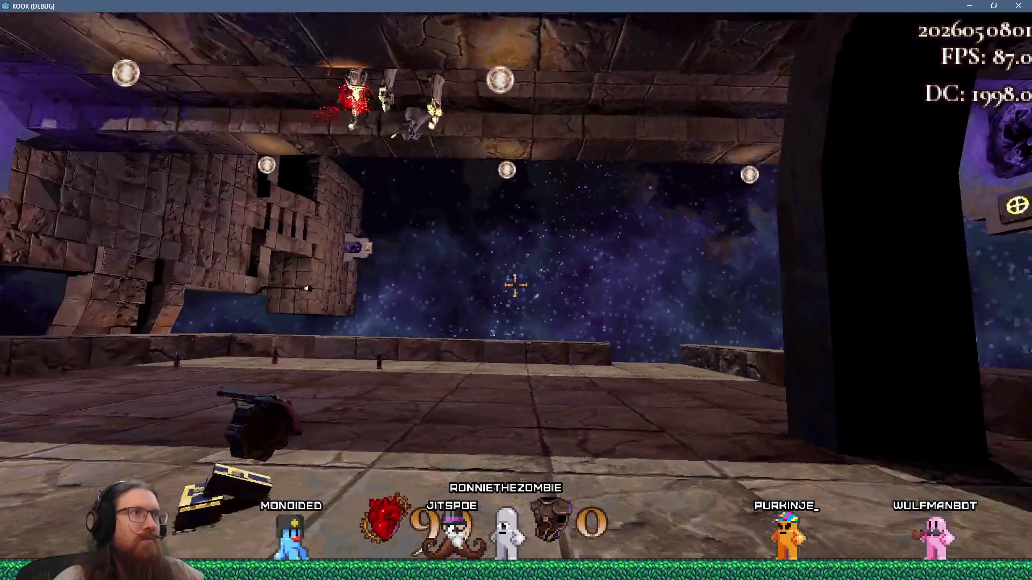
key("w")
left_click(515, 284)
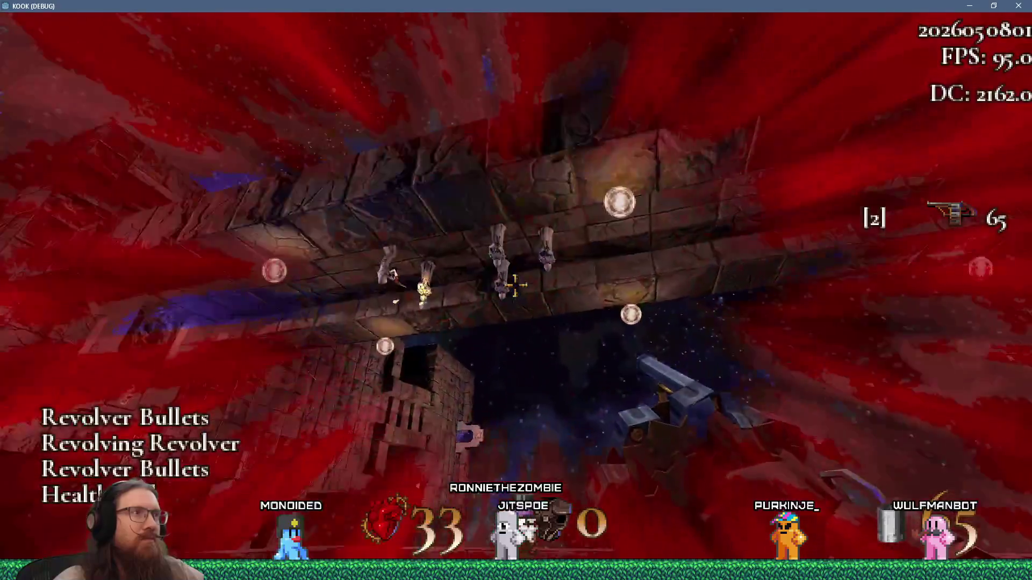
left_click(516, 285)
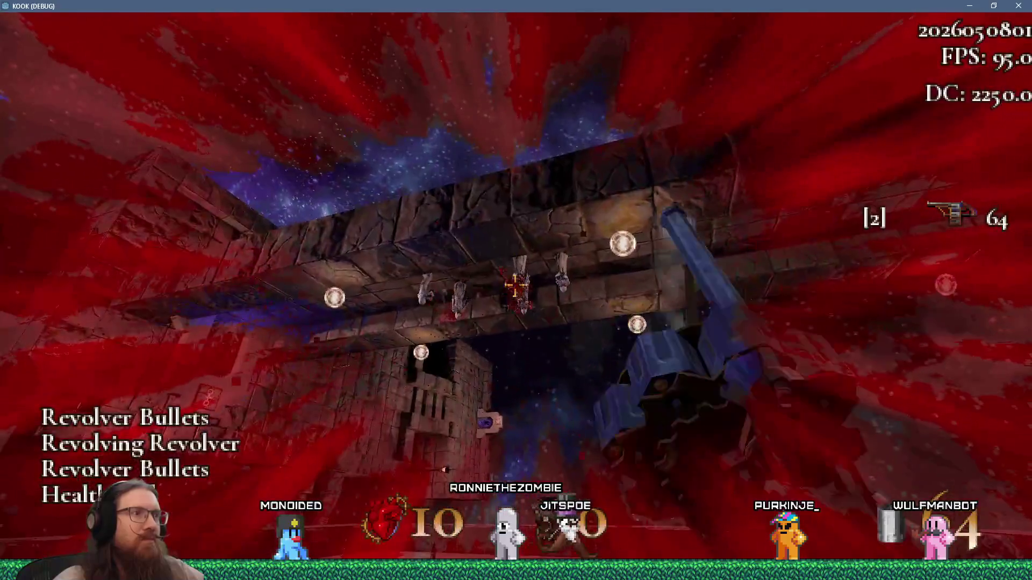
key("grave")
type("quit")
key("Return")
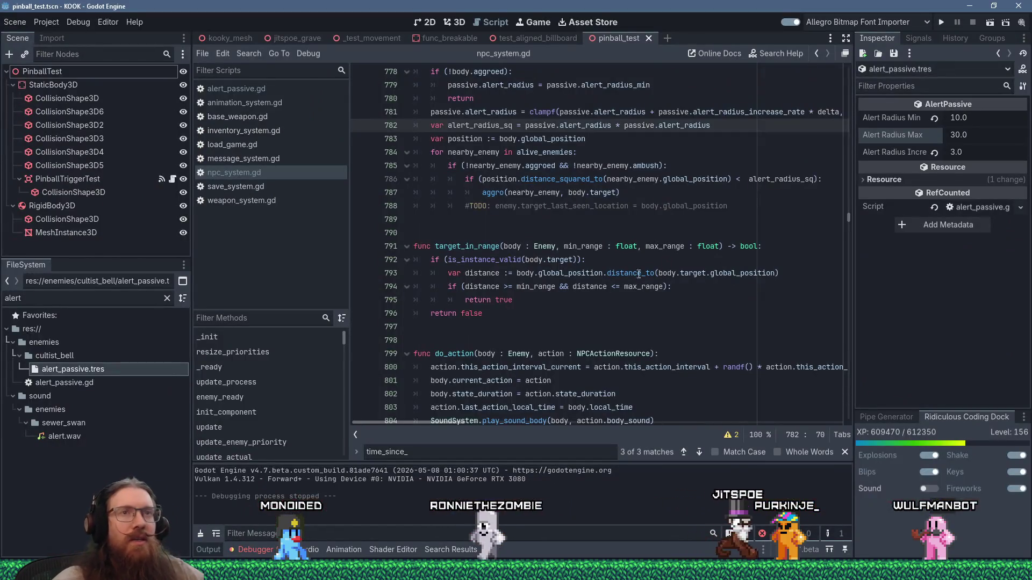
Set Alert Radius Min to 9.0, save with Ctrl+S, and switch to kook_todo.txt
left_click(970, 117)
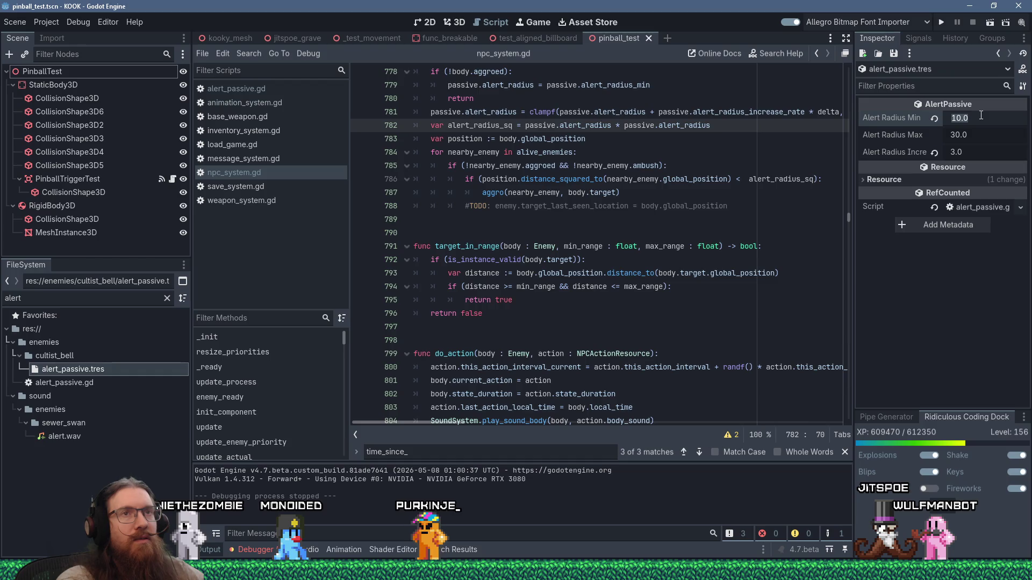
type("9")
key("Return")
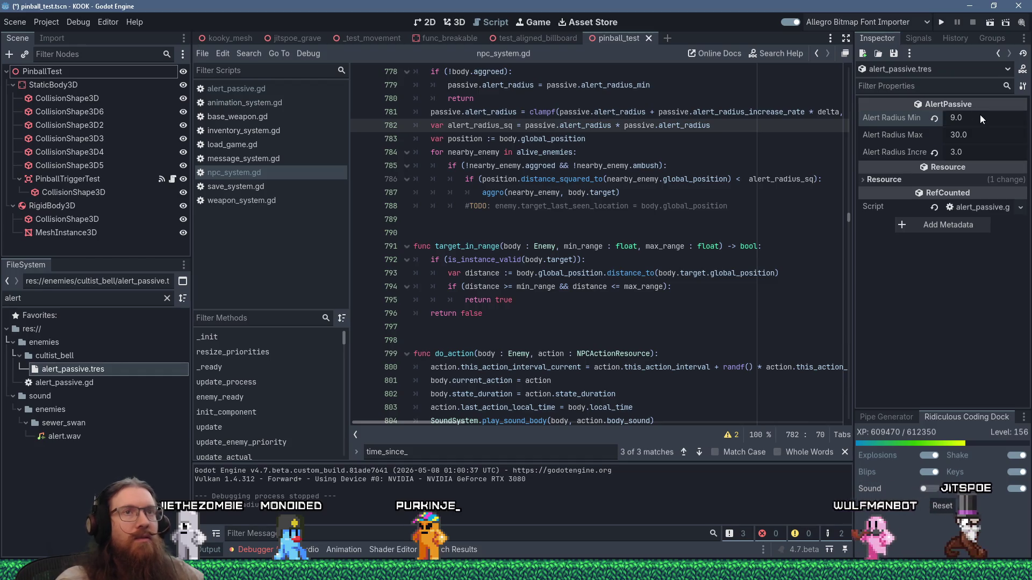
left_click(704, 258)
key("ctrl+s")
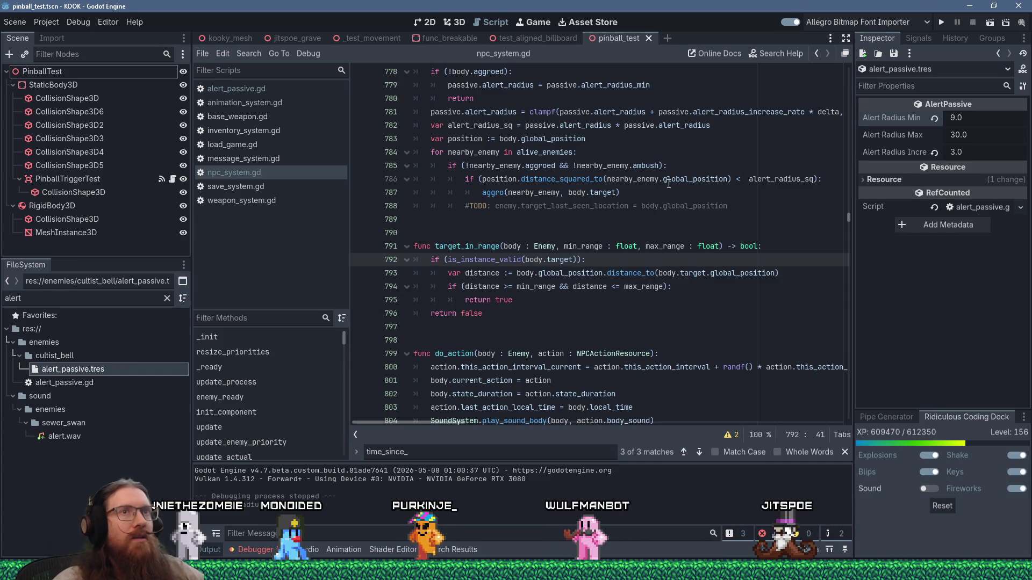
key("alt+Tab")
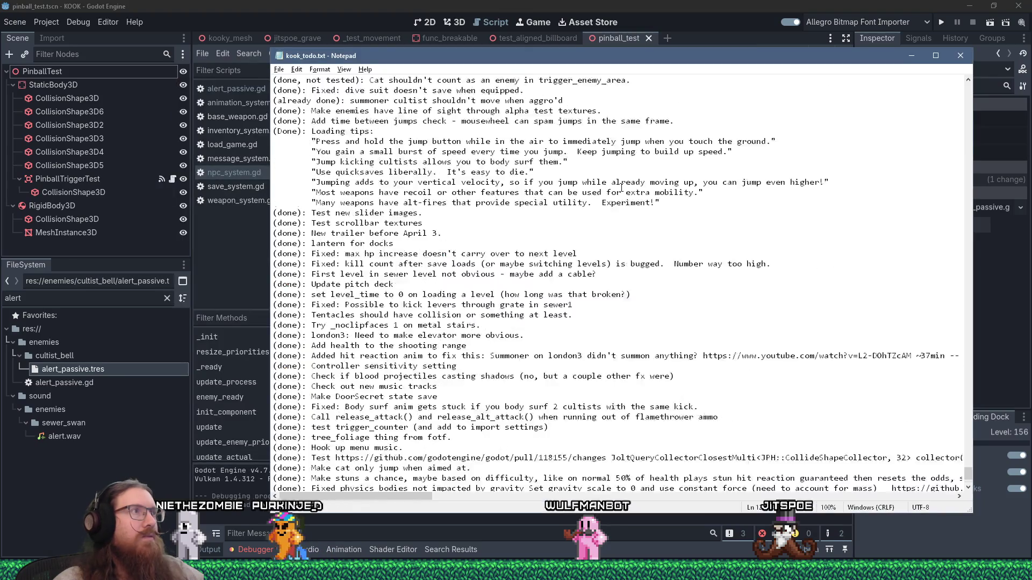
Select the dear_escher fall-damage line at the top of kook_todo.txt, minimize Notepad, and rerun the project
scroll(632, 200, "up", 10)
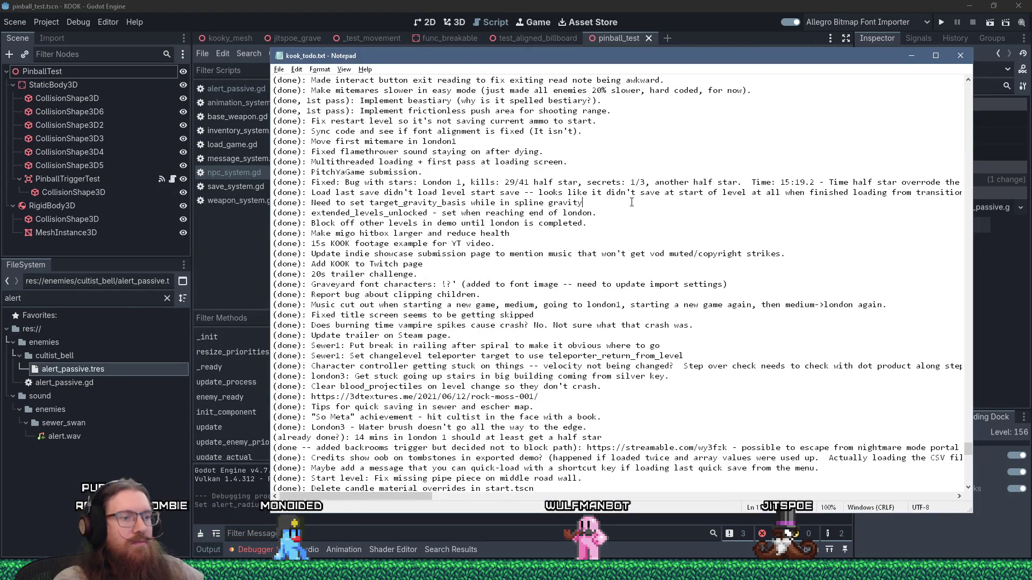
key("ctrl+Home")
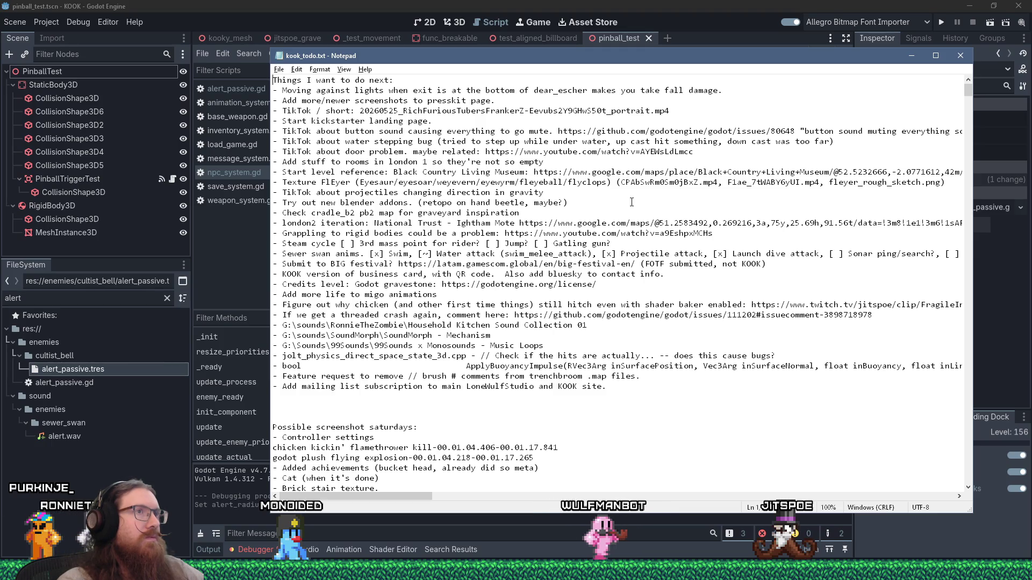
key("Down")
key("shift+Down")
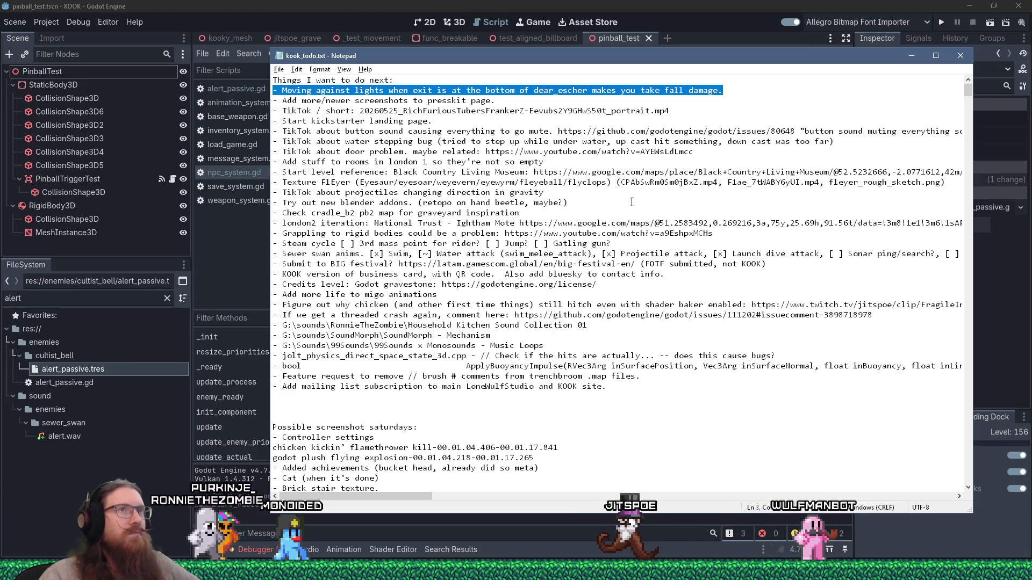
left_click(912, 56)
left_click(941, 21)
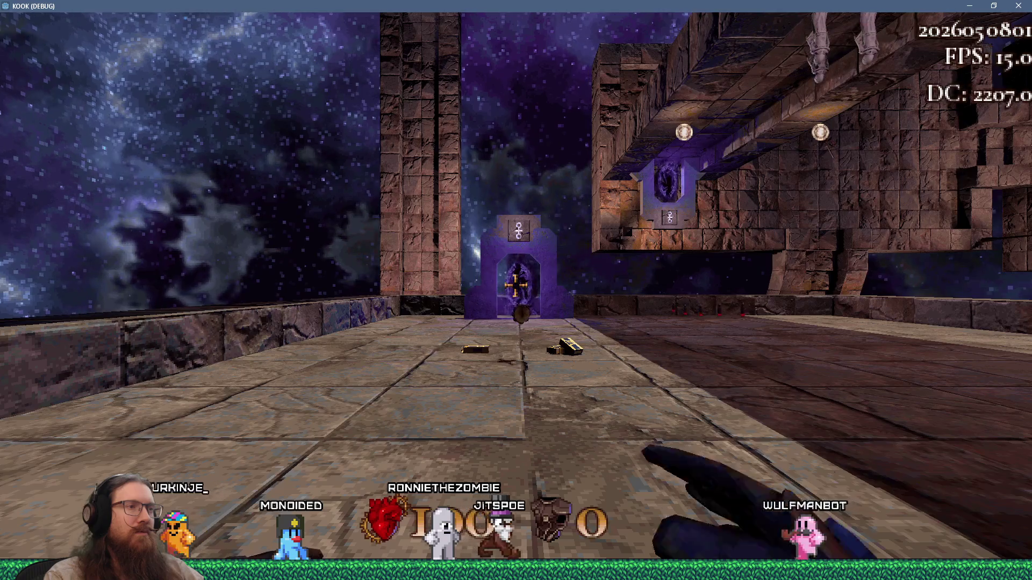
Enter 'map dear_escher' in the developer console to load the level
key("grave")
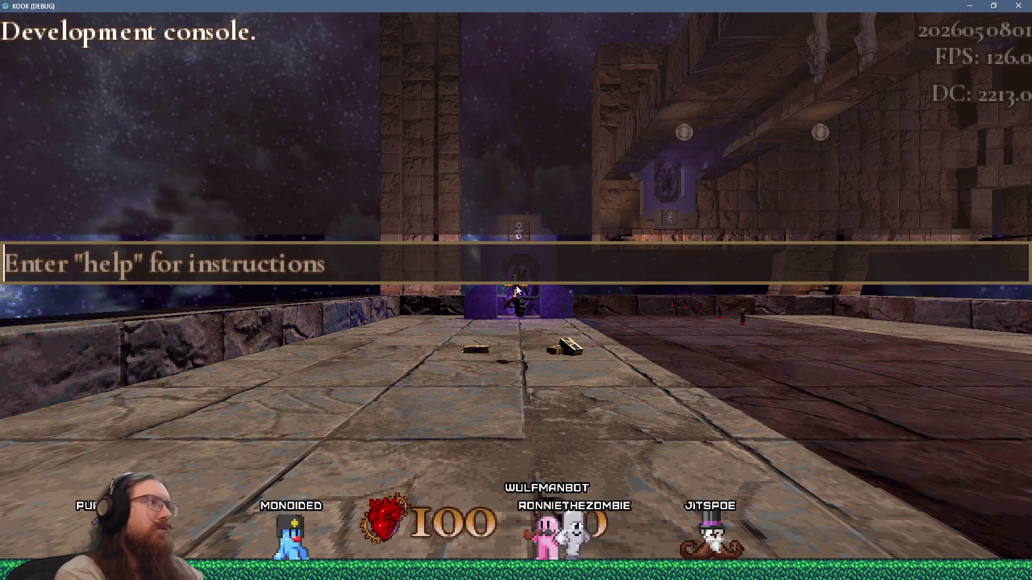
type("map dear_escher")
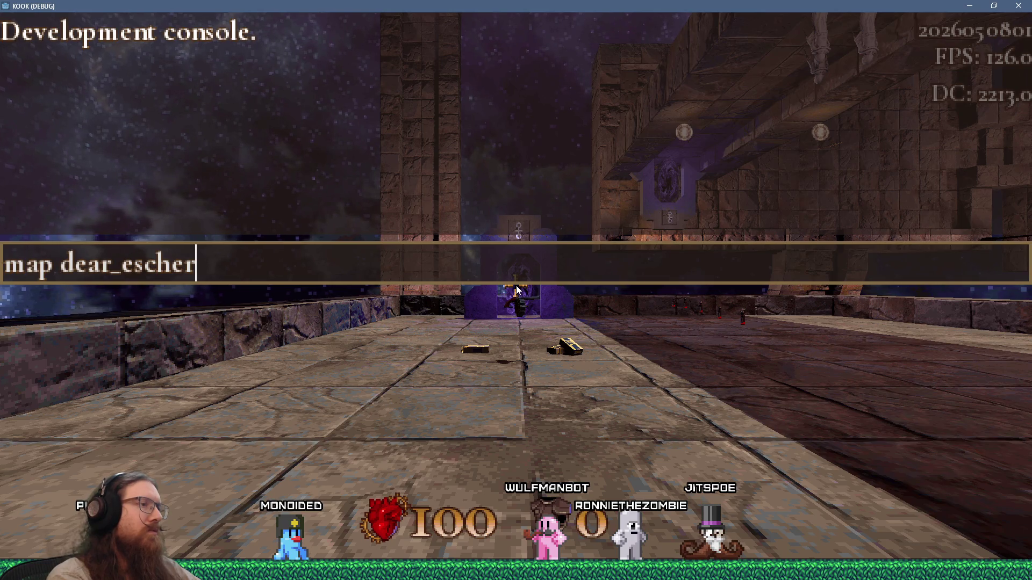
key("Return")
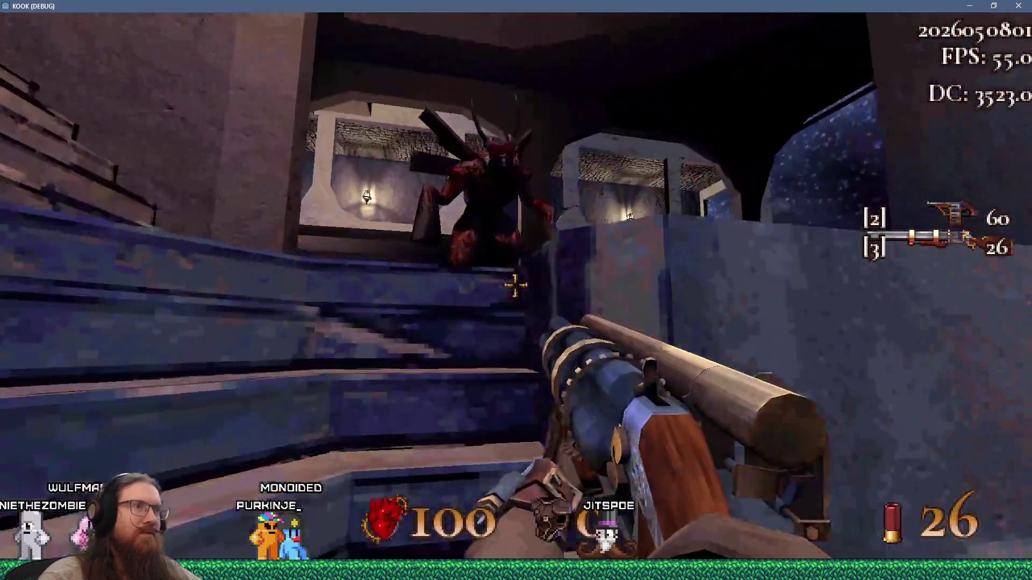
Shoot demons toward the staircase with the shotgun's primary and alternate attacks
left_click(516, 290)
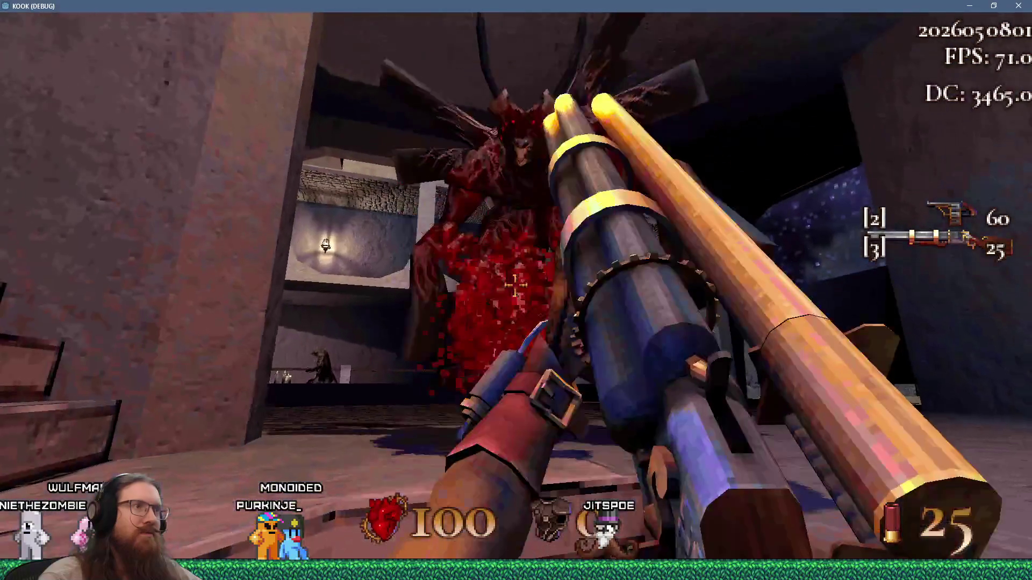
left_click(514, 286)
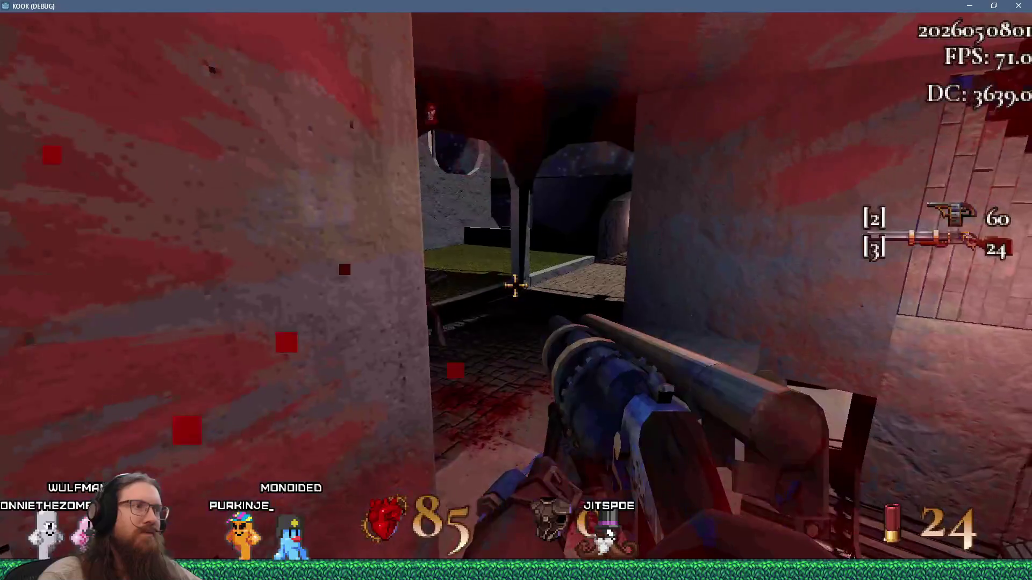
left_click(515, 286)
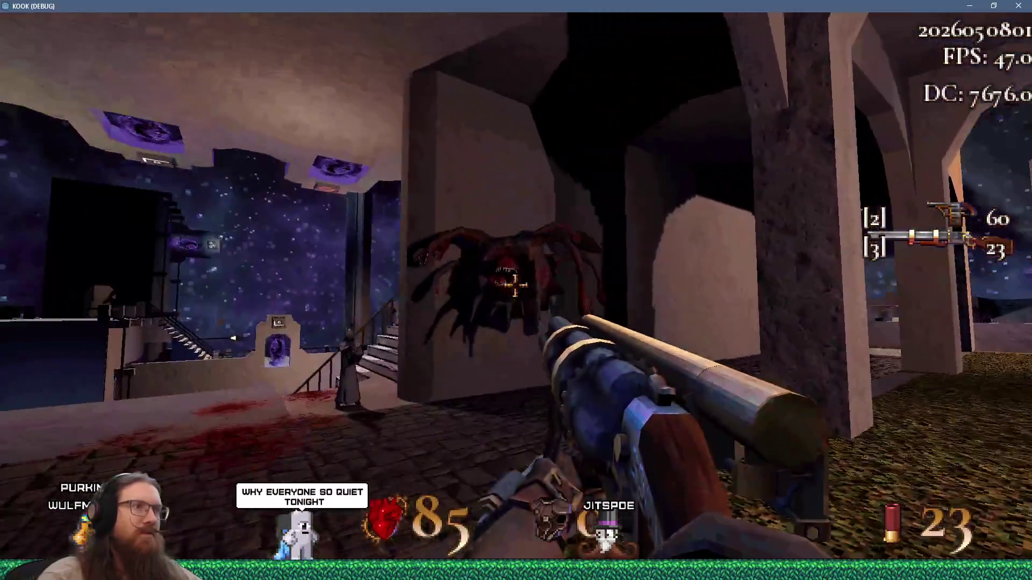
left_click(515, 286)
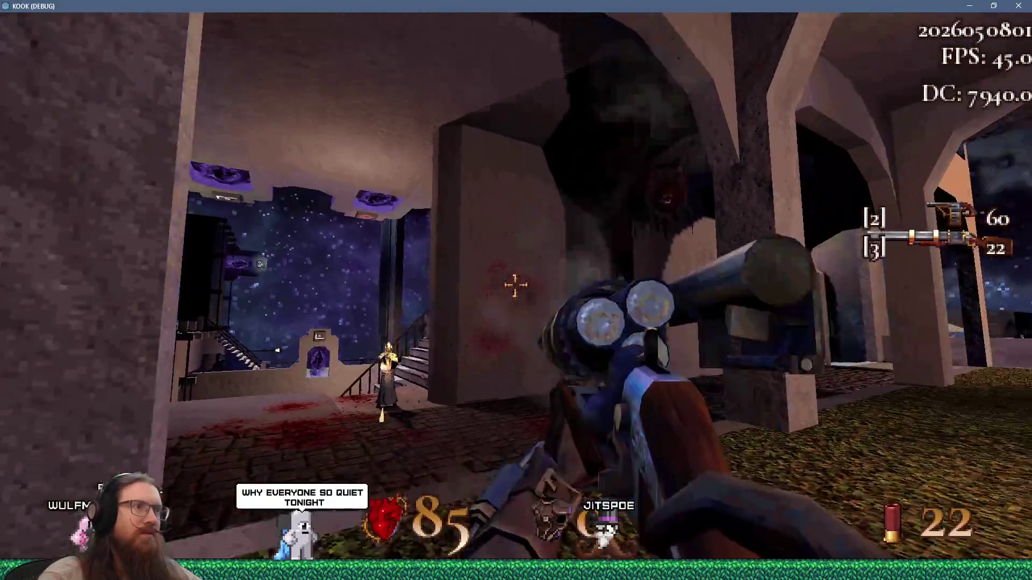
left_click(515, 286)
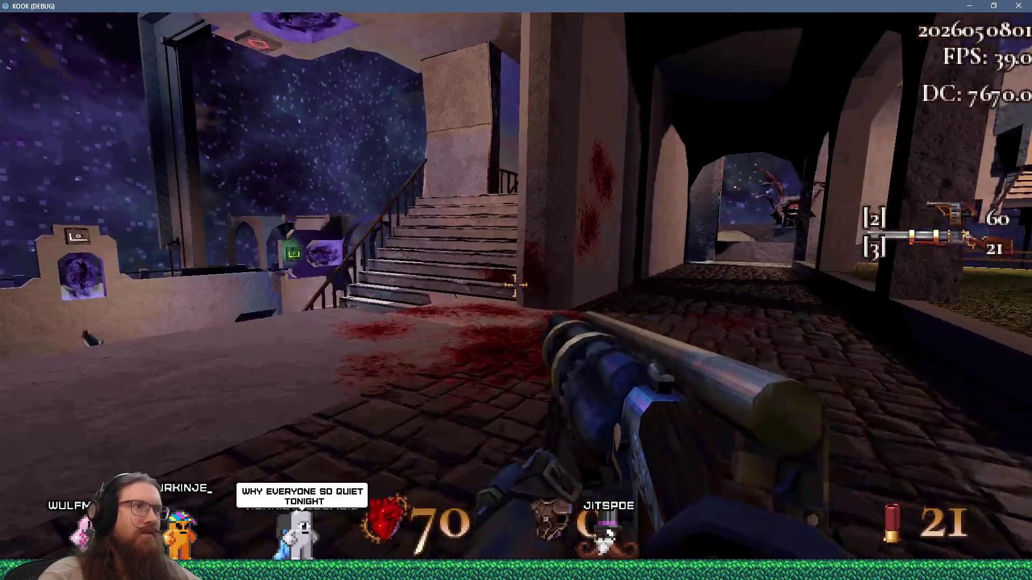
key("w")
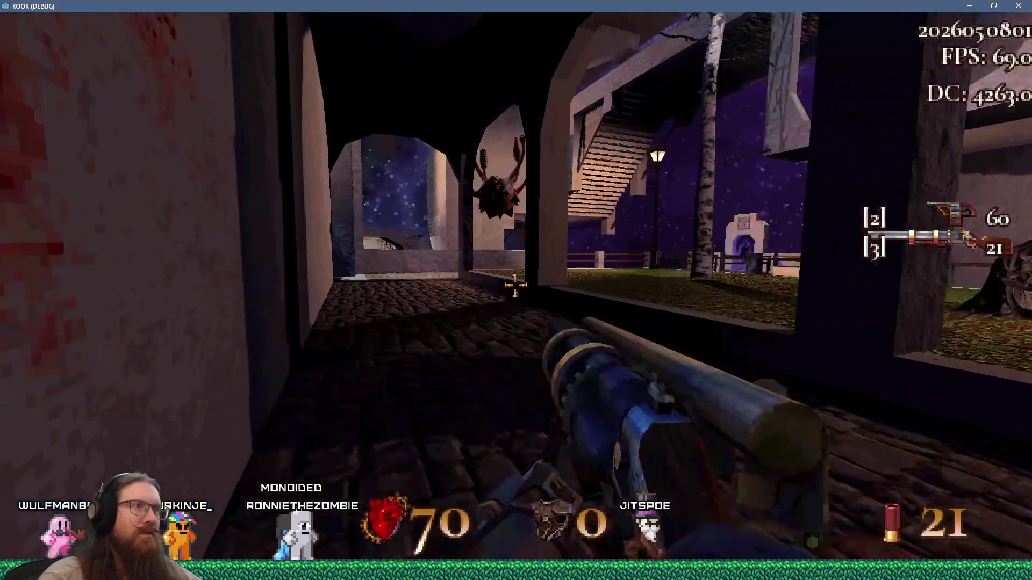
right_click(515, 286)
Recall the previous map command in the console, then bring up the open-windows list
key("grave")
key("Up")
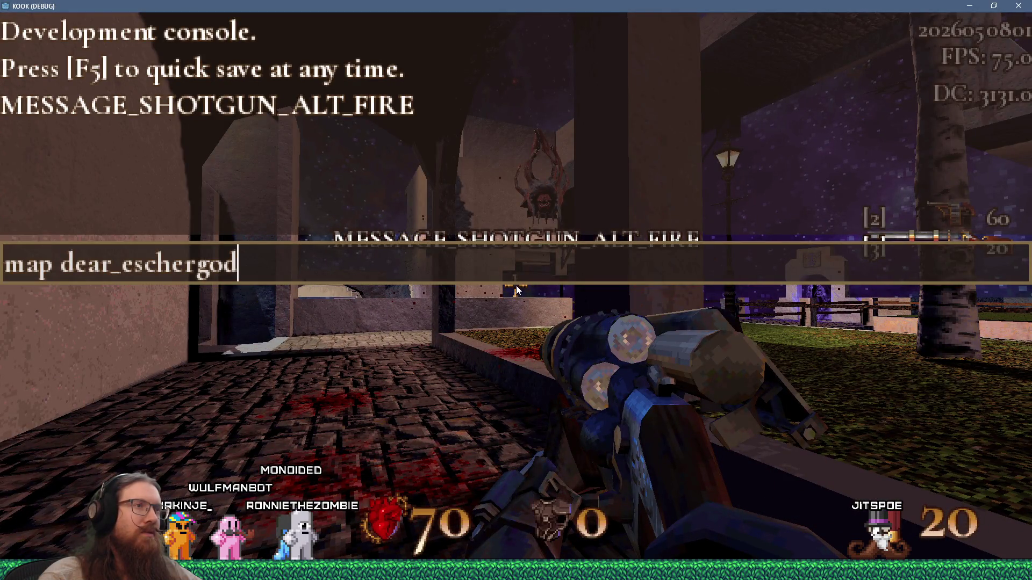
key("alt+Tab")
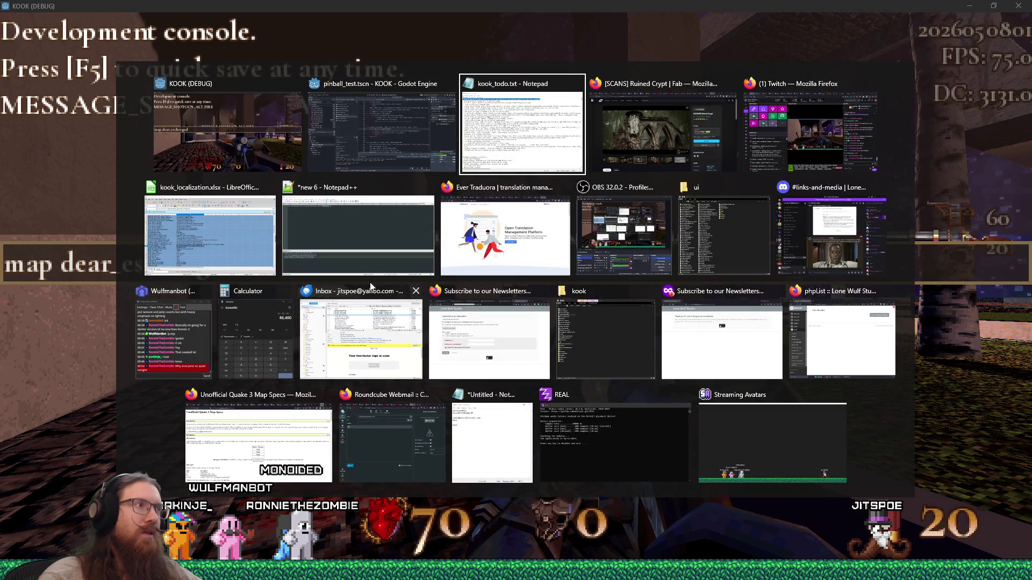
Save kook_localization.xlsx in LibreOffice Calc
left_click(219, 242)
left_click(235, 89)
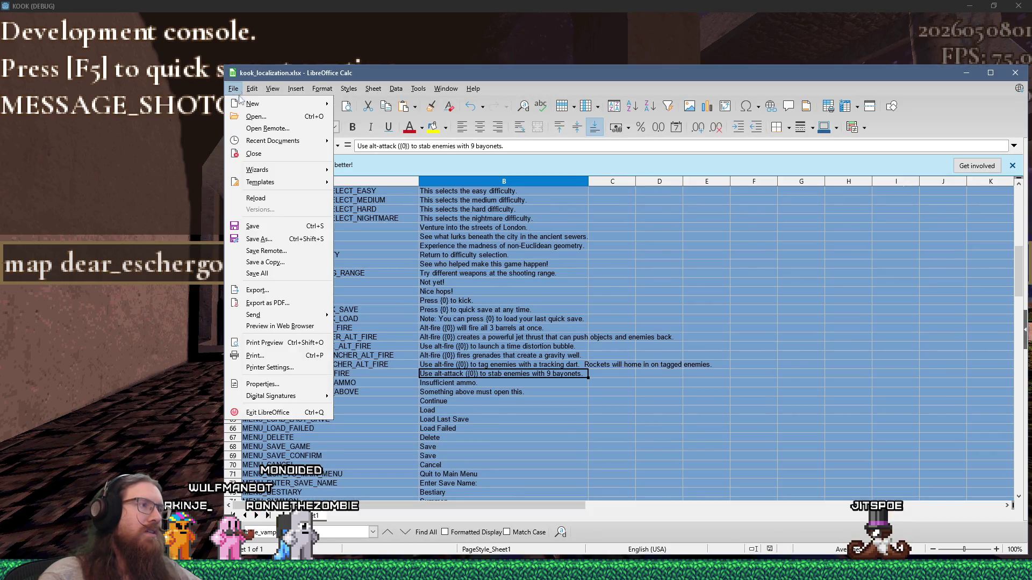
left_click(267, 231)
Save a Text CSV copy, replace the existing file, and return to KOOK with the console closed
left_click(233, 88)
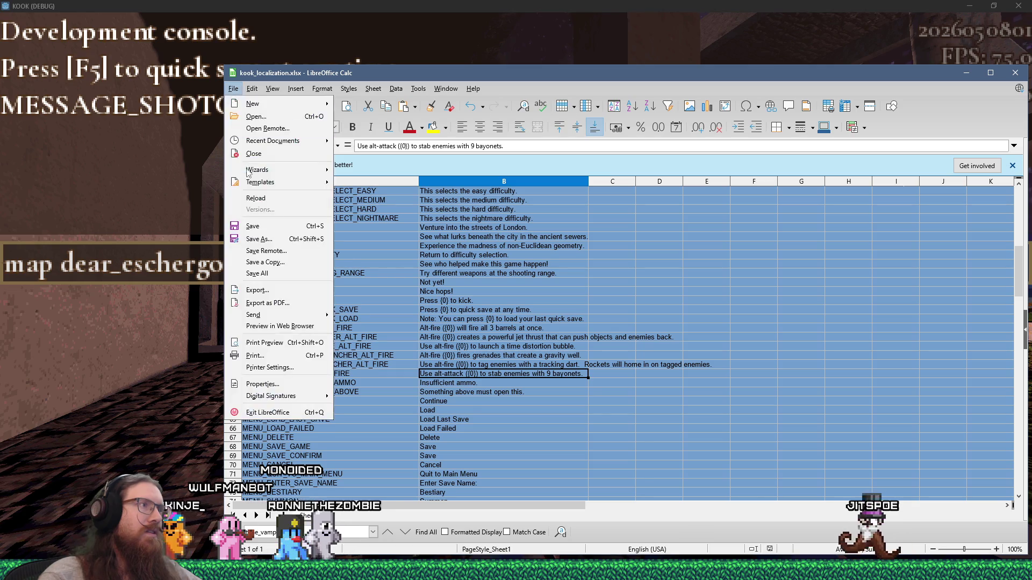
key("Escape")
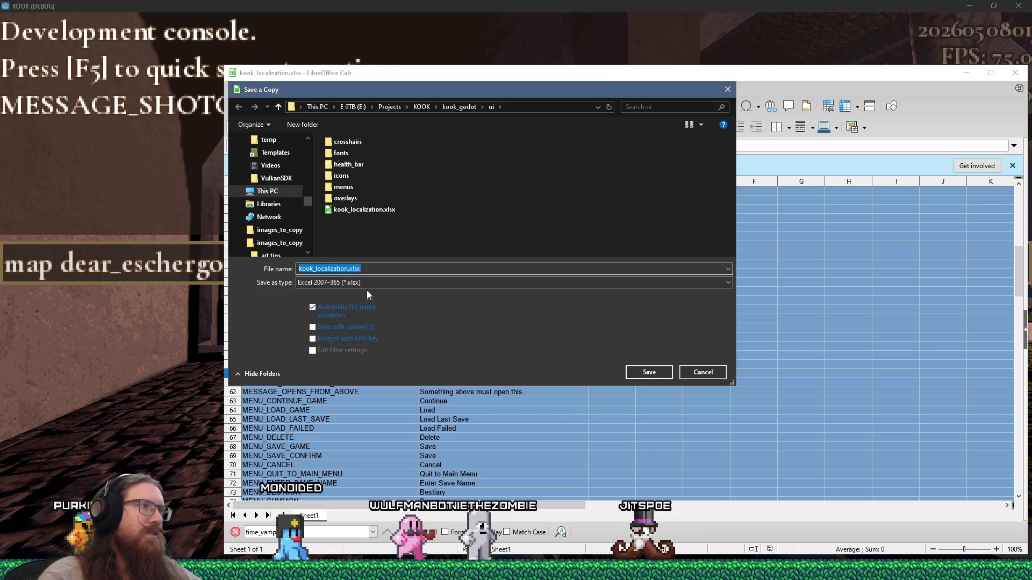
left_click(367, 283)
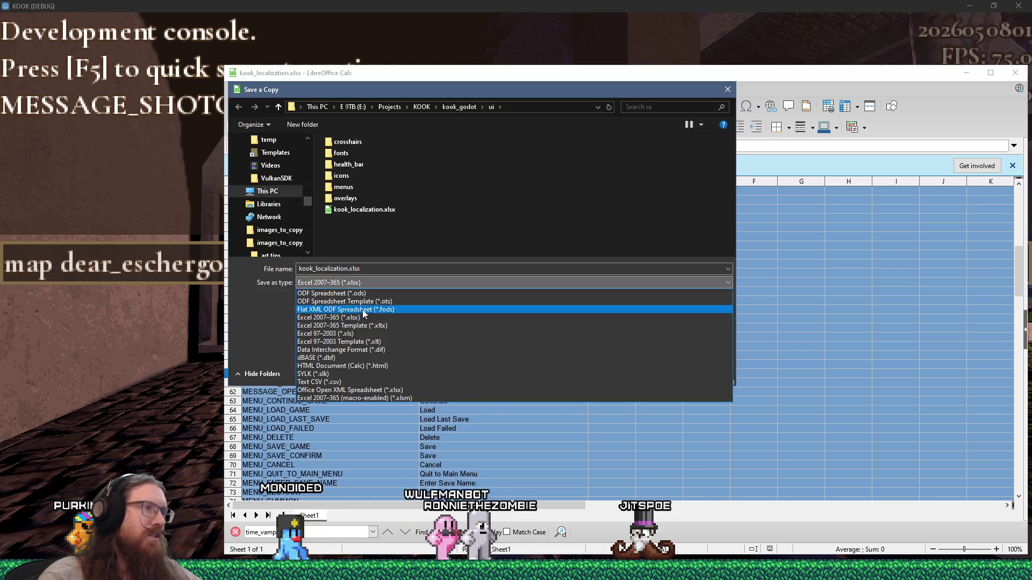
left_click(375, 383)
left_click(652, 372)
left_click(537, 281)
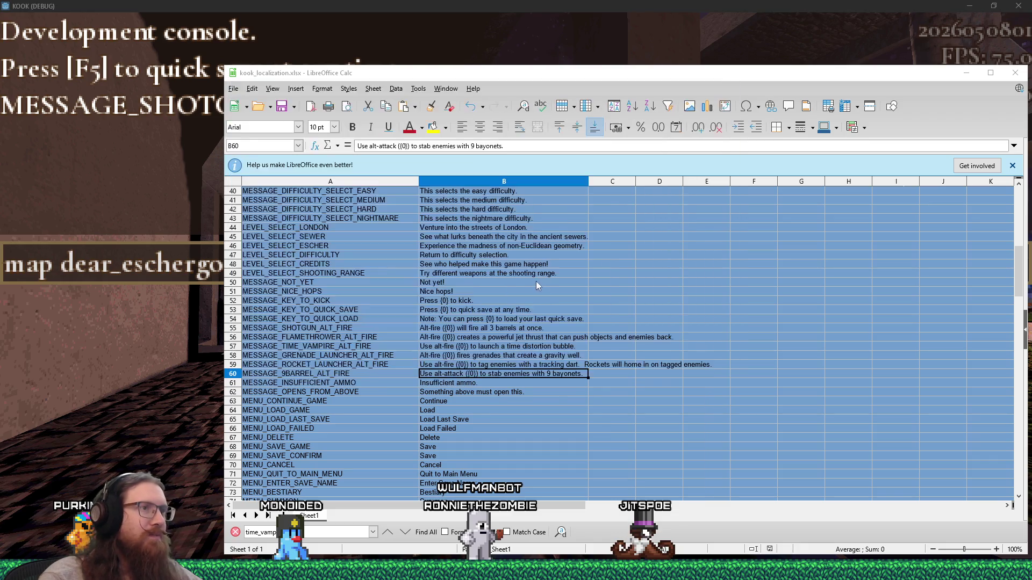
left_click(672, 43)
key("grave")
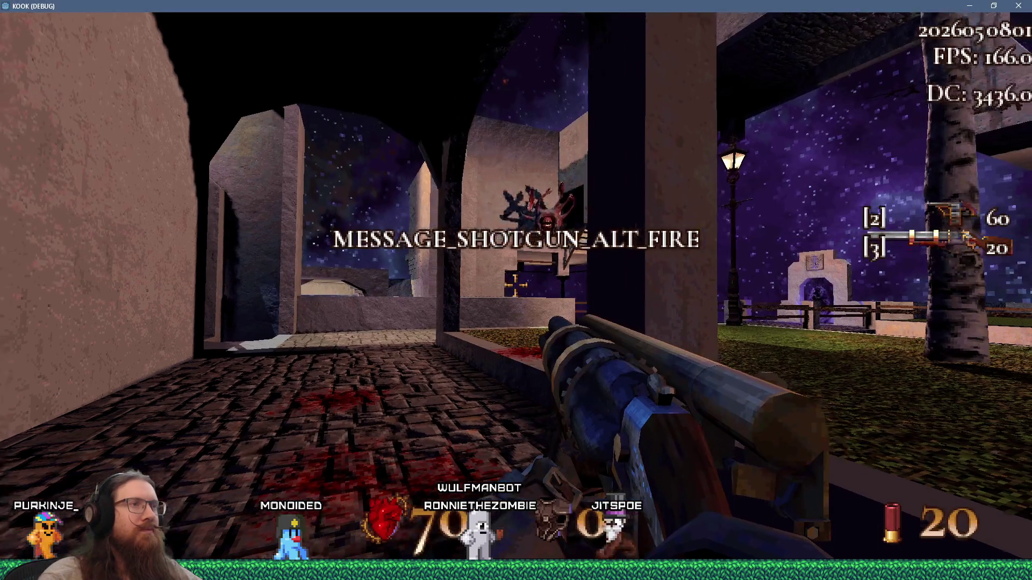
Climb the stairs onto the high ledge and sandy rooftop, firing the alternate attack at a flying enemy
key("w")
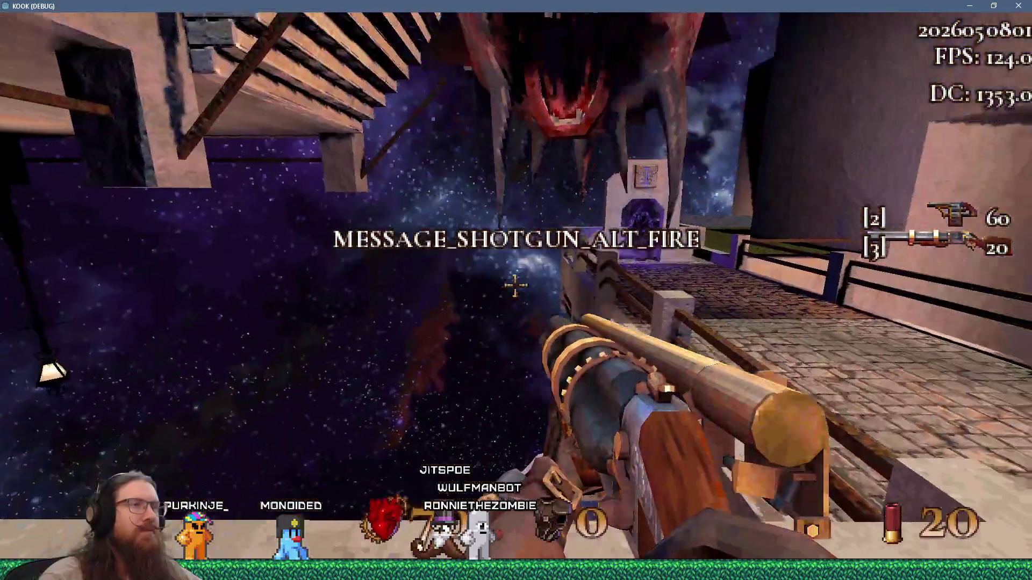
right_click(516, 285)
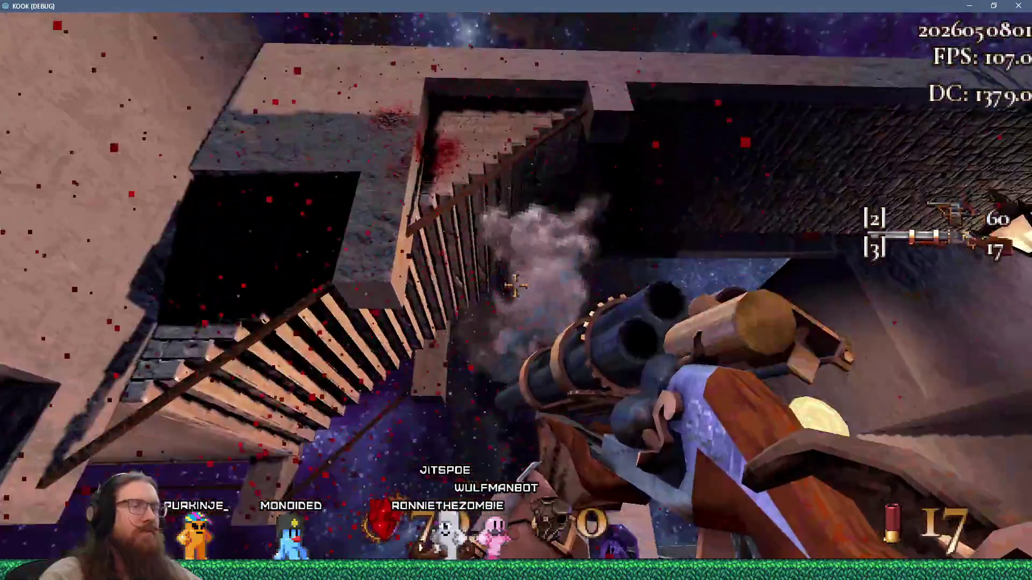
key("w")
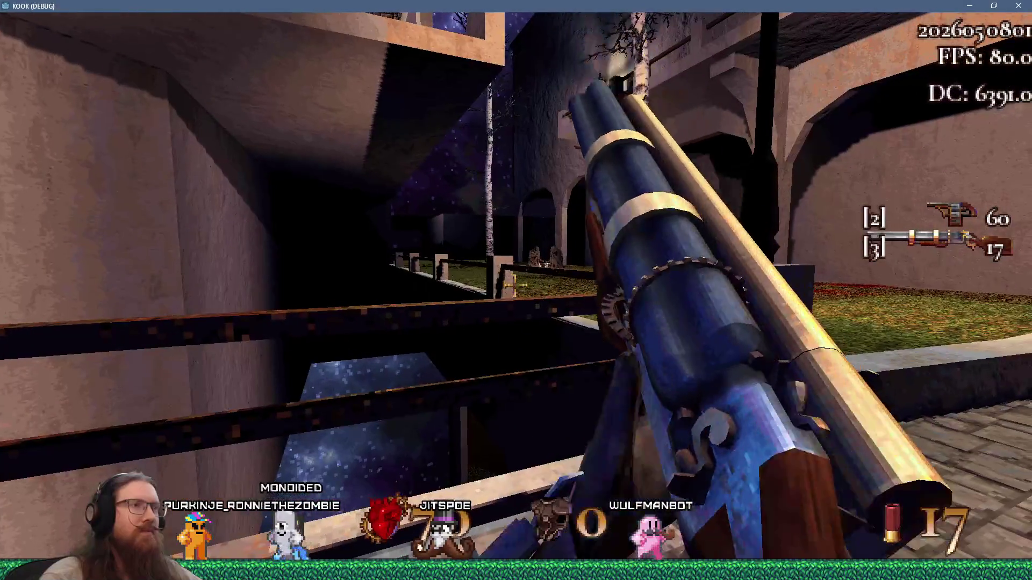
key("w")
key("w")
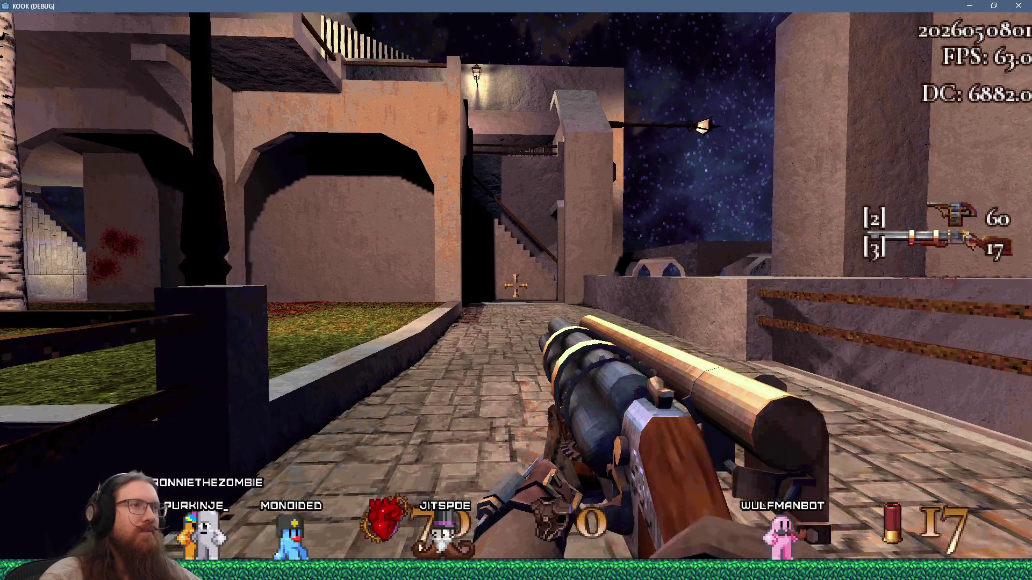
key("w")
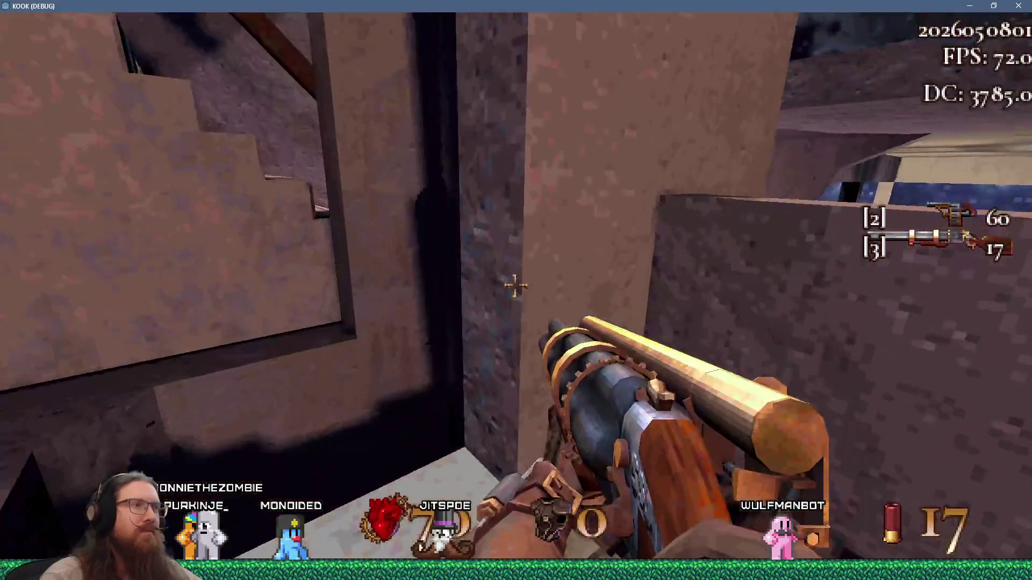
key("w")
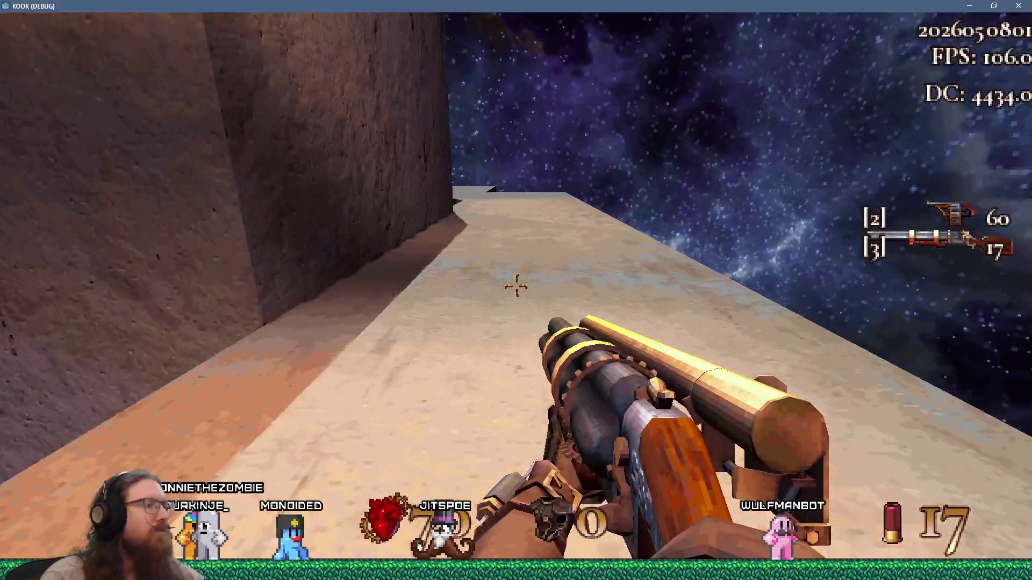
key("w")
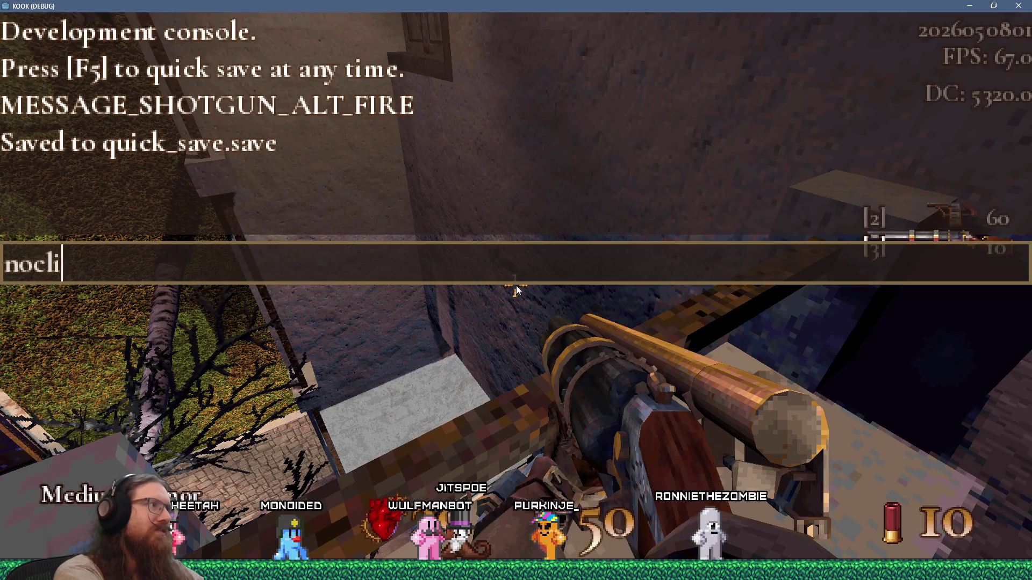
Run the noclip command and shoot the enemy down the corridor
type("p")
key("Return")
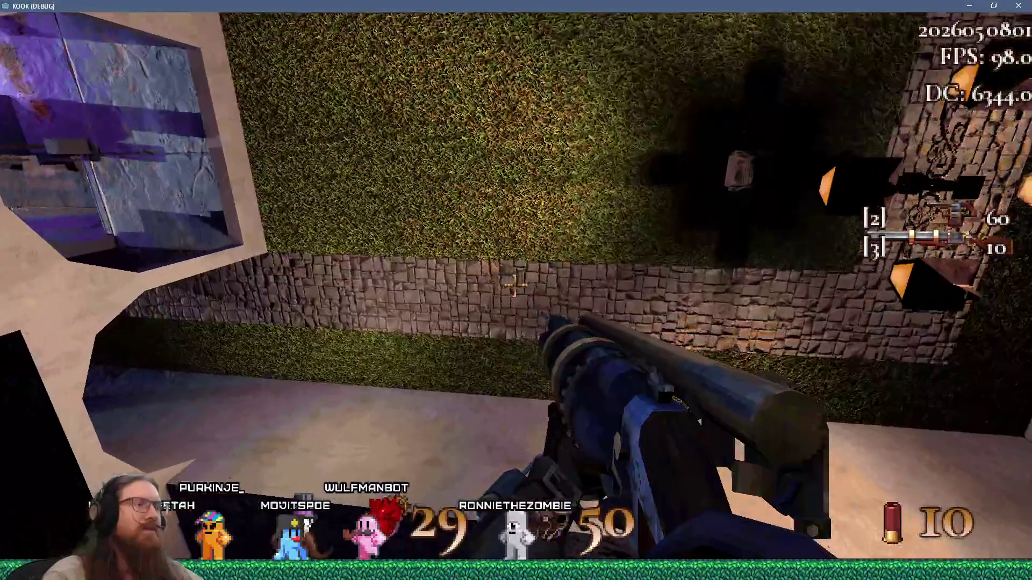
left_click(516, 290)
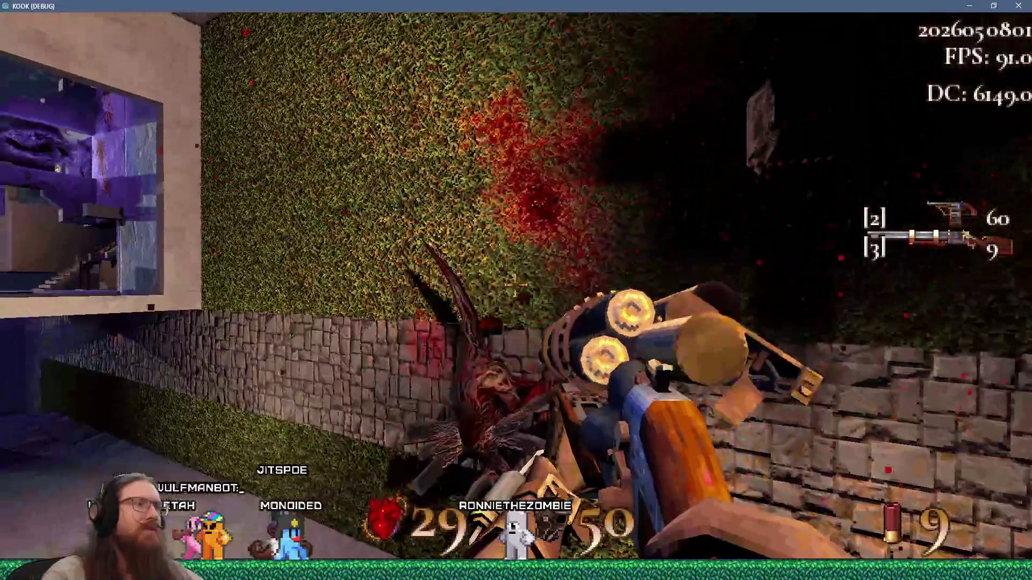
left_click(516, 290)
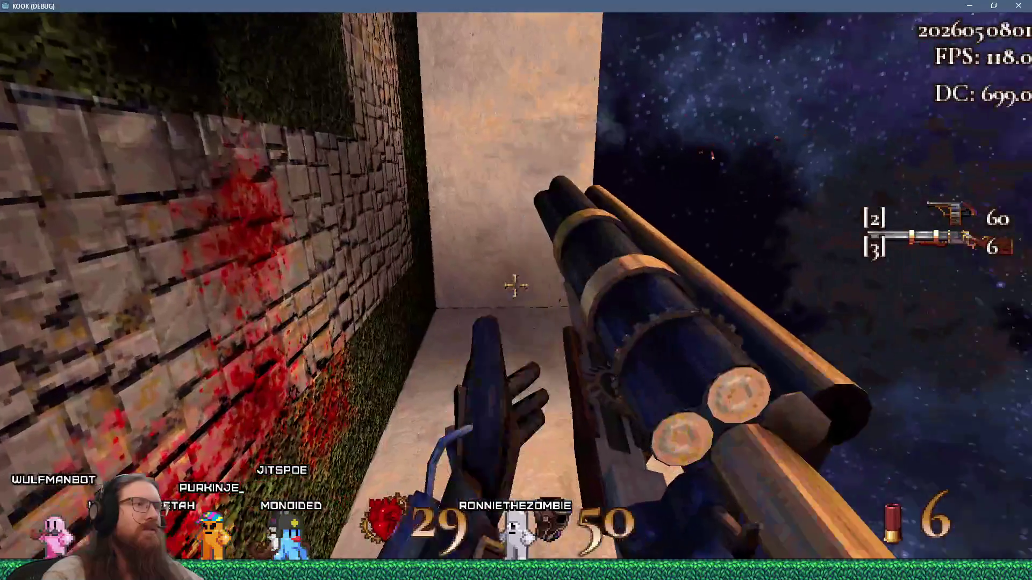
Turn noclip off and run change_gravity from the developer console
key("grave")
type("oclip")
key("Return")
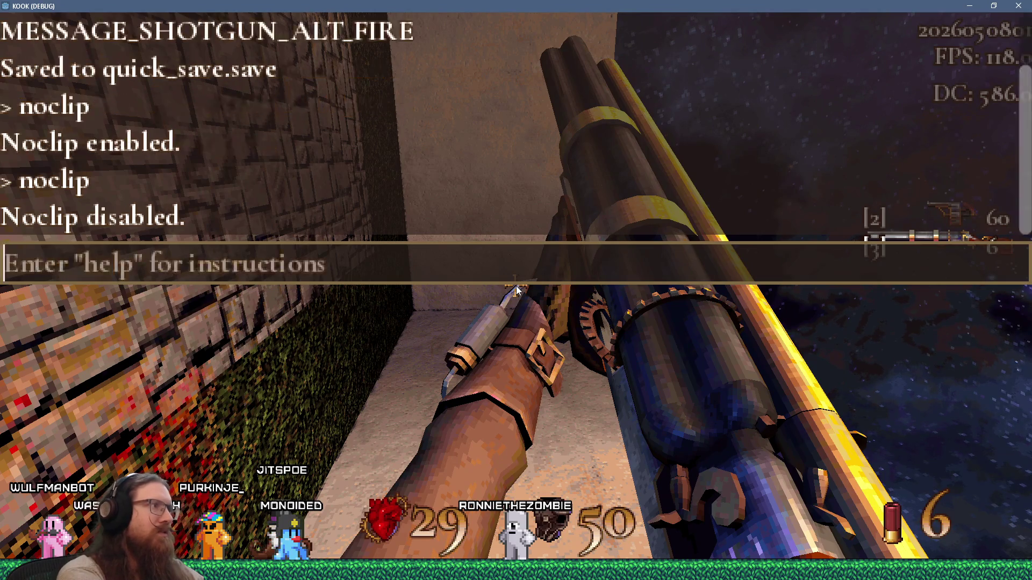
key("grave")
key("grave")
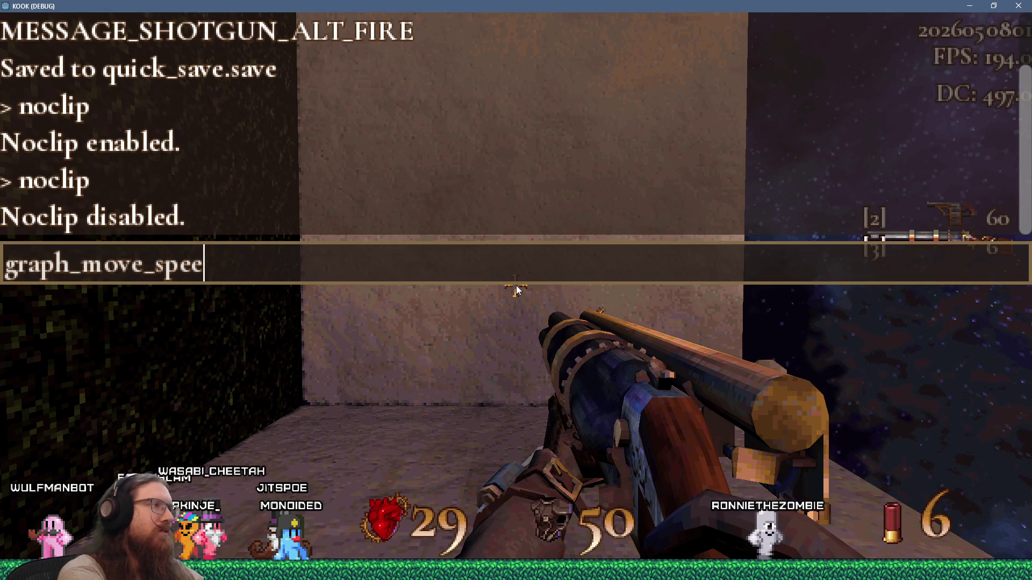
key("Return")
key("grave")
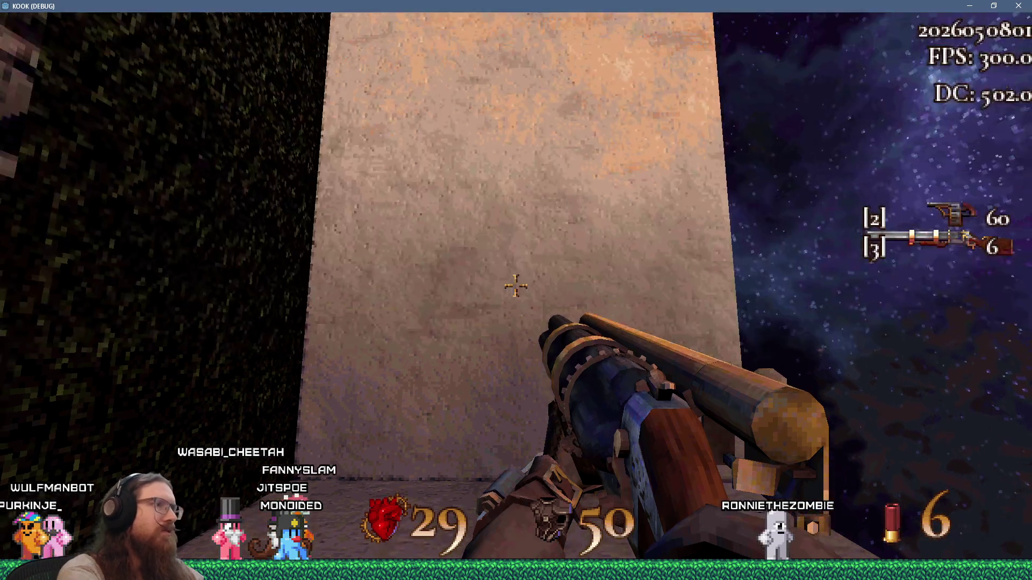
Walk down the sideways corridor past the lantern, check another window, and reopen the console
key("w")
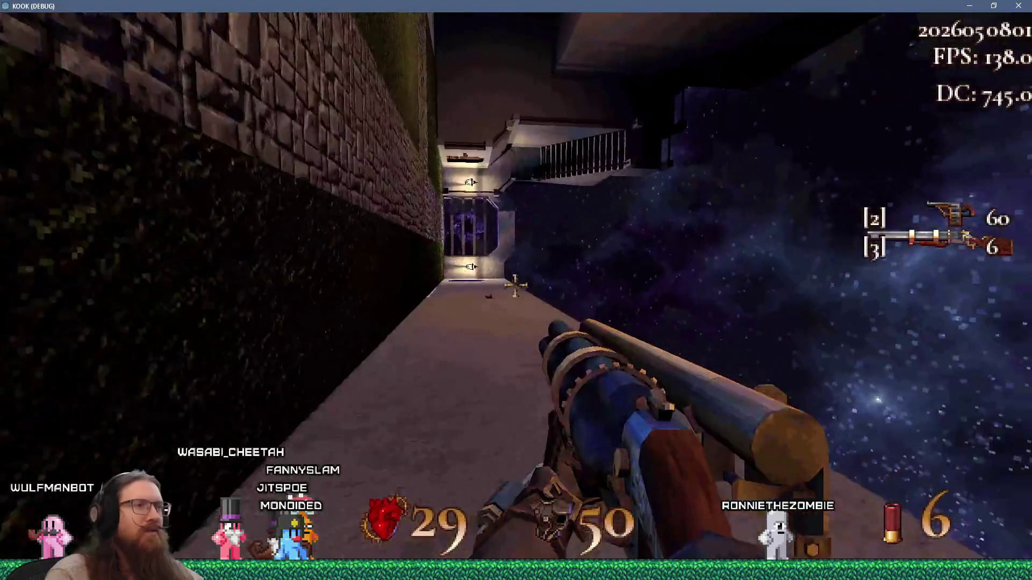
key("w")
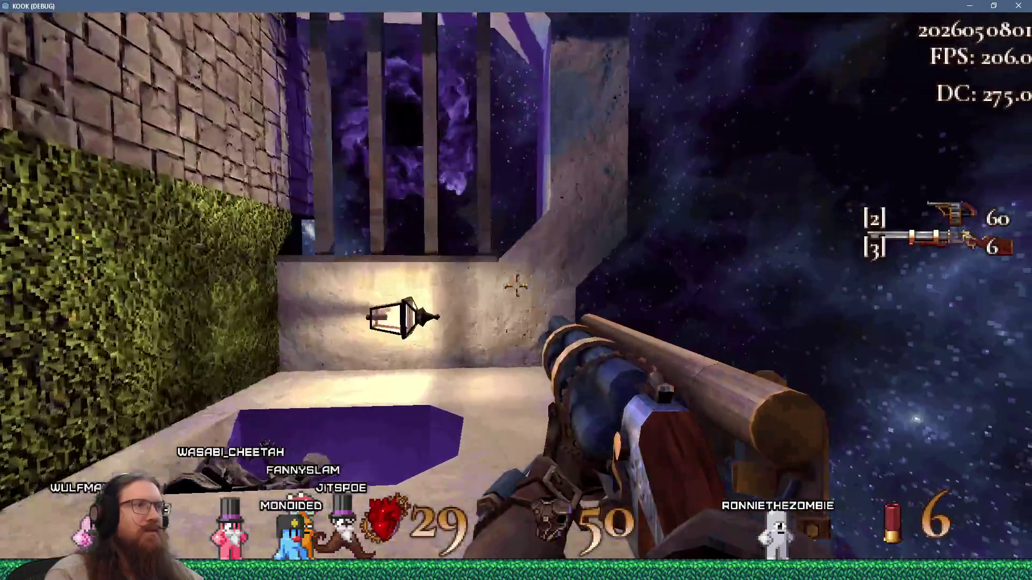
key("w")
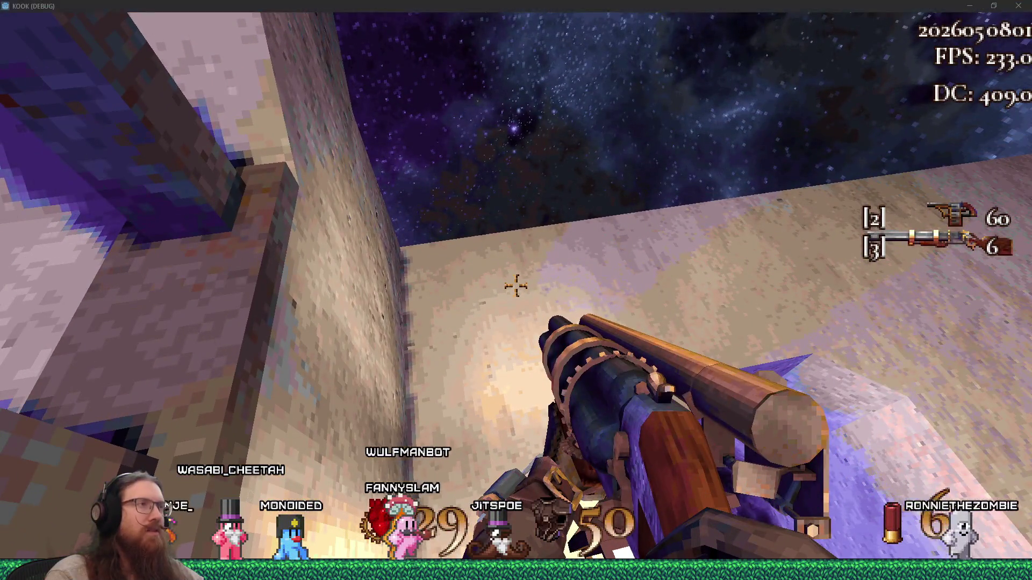
key("alt+Tab")
key("alt+Tab")
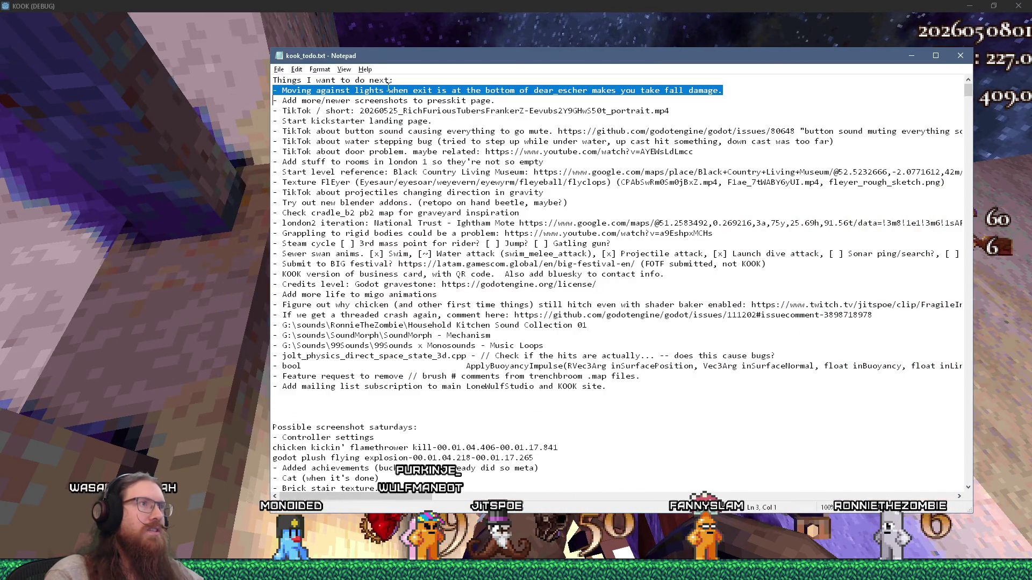
key("alt+Tab")
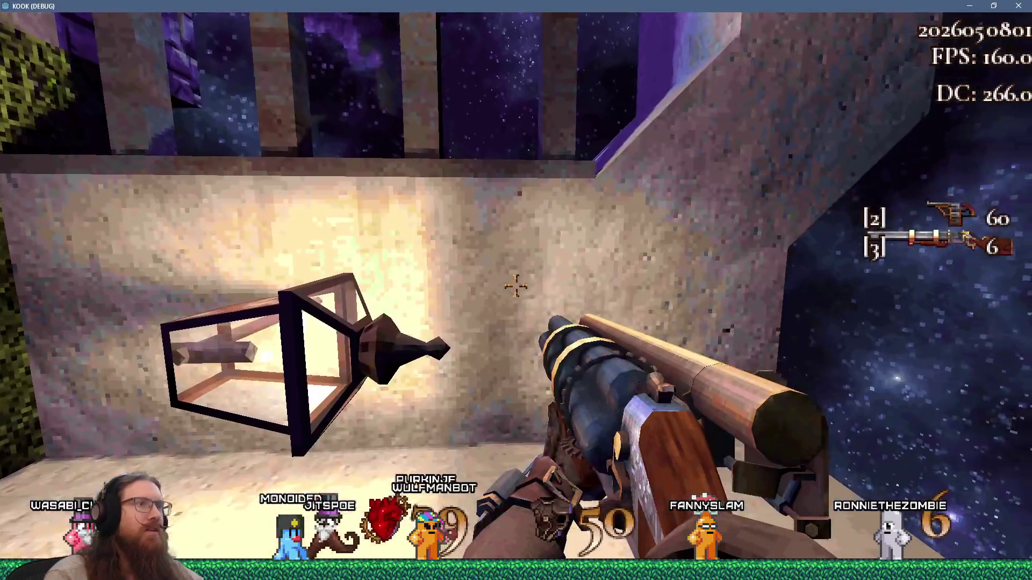
key("grave")
key("grave")
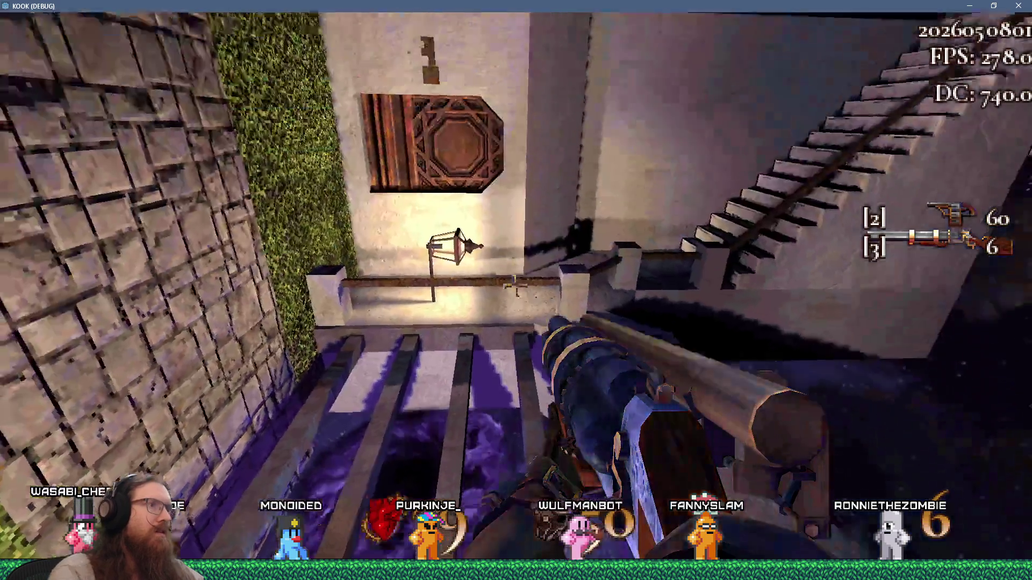
Drop below the lantern, cross the walkway over the purple pool onto the stone ledge, and reopen the console
key("w")
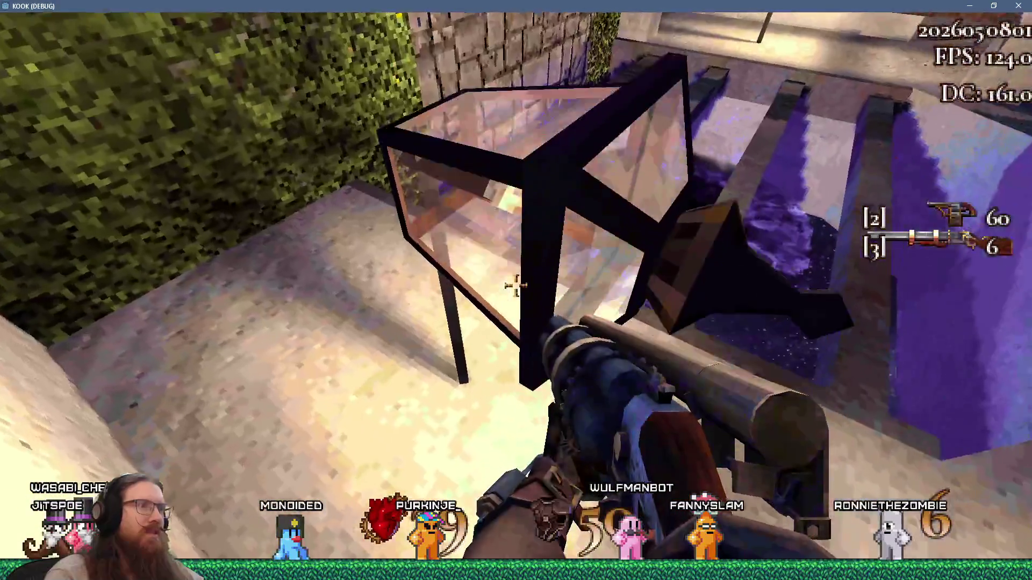
key("w")
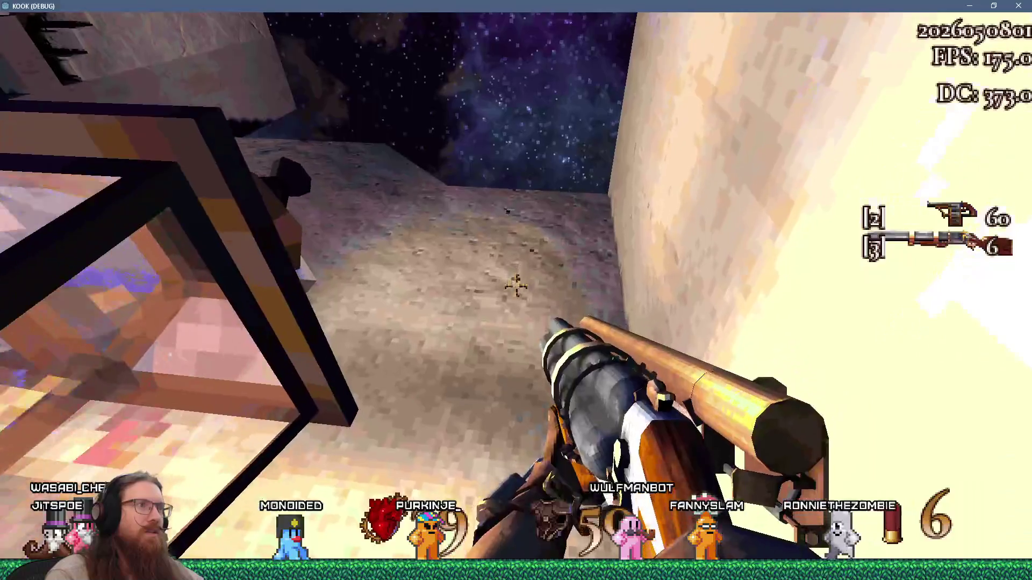
key("w")
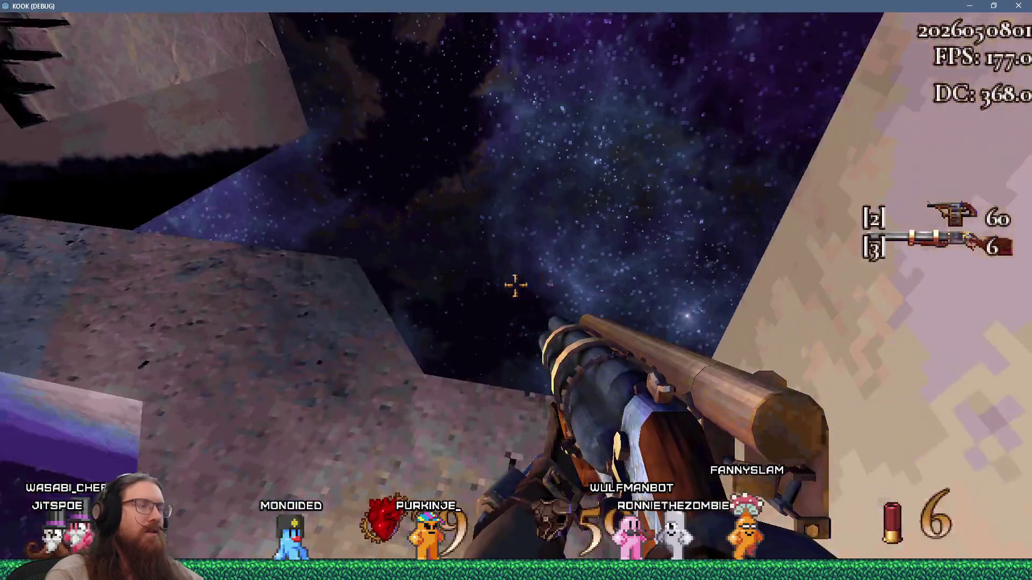
key("w")
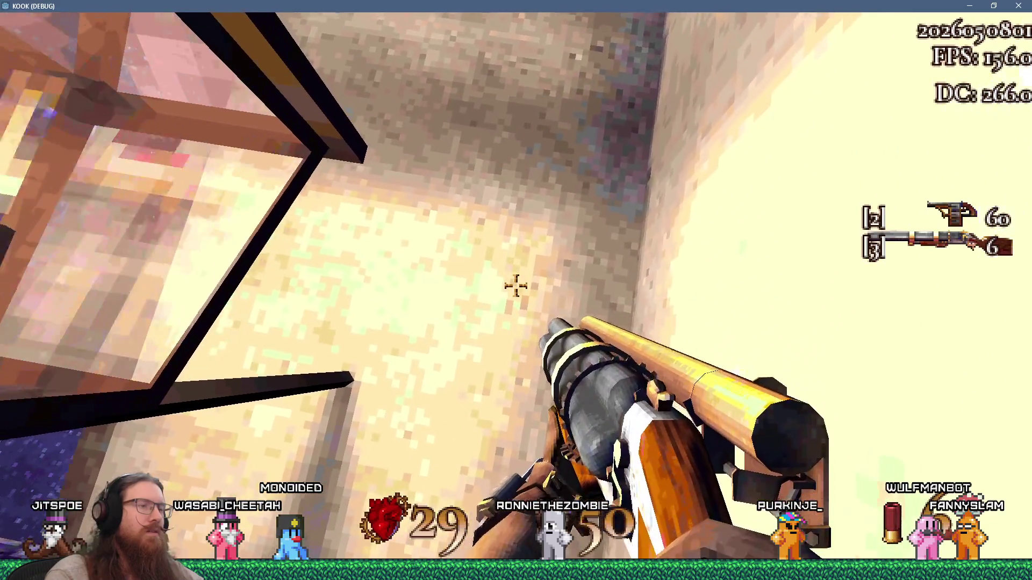
key("w")
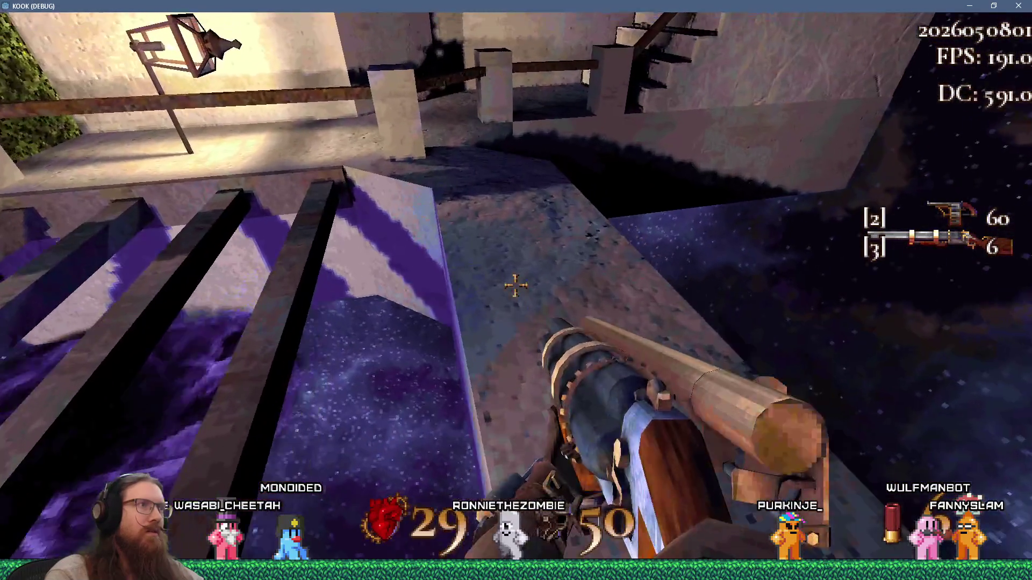
key("w")
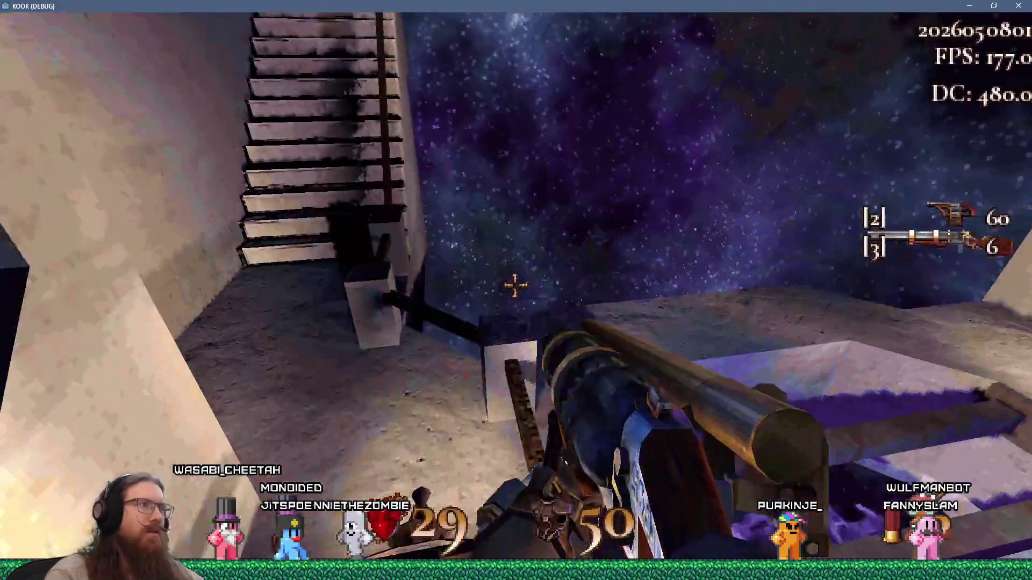
key("w")
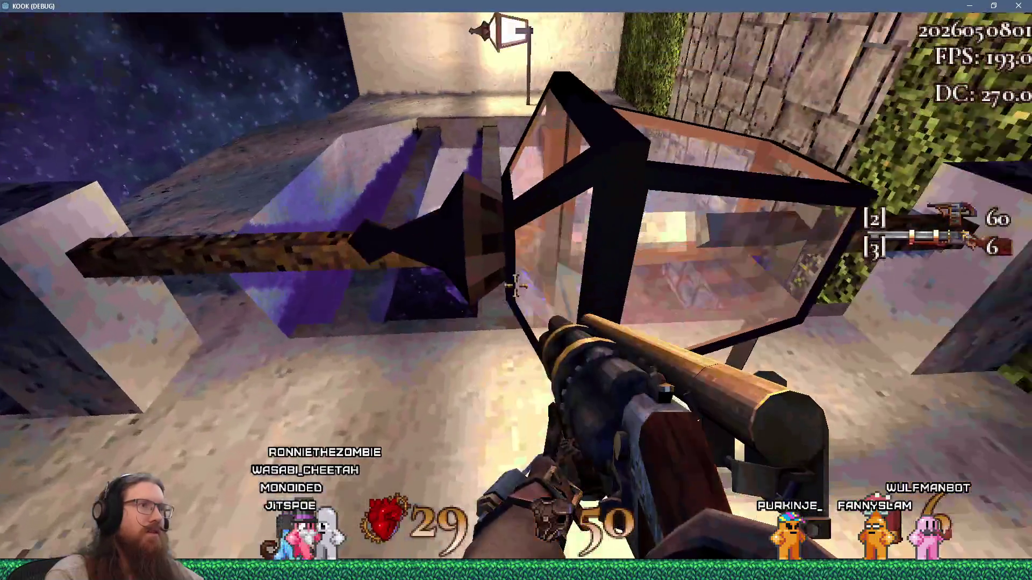
key("w")
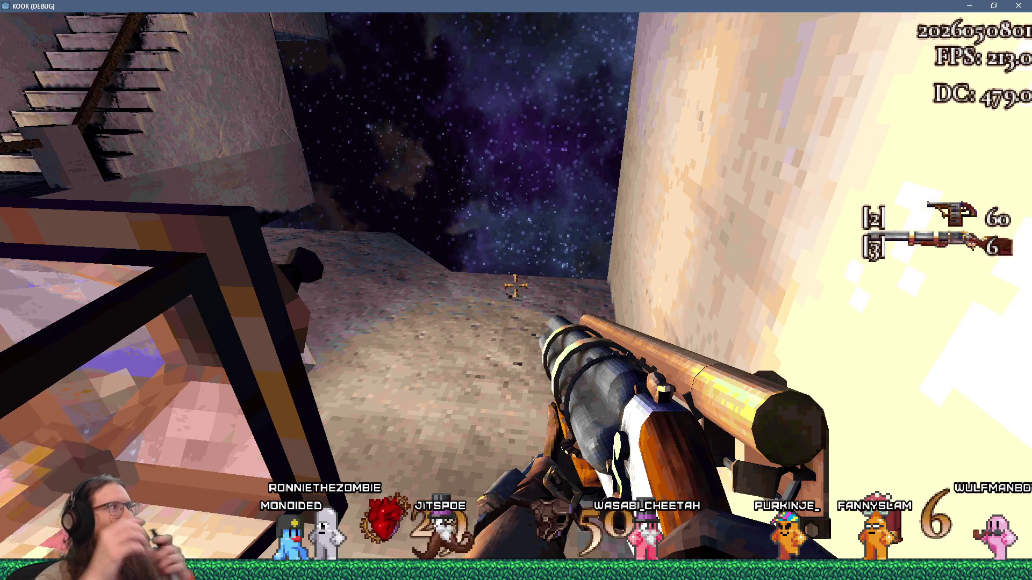
key("w")
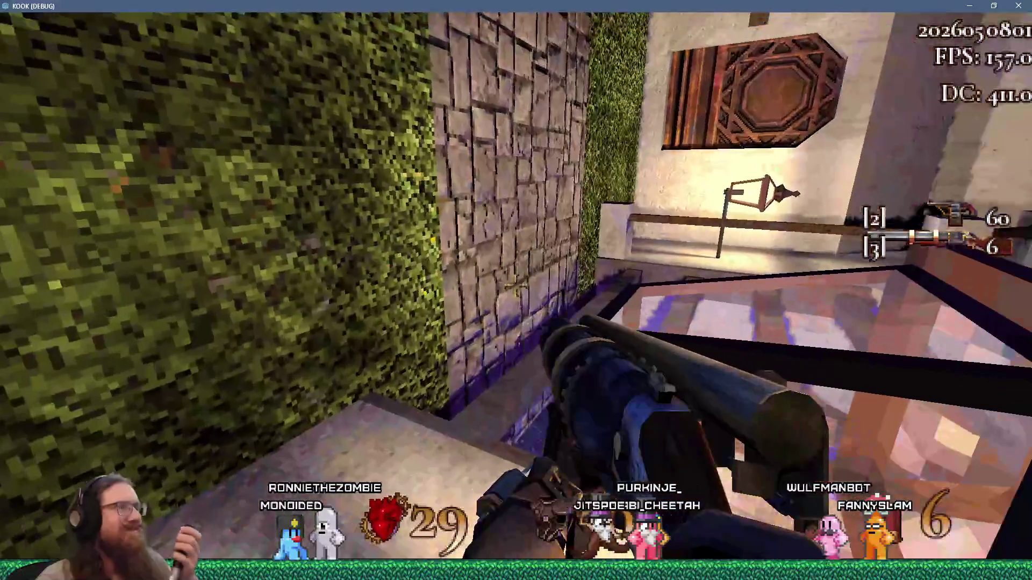
key("grave")
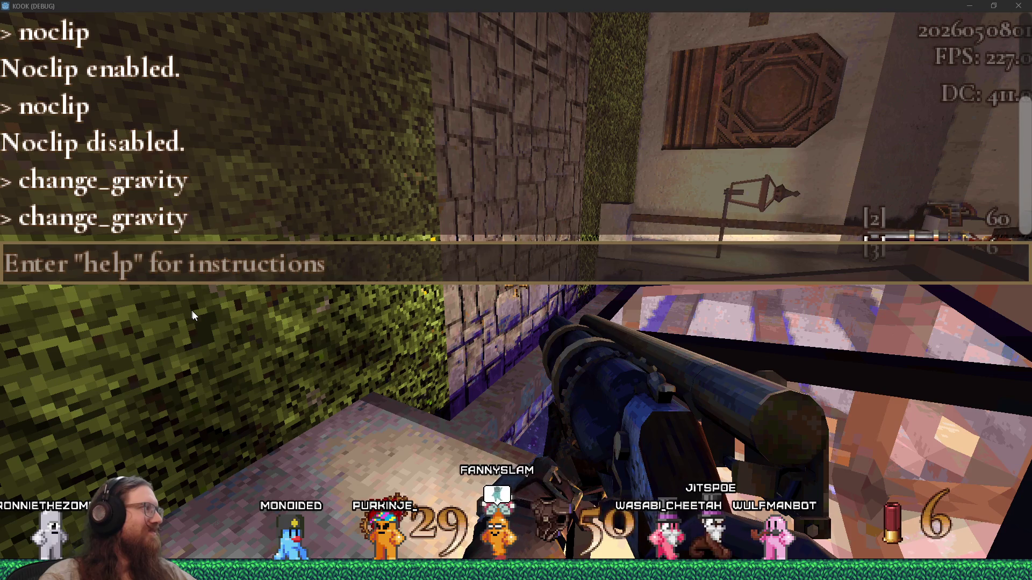
Resume play, fire the shotgun while pressing against the lantern, then reopen the console
left_click(282, 384)
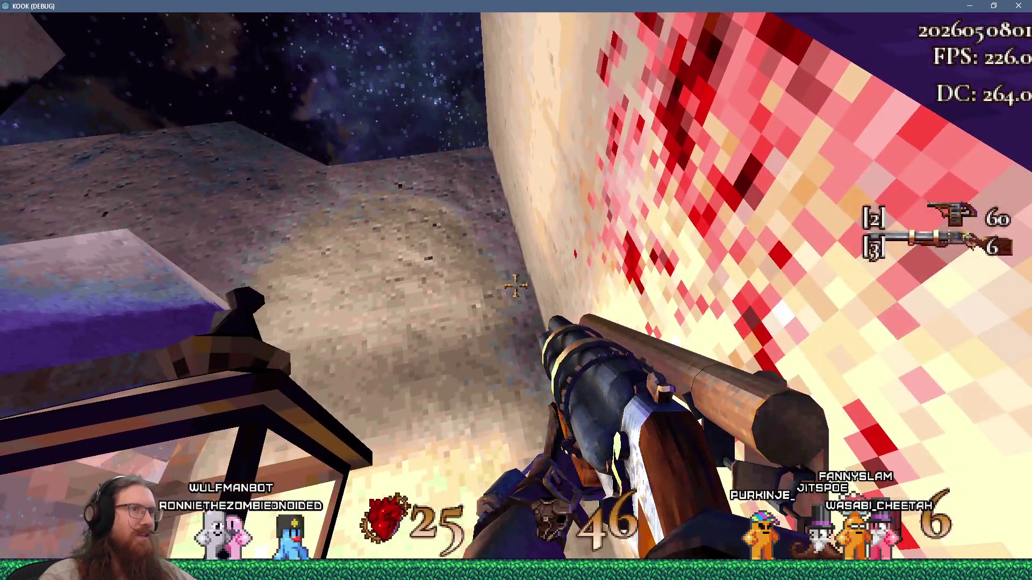
left_click(515, 286)
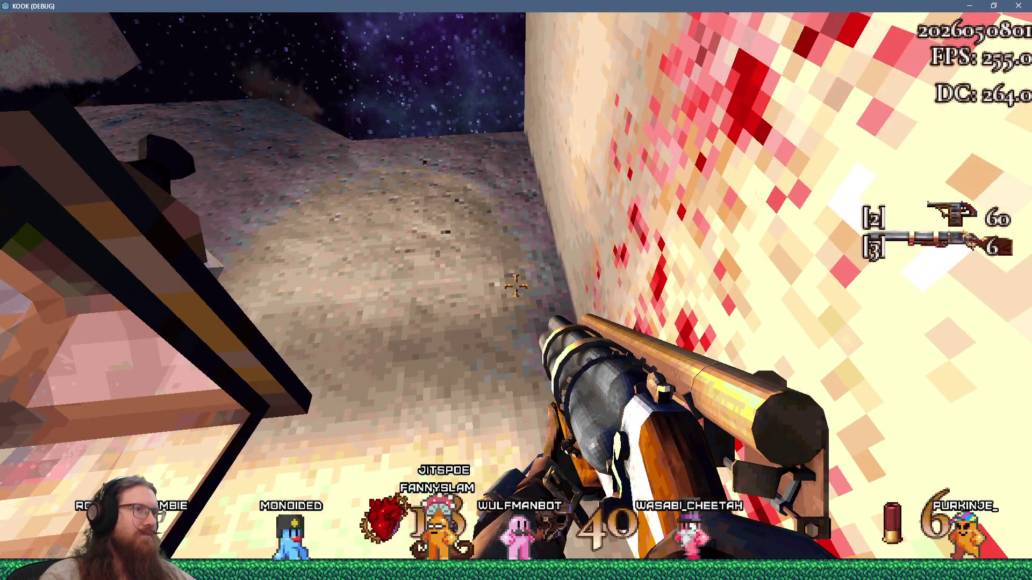
key("grave")
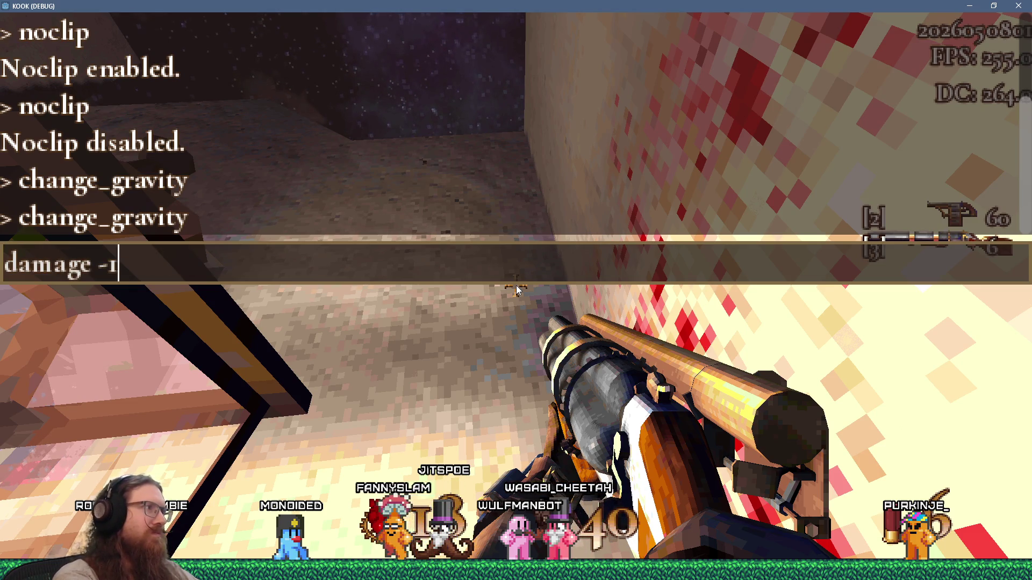
Heal the player by running 'damage -100' twice, then walk back toward the lantern
type("00")
key("Return")
key("grave")
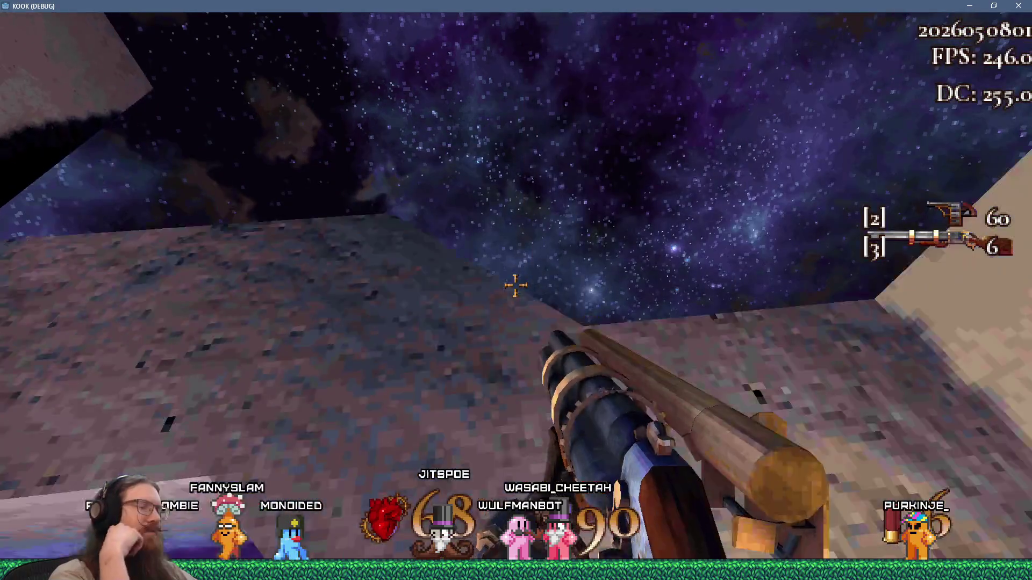
key("grave")
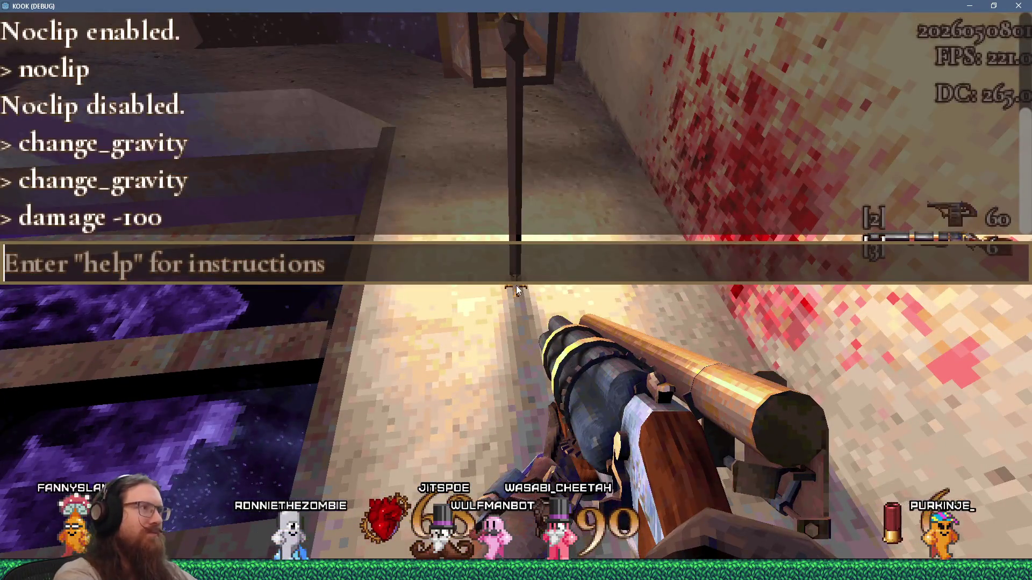
type("damag")
type("0")
key("Return")
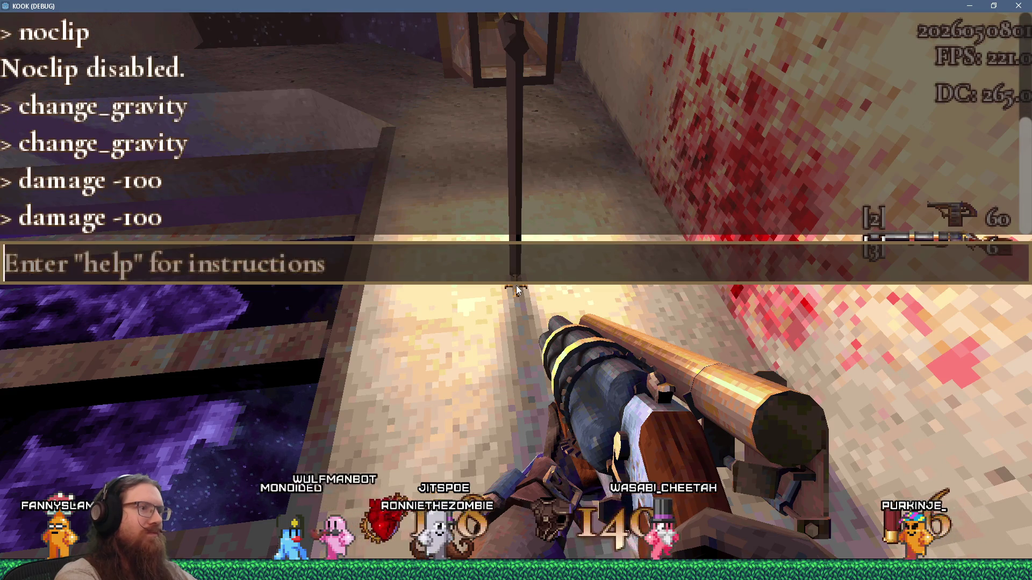
key("grave")
key("w")
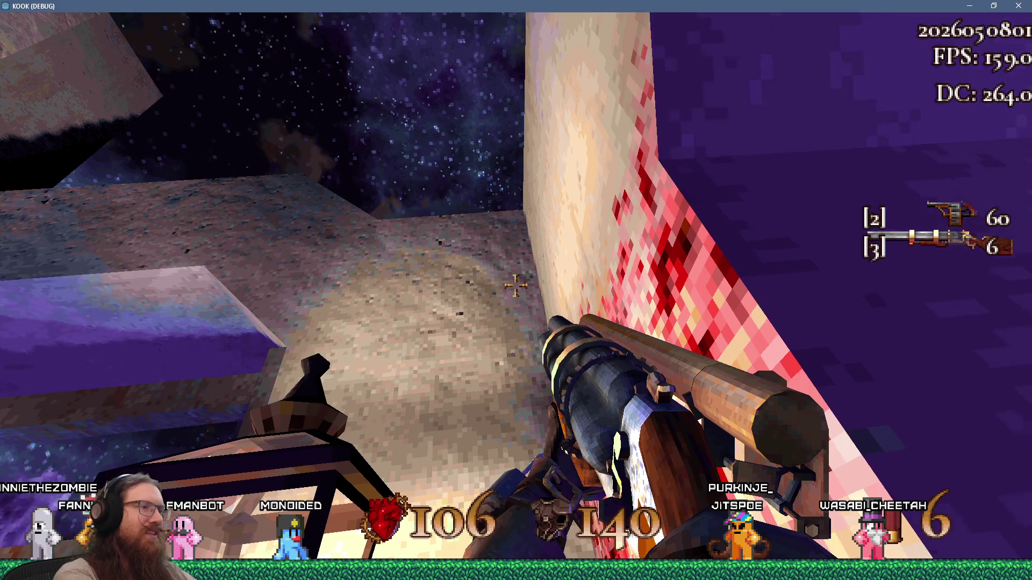
Fire at the blood-stained wall, step beside the lantern, and open the developer console
left_click(516, 285)
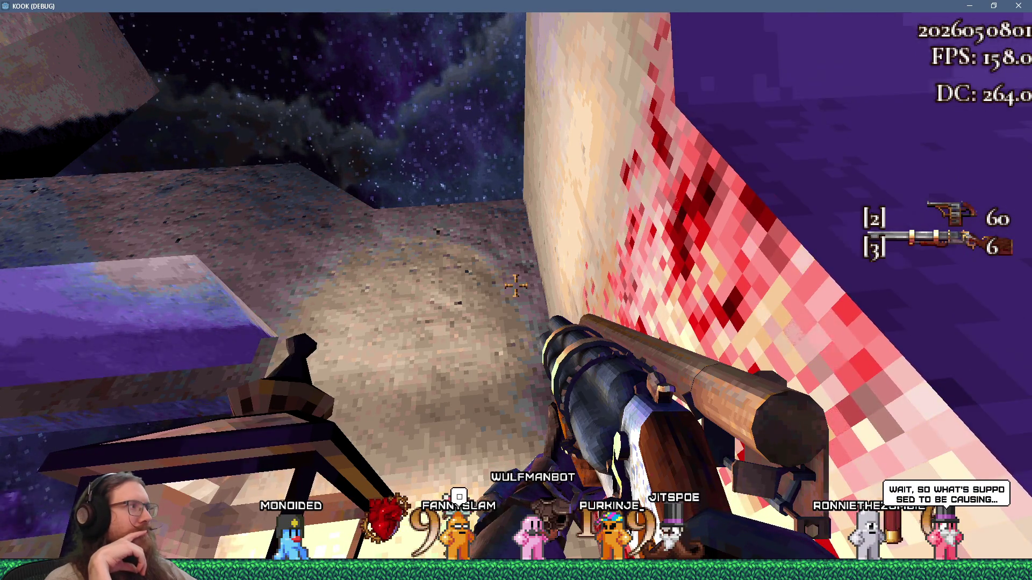
key("s")
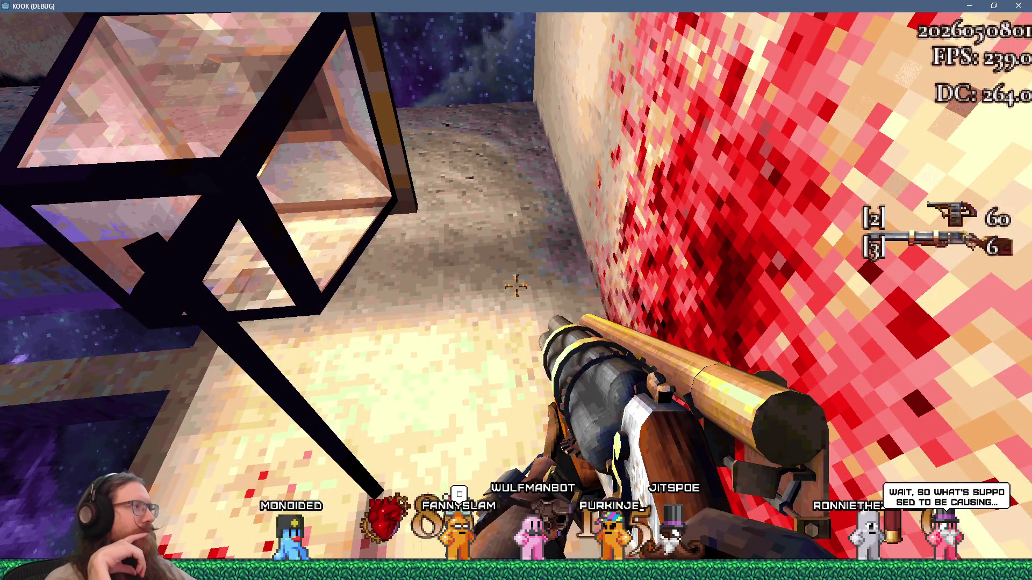
key("grave")
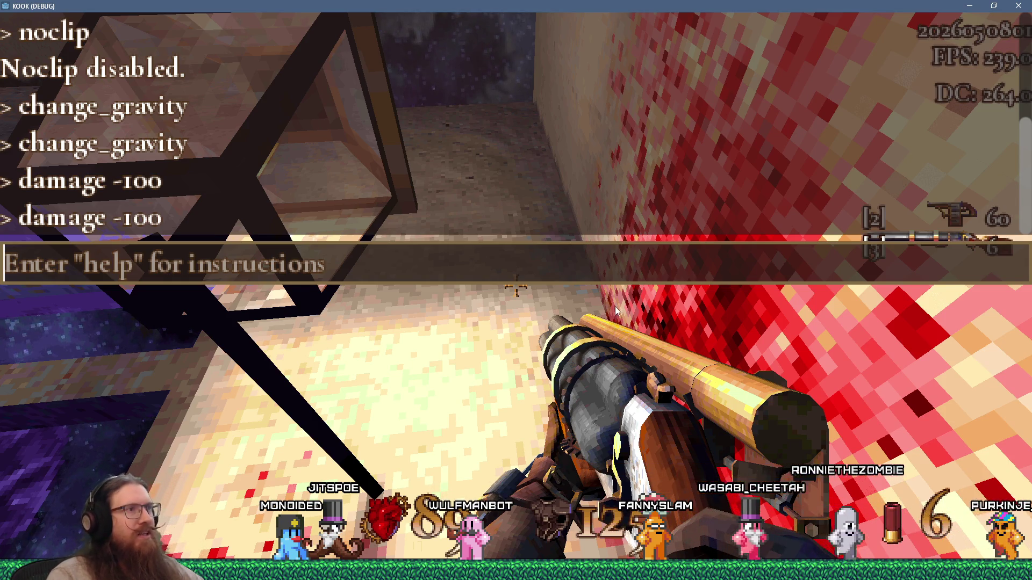
Toggle the console closed and open while touching the lantern until health reaches 69
key("grave")
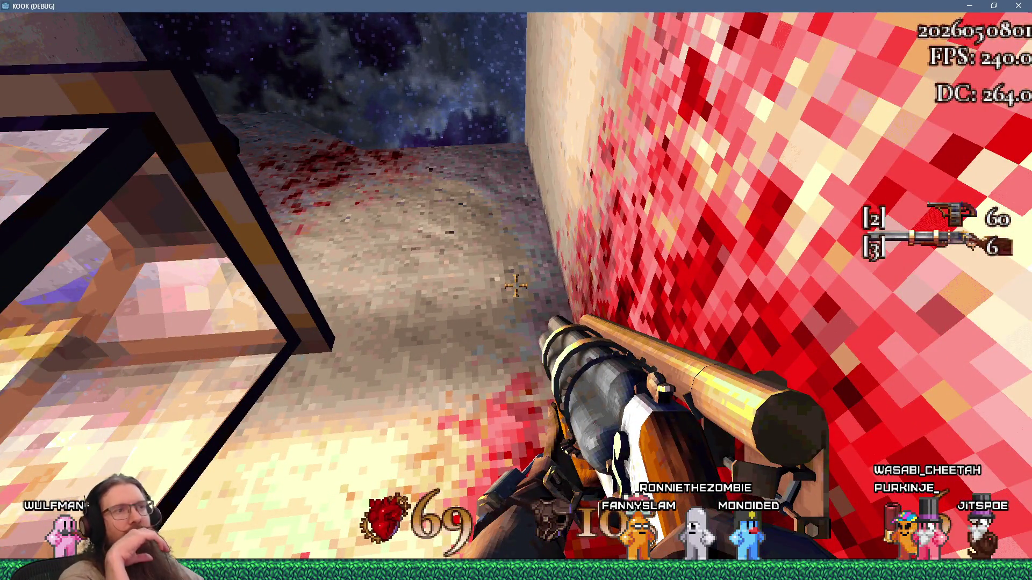
key("grave")
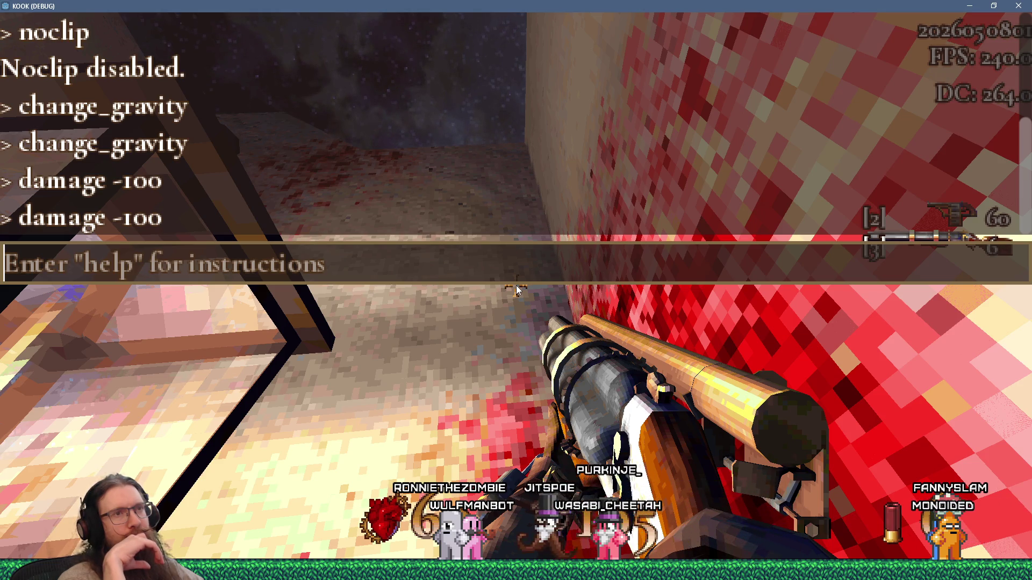
key("grave")
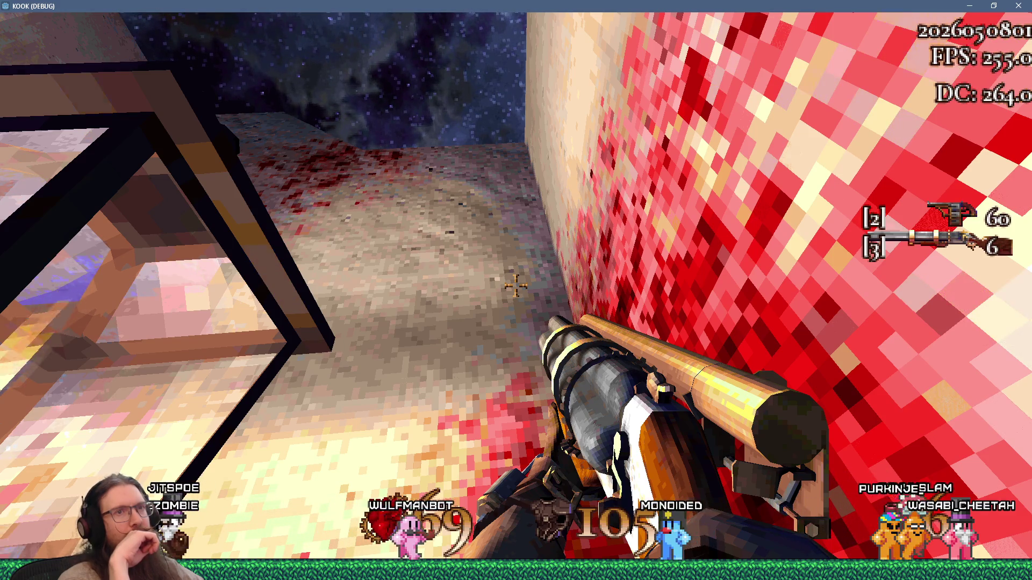
key("grave")
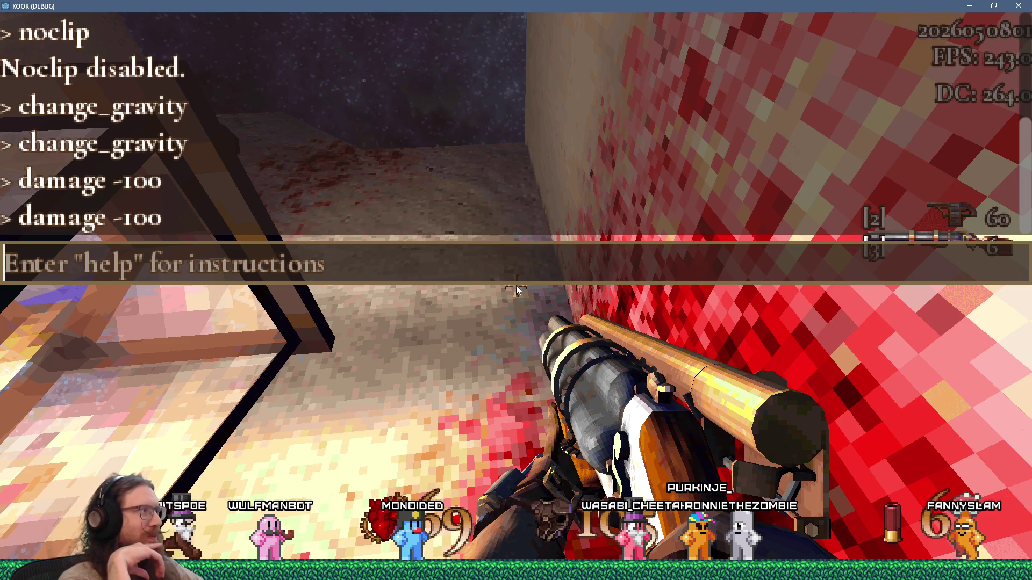
Walk into the lantern by the pillar until KOOK's health drops to 59, then bring up Alt+Tab
key("grave")
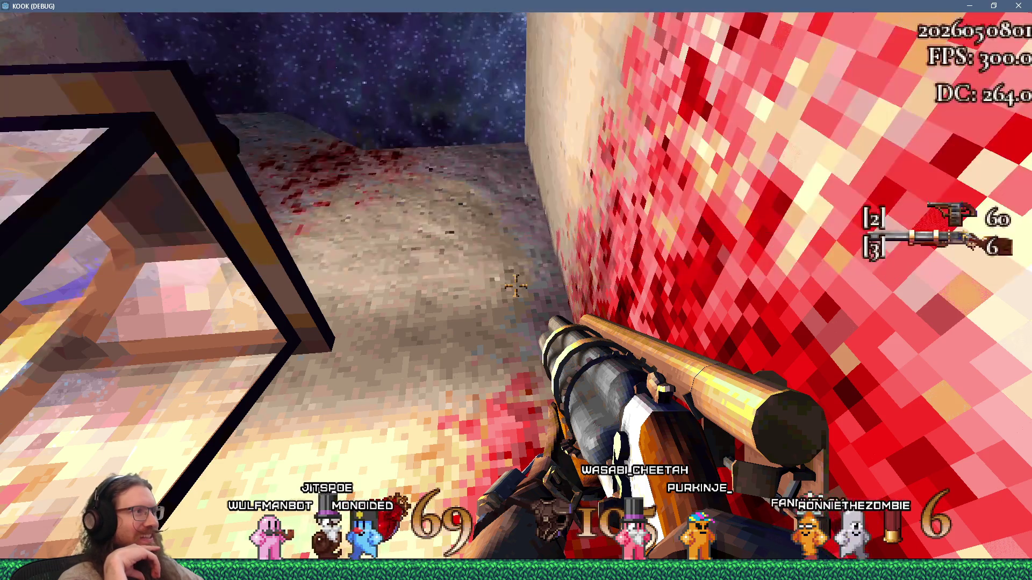
key("w")
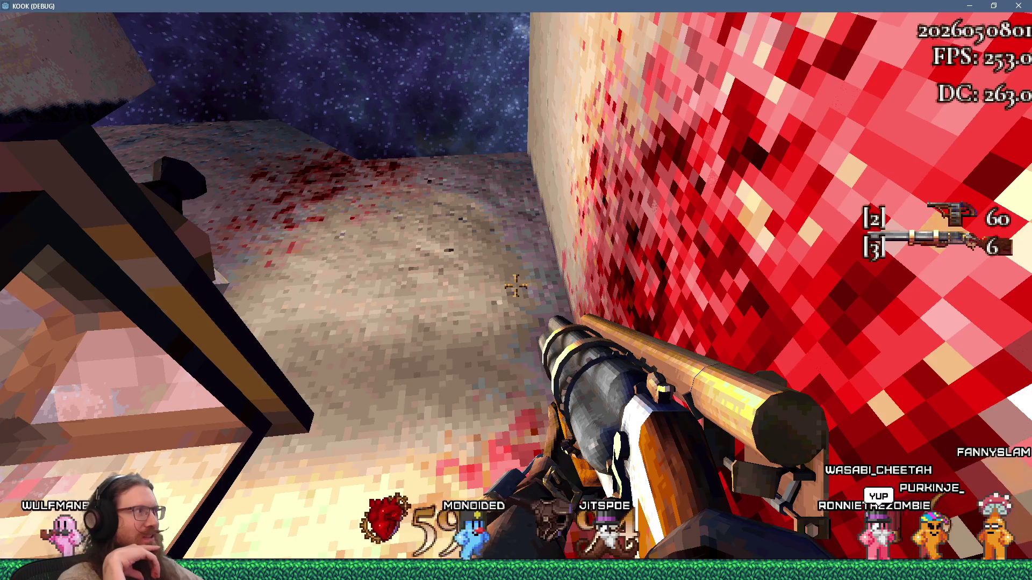
key("grave")
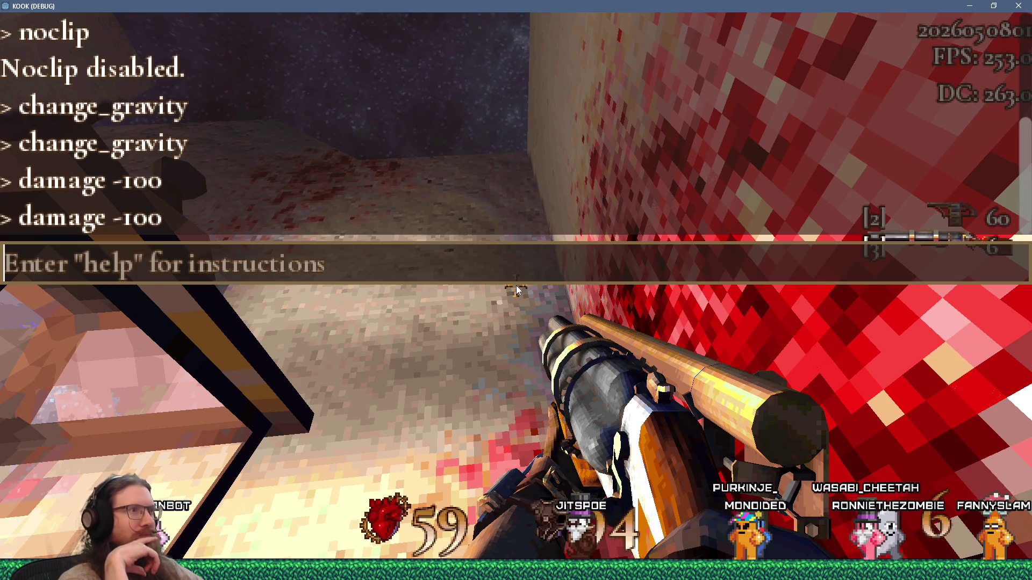
key("alt+Tab")
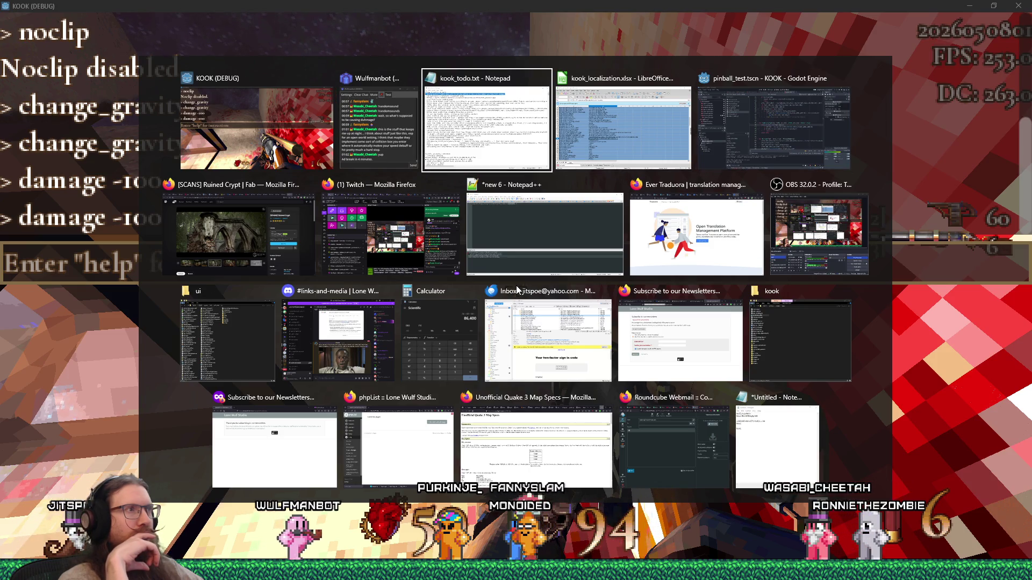
Cycle the window switcher past KOOK (DEBUG) and the Godot editor to kook_todo.txt in Notepad
key("shift+Tab")
key("shift+Tab")
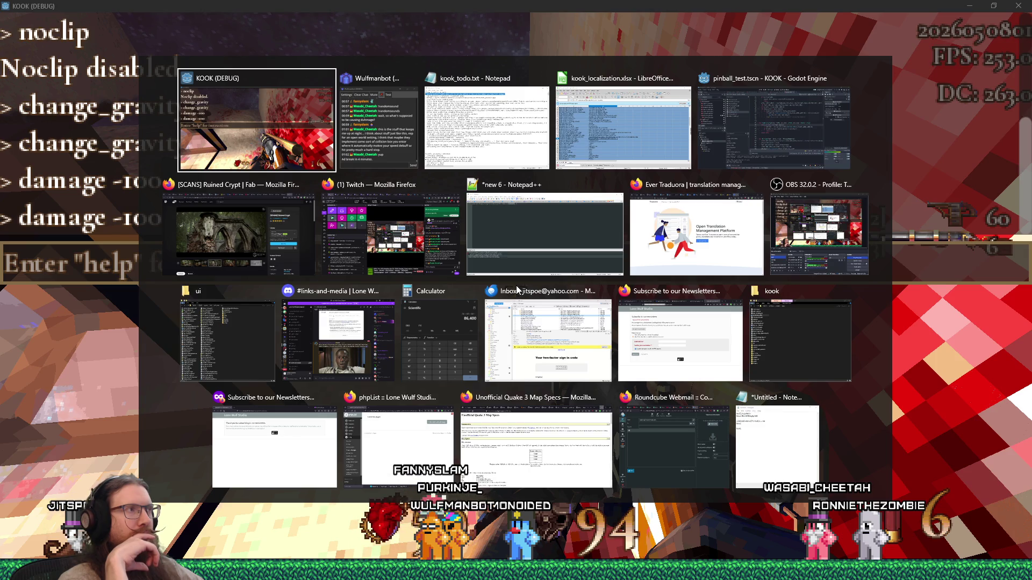
key("Tab")
key("Tab")
key("Tab")
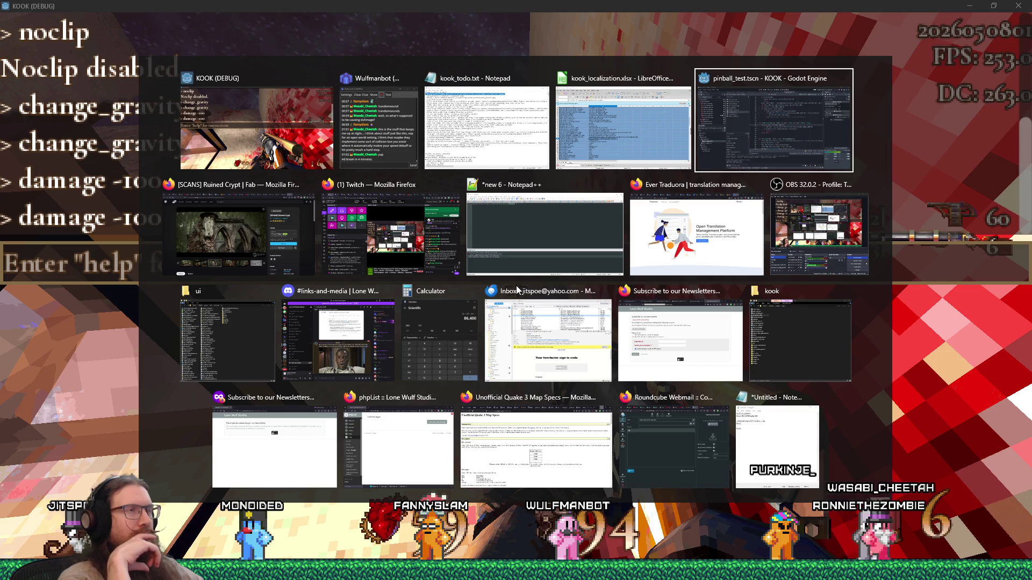
key("shift+Tab")
key("shift+Tab")
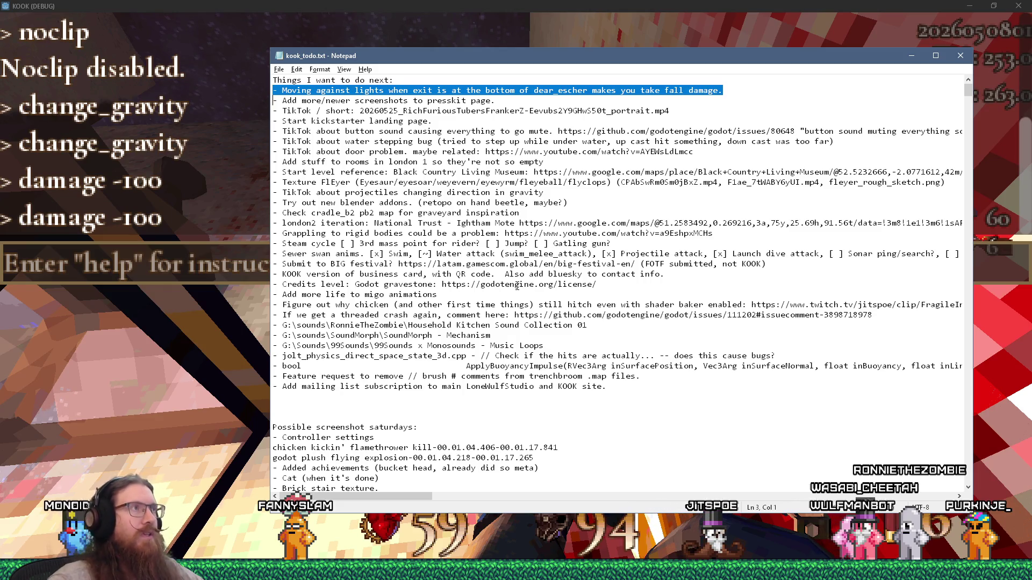
Cut the dear_escher lights fall-damage line and paste it below the last to-do item
right_click(719, 89)
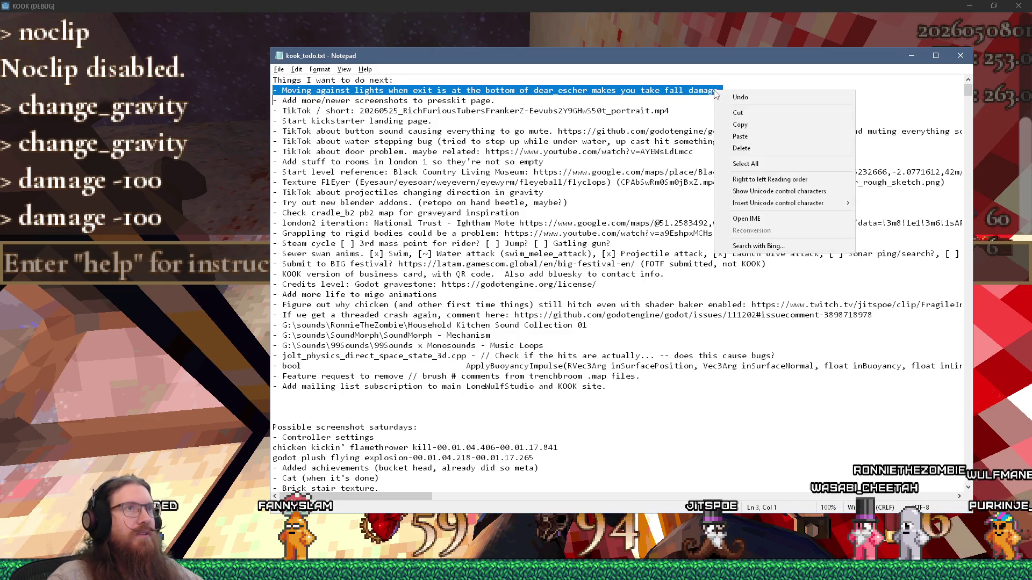
left_click(737, 109)
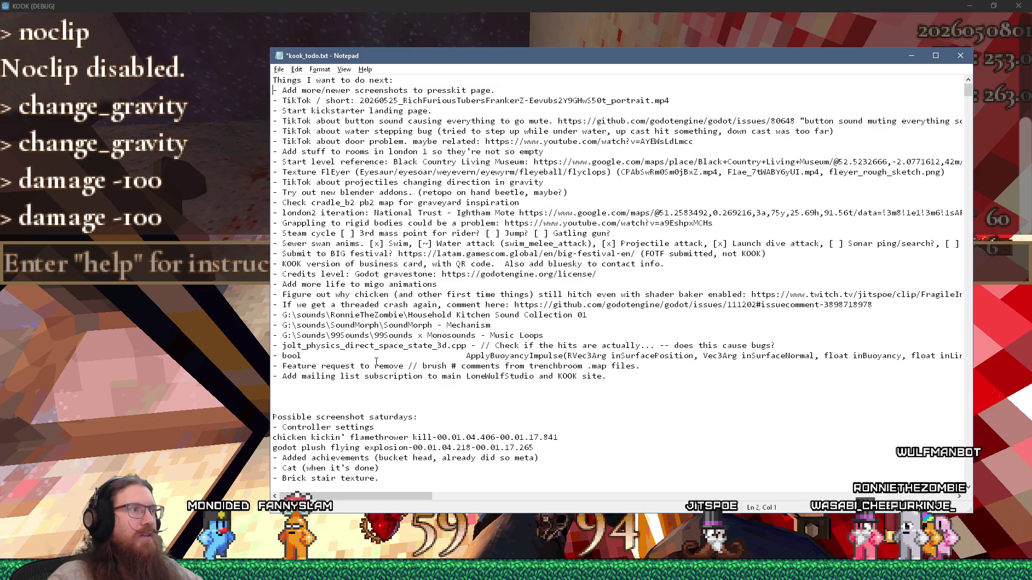
right_click(287, 391)
left_click(321, 432)
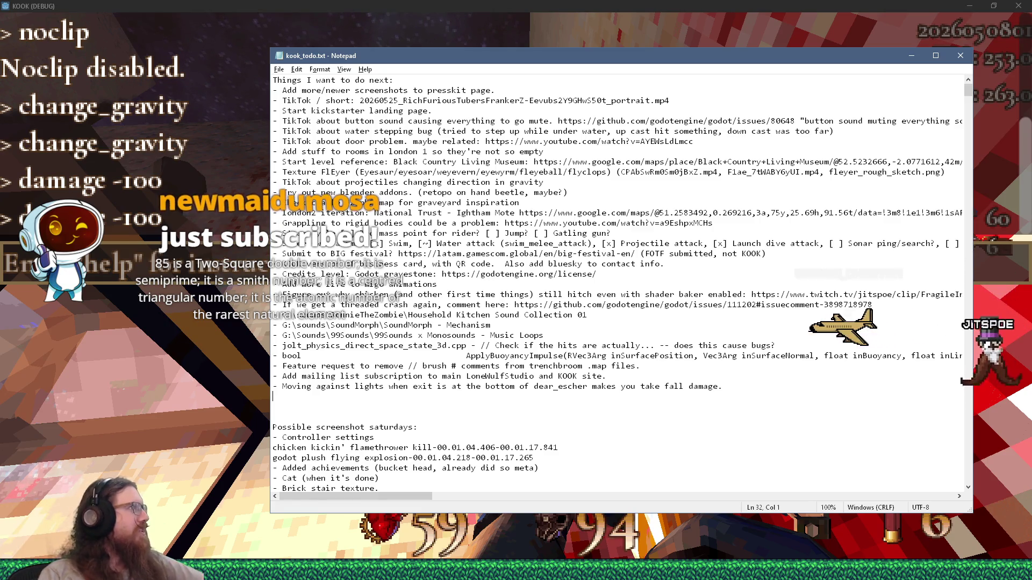
left_click(112, 434)
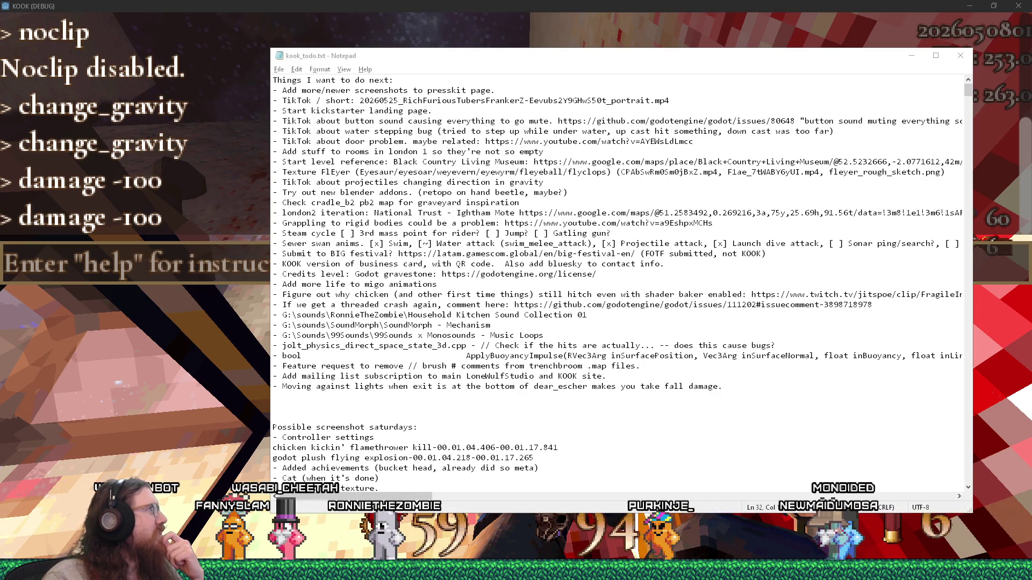
Drag the Twitch Stream Manager window aside and minimize it to uncover kook_todo.txt
key("alt+Tab")
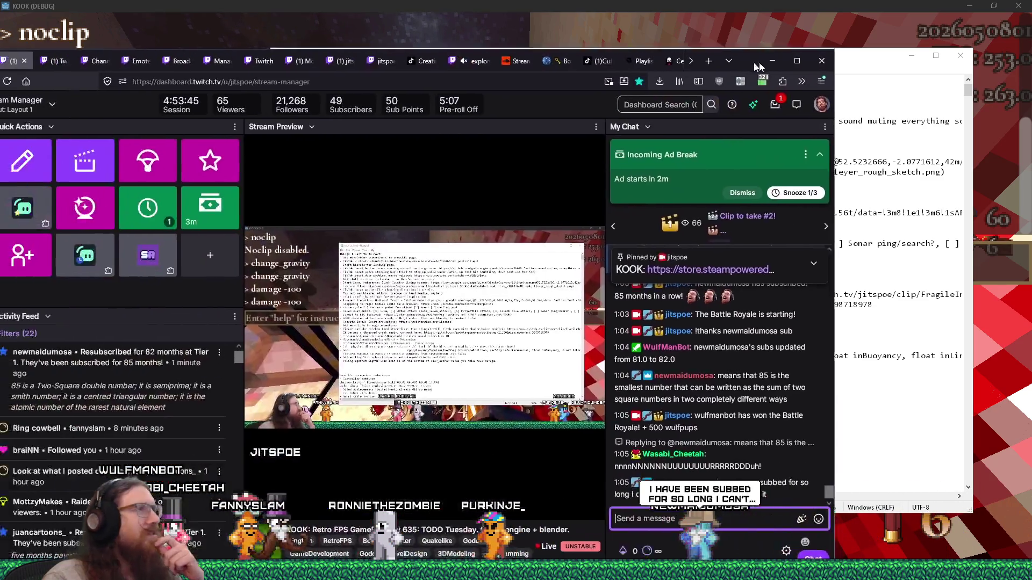
left_click_drag(759, 62, 838, 56)
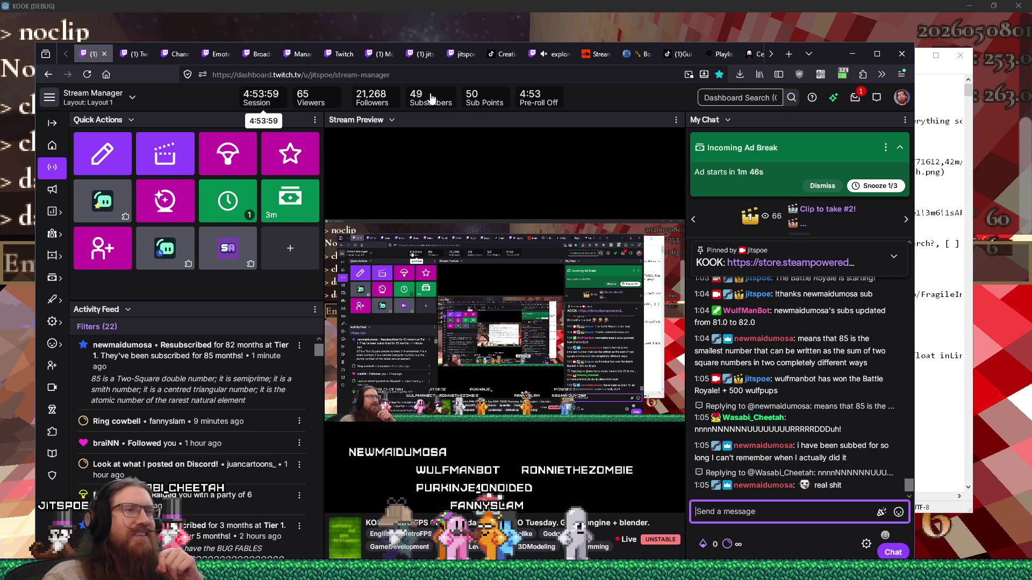
left_click_drag(833, 50, 707, 38)
left_click(726, 41)
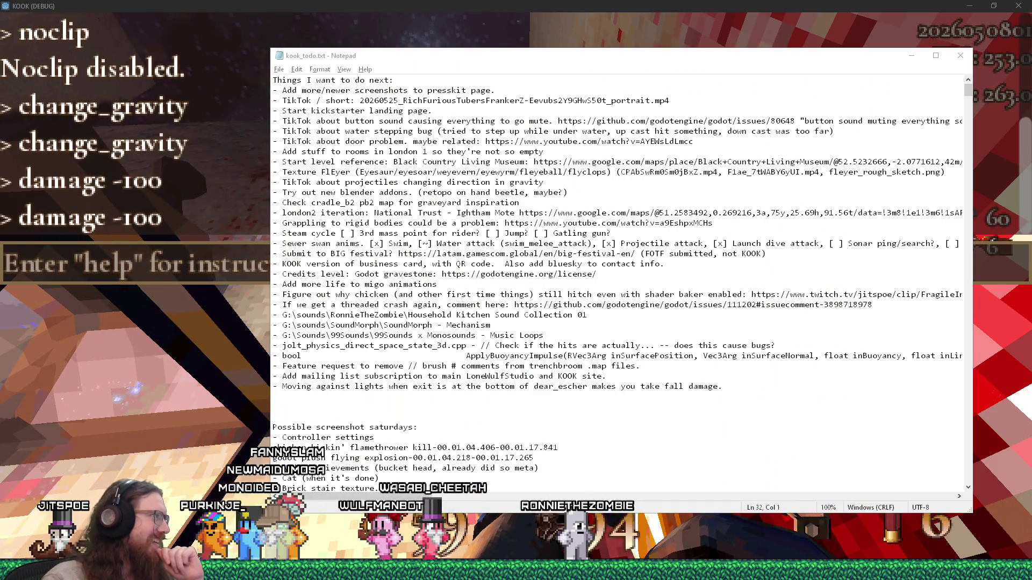